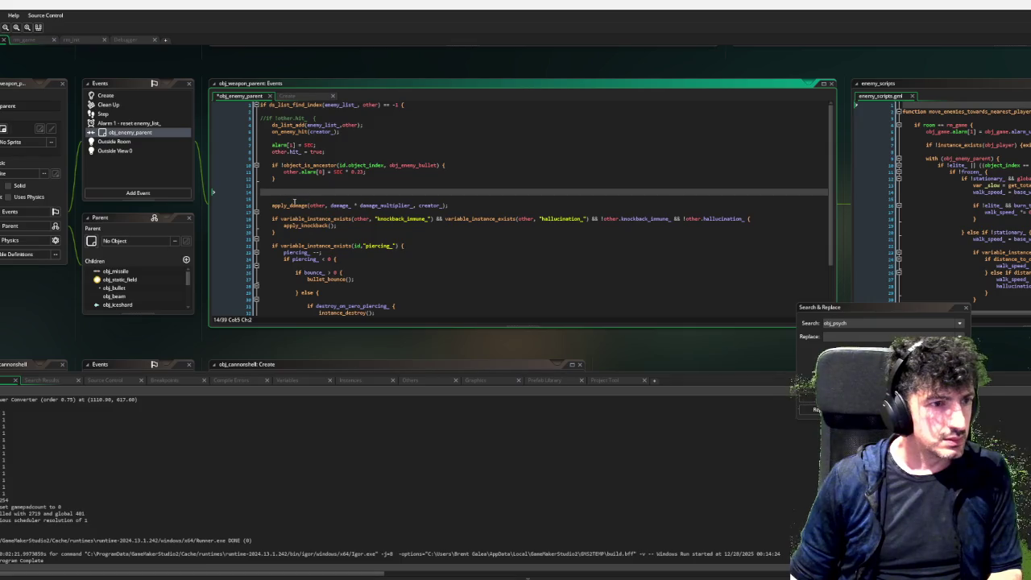
# In obj_enemy_parent's collision code, add 'if corrupted_ { damage_multiplier_ *= 0.25; }' before apply_damage.
pyautogui.click(153, 95)
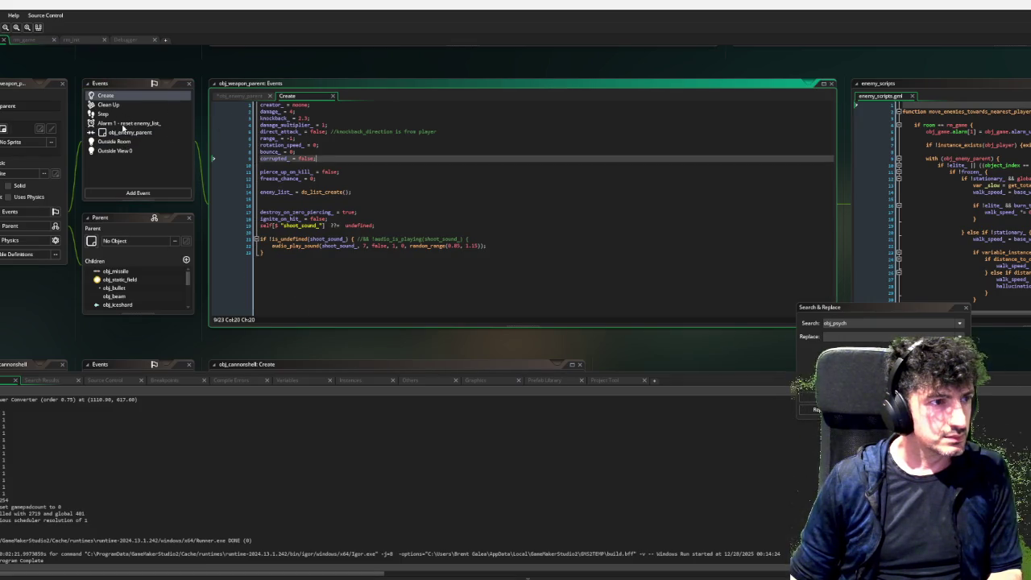
pyautogui.click(125, 132)
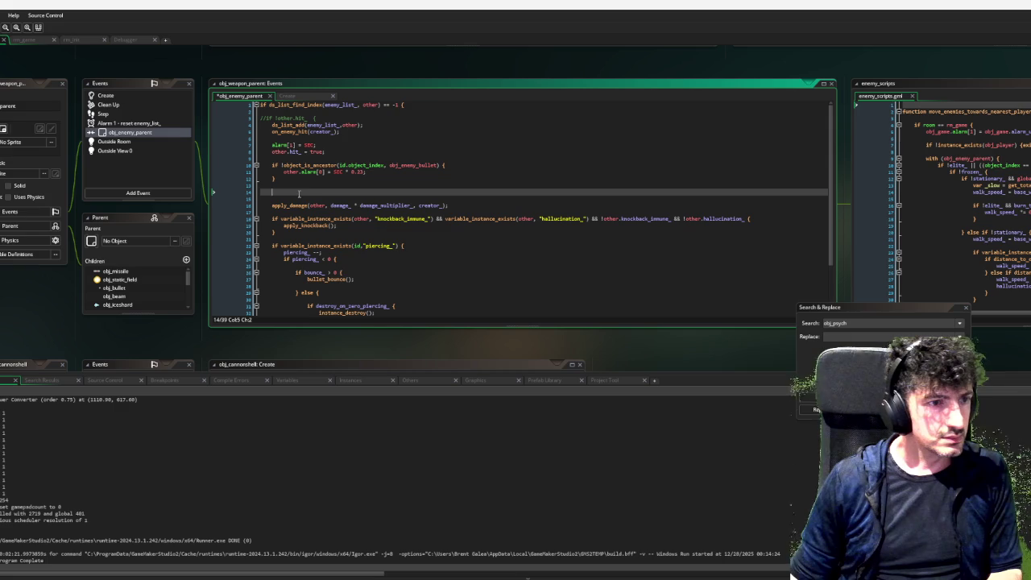
pyautogui.write('if corrupted')
pyautogui.press('Return')
pyautogui.write('{')
pyautogui.press('Return')
pyautogui.write('damage_mul')
pyautogui.press('Return')
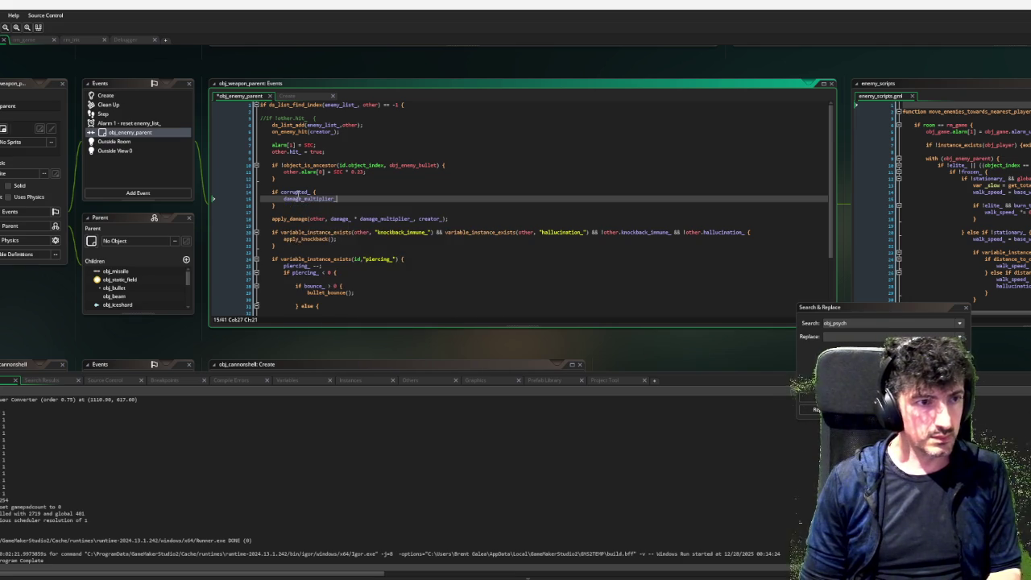
pyautogui.write(' *= 0.2')
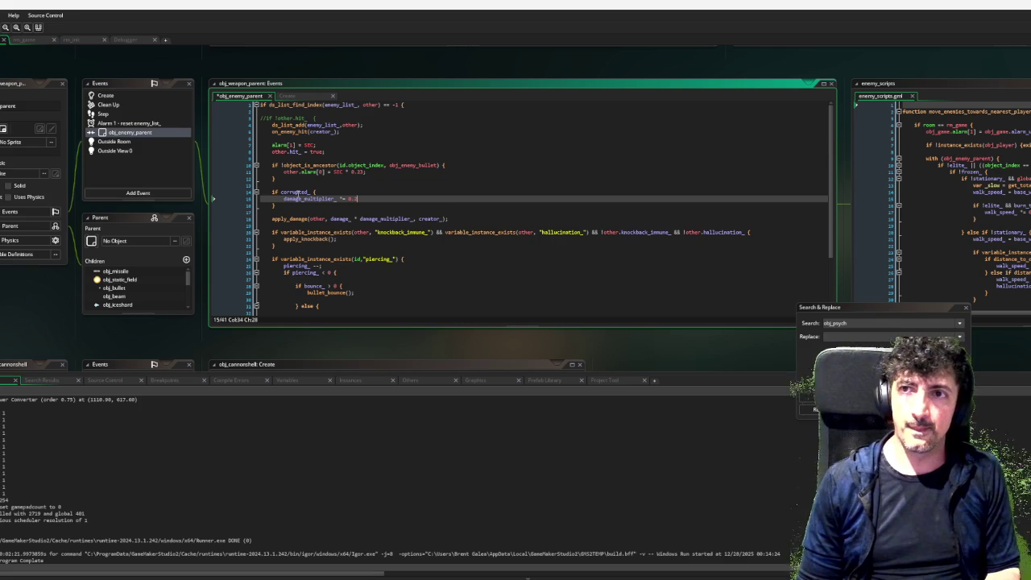
pyautogui.write('5;')
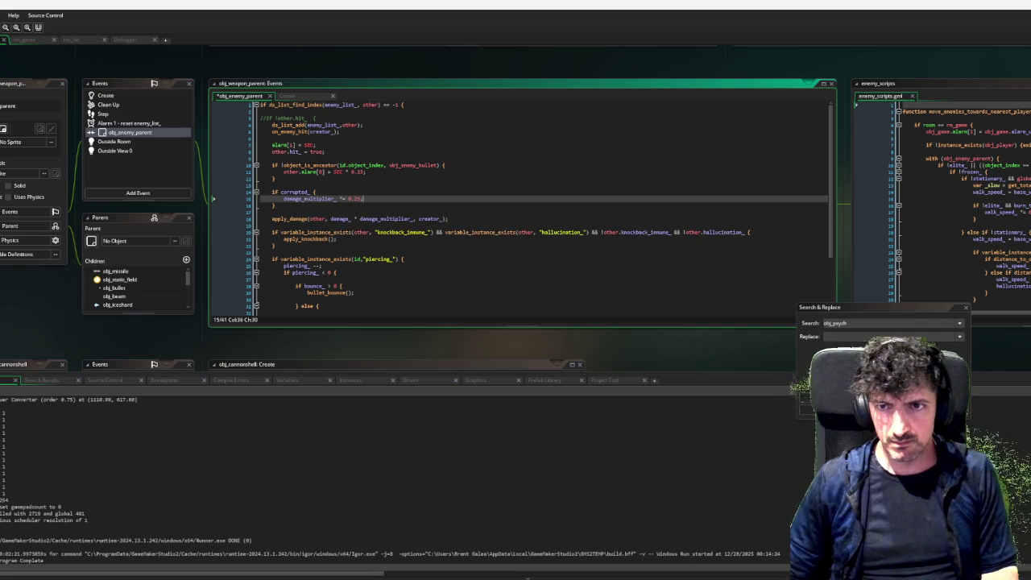
pyautogui.scroll(5, 213, 198)
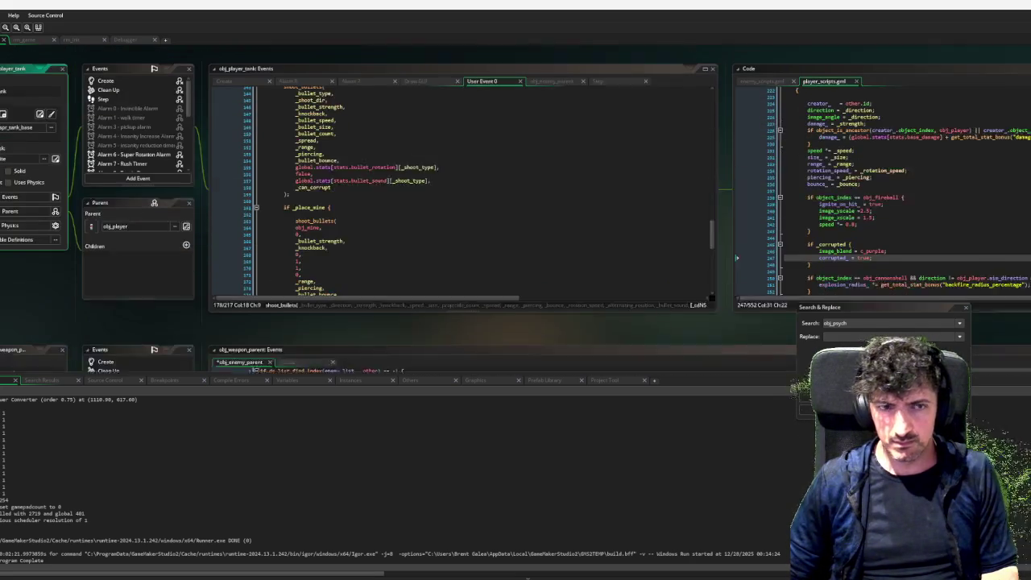
# Insert 'if global.abilities[abilities.insane] _can_corrupt = false;' after the shot variables.
pyautogui.scroll(6, 457, 197)
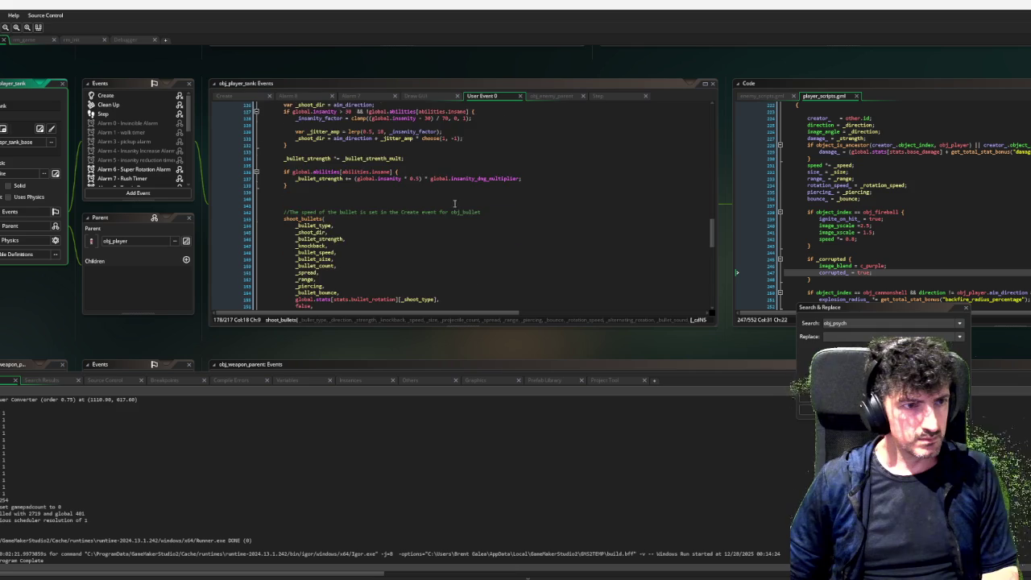
pyautogui.scroll(20, 455, 203)
pyautogui.scroll(12, 534, 228)
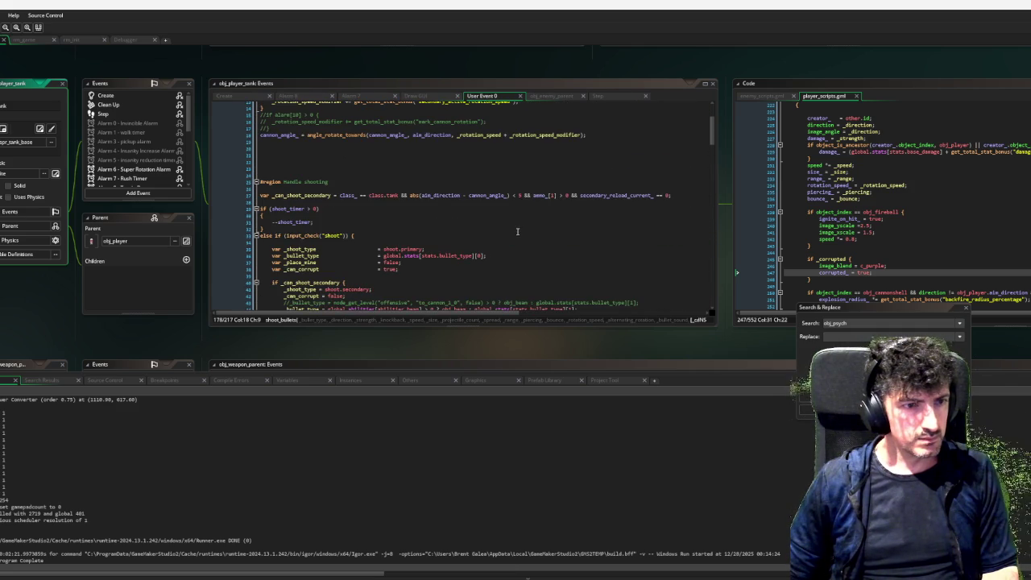
pyautogui.scroll(-2, 475, 242)
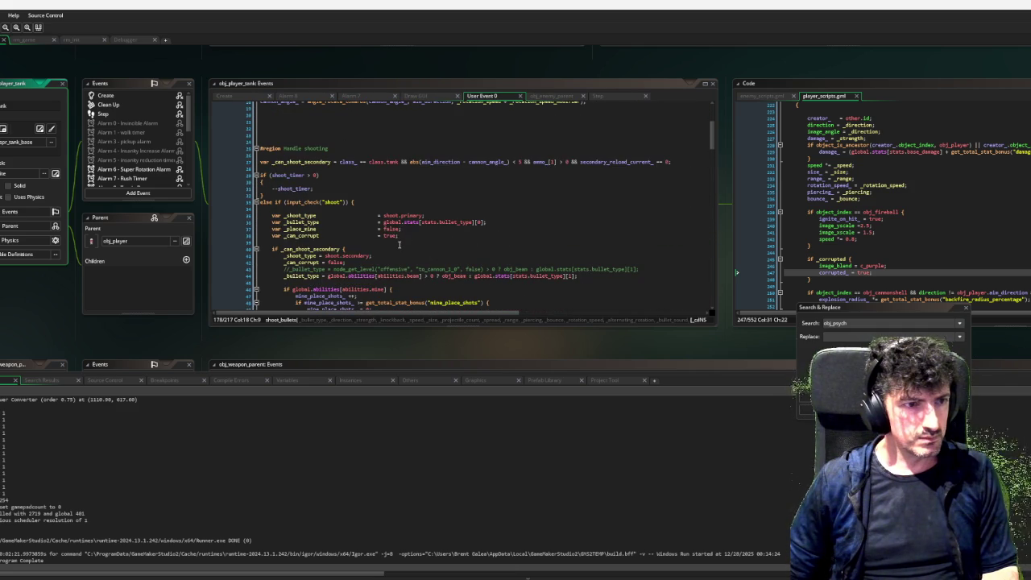
pyautogui.click(366, 242)
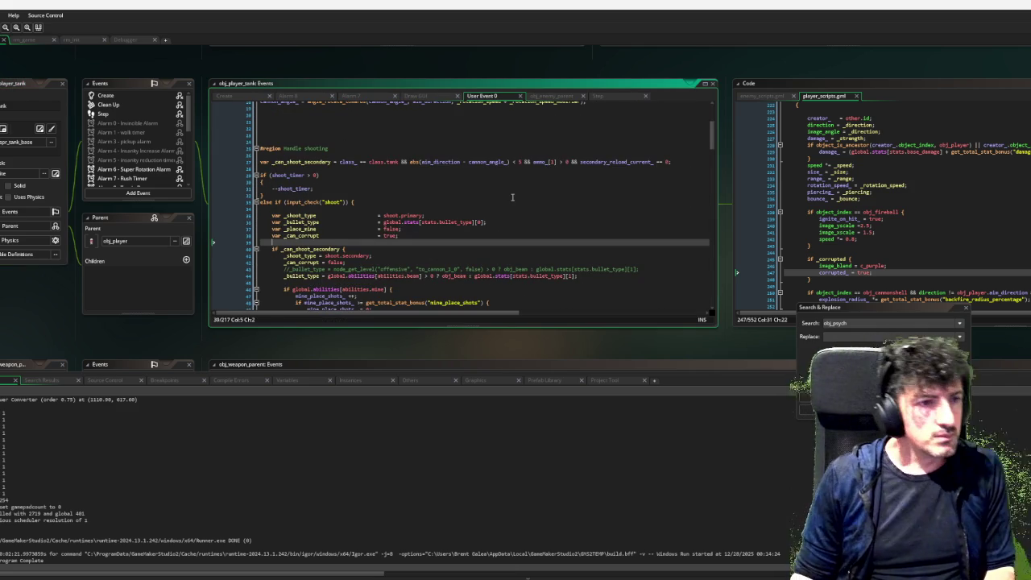
pyautogui.press('Return')
pyautogui.press('Return')
pyautogui.press('Up')
pyautogui.write('if global.')
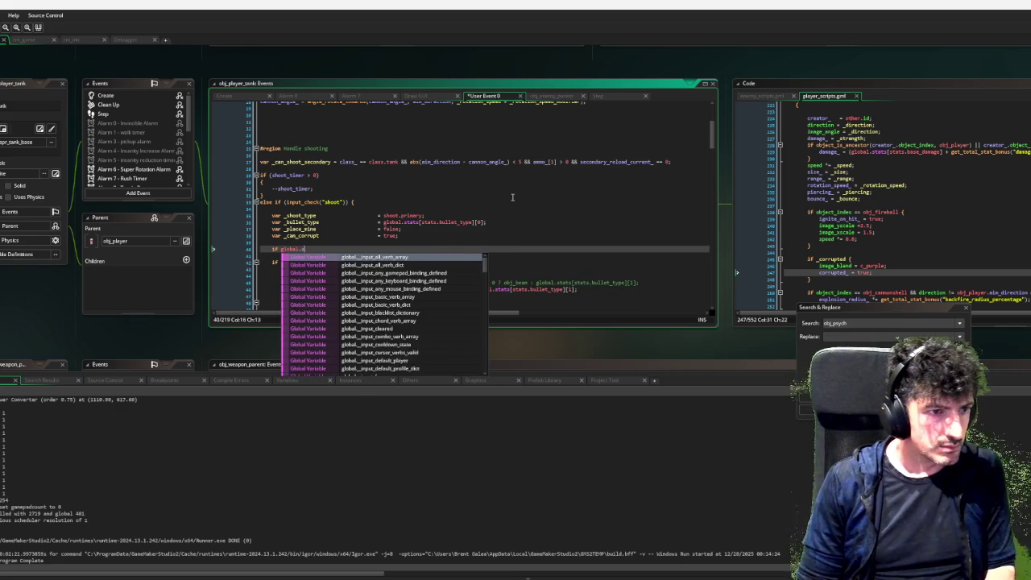
pyautogui.write('abilities.')
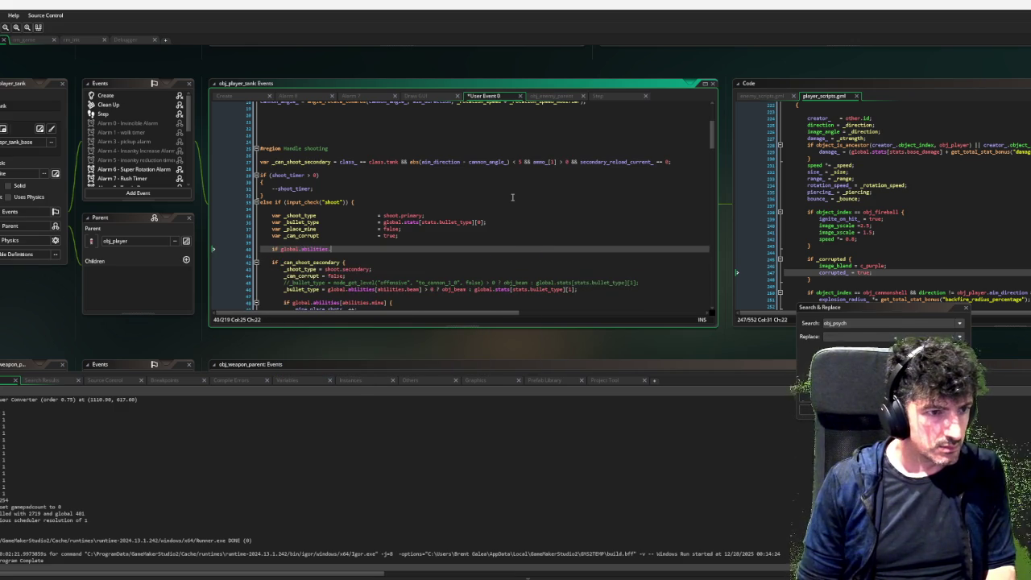
pyautogui.press('BackSpace')
pyautogui.write('[abil')
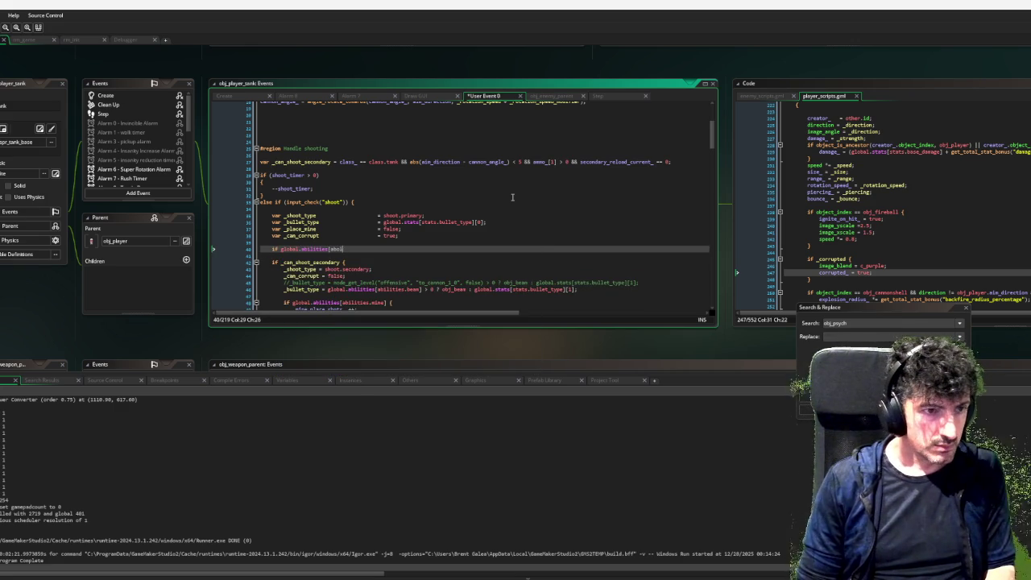
pyautogui.write('i')
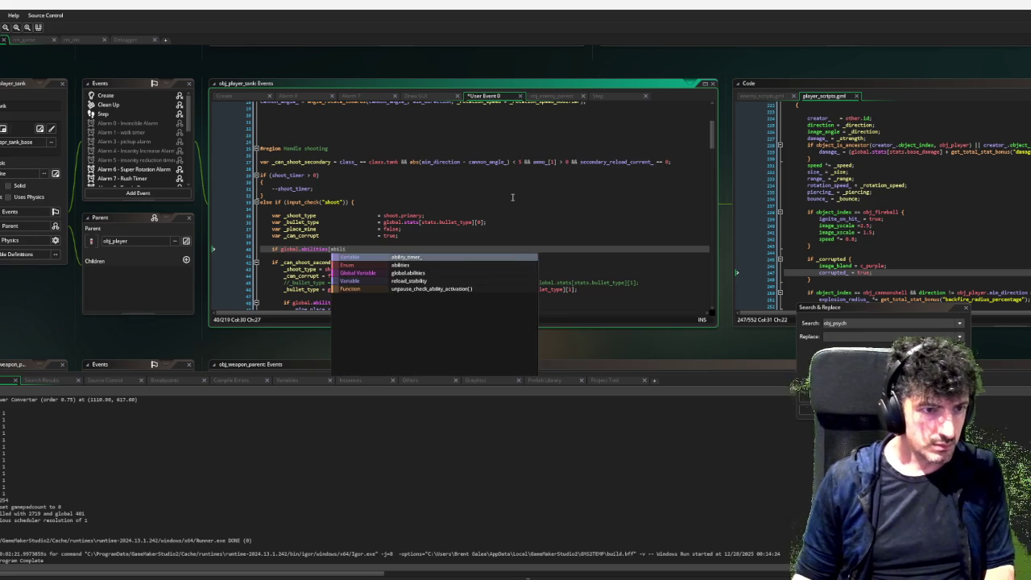
pyautogui.write('ties.insane')
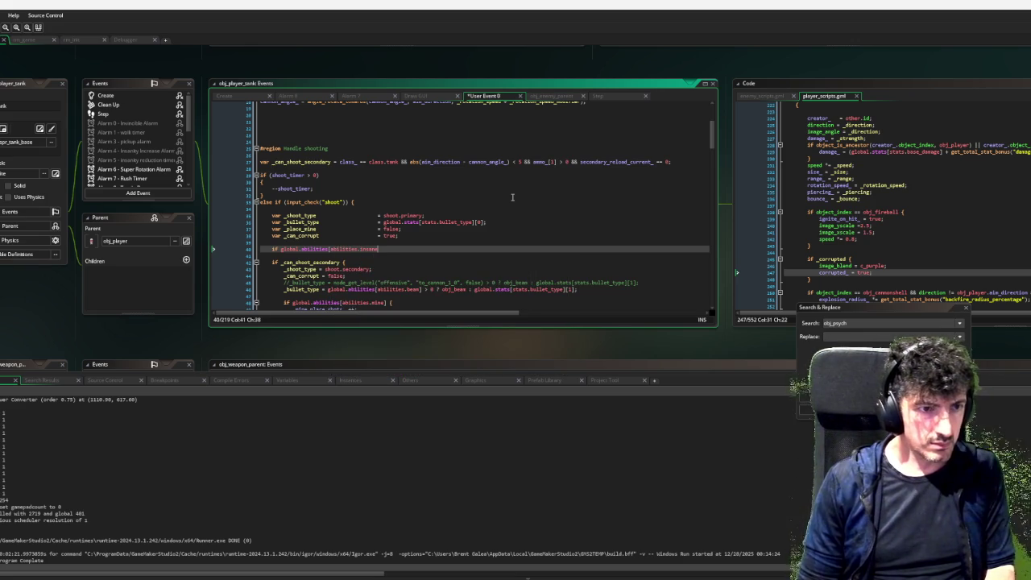
pyautogui.write('] _c')
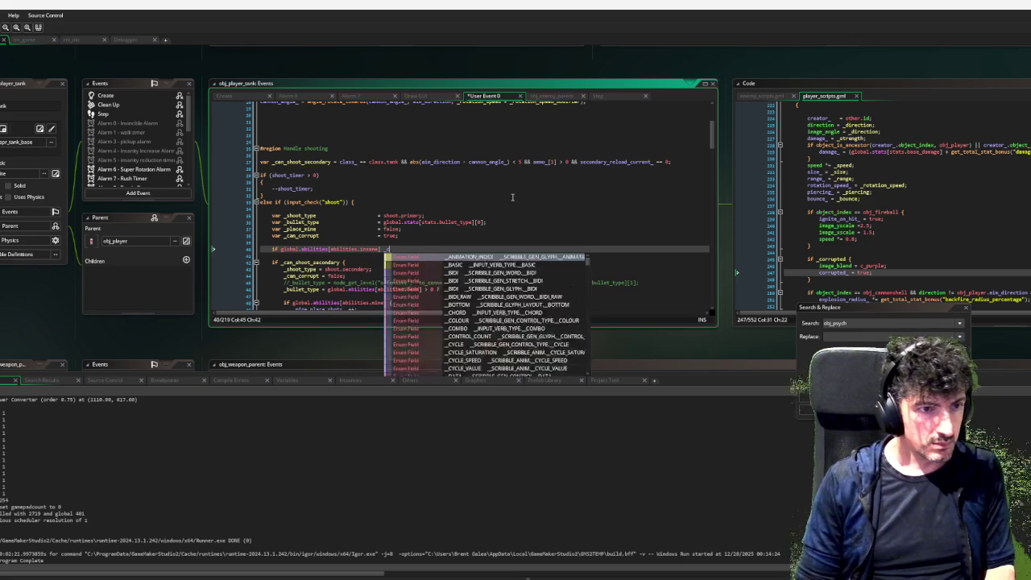
pyautogui.write('an_corrupt = false;')
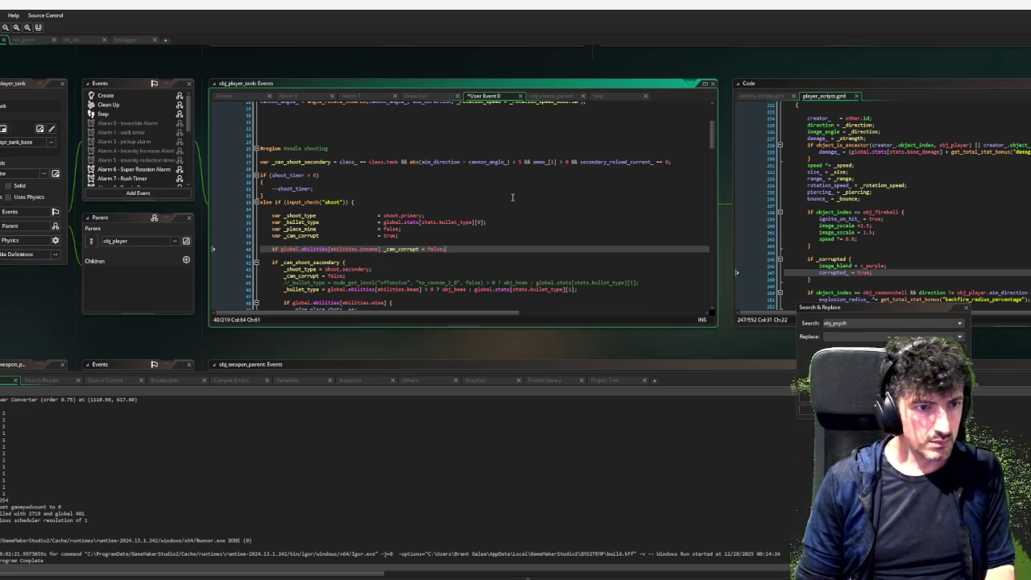
# Review the rest of the shooting code, then open obj_ppfx_manager's Room Start event.
pyautogui.scroll(-1, 552, 172)
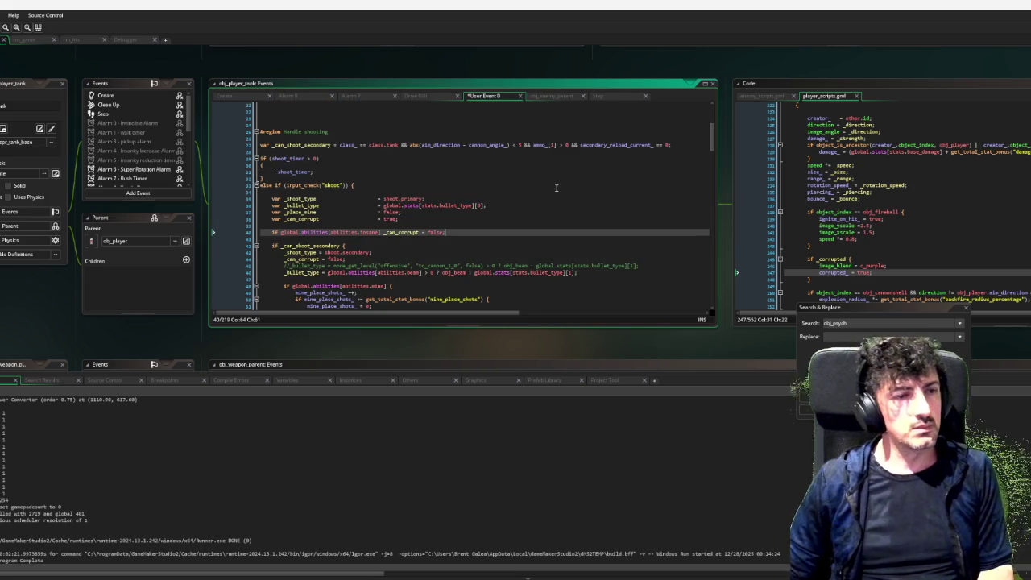
pyautogui.scroll(-4, 545, 177)
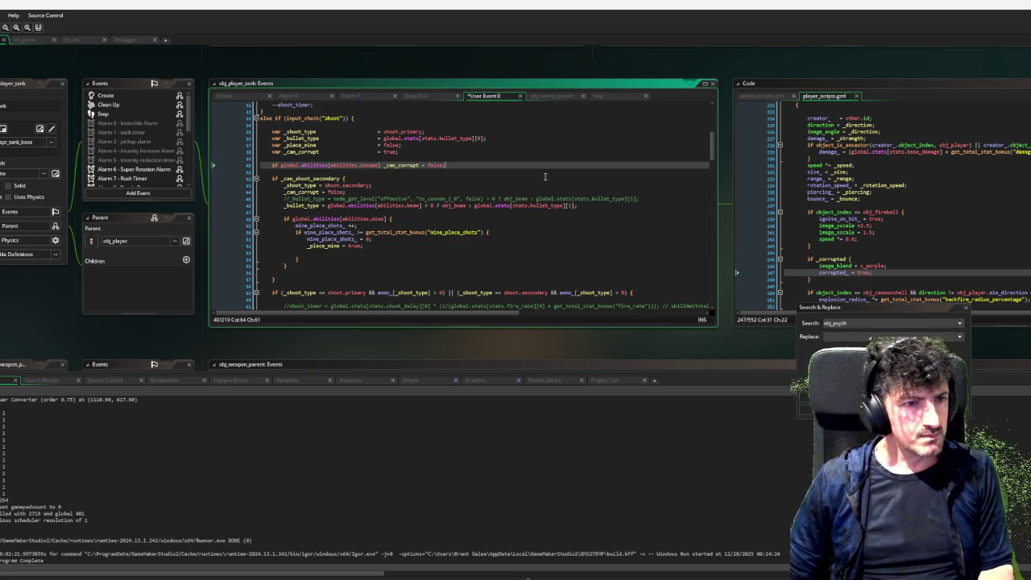
pyautogui.scroll(-5, 545, 176)
pyautogui.scroll(8, 544, 176)
pyautogui.scroll(6, 545, 177)
pyautogui.scroll(-3, 544, 176)
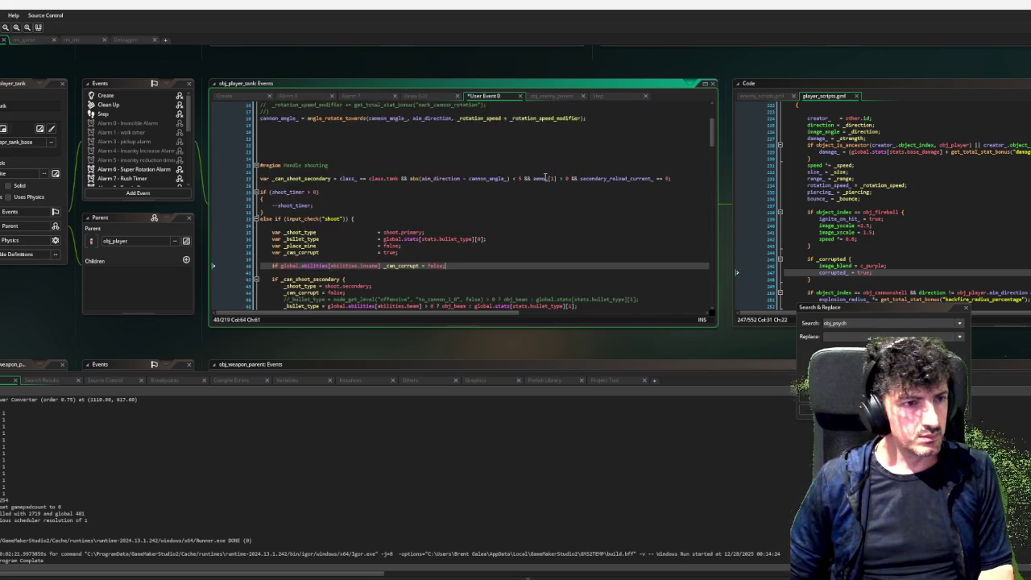
pyautogui.scroll(-1, 544, 177)
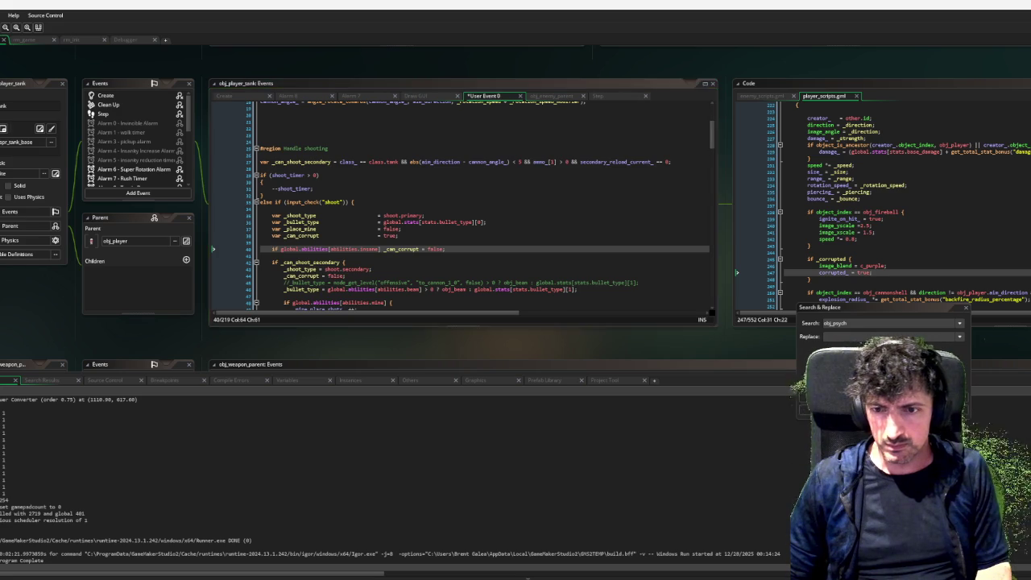
pyautogui.click(273, 153)
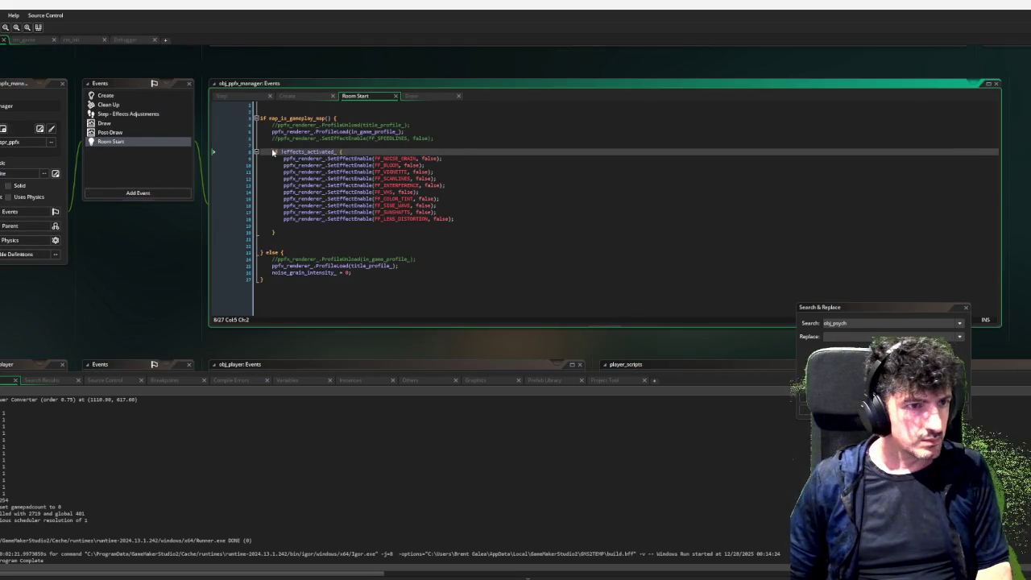
# View obj_ppfx_manager's Clean Up code, then its Create code.
pyautogui.click(150, 180)
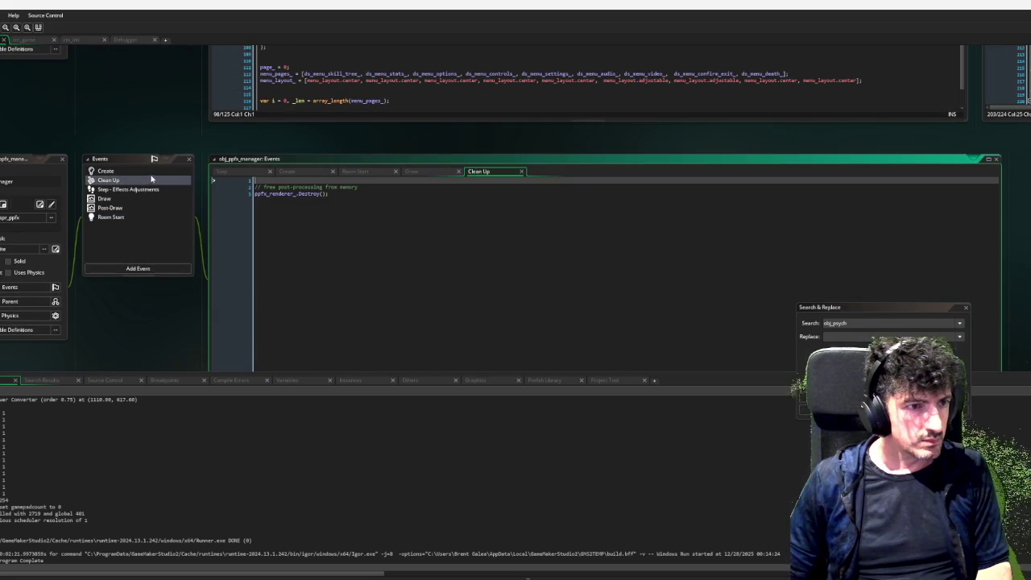
pyautogui.click(153, 171)
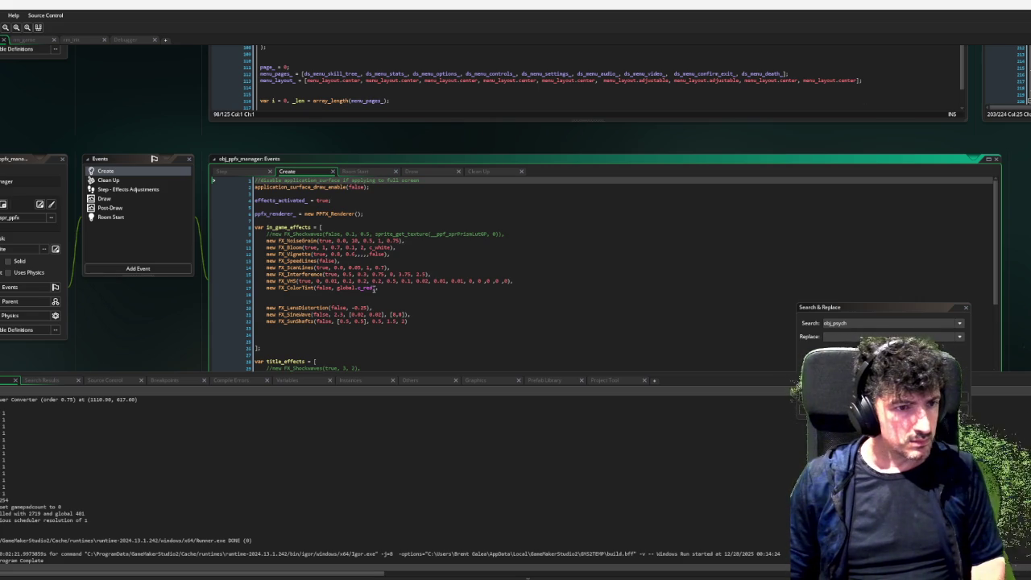
# Locate the FX_ColorTint line in the Create code and close the search-and-replace panel.
pyautogui.click(374, 289)
pyautogui.click(369, 288)
pyautogui.scroll(-2, 382, 289)
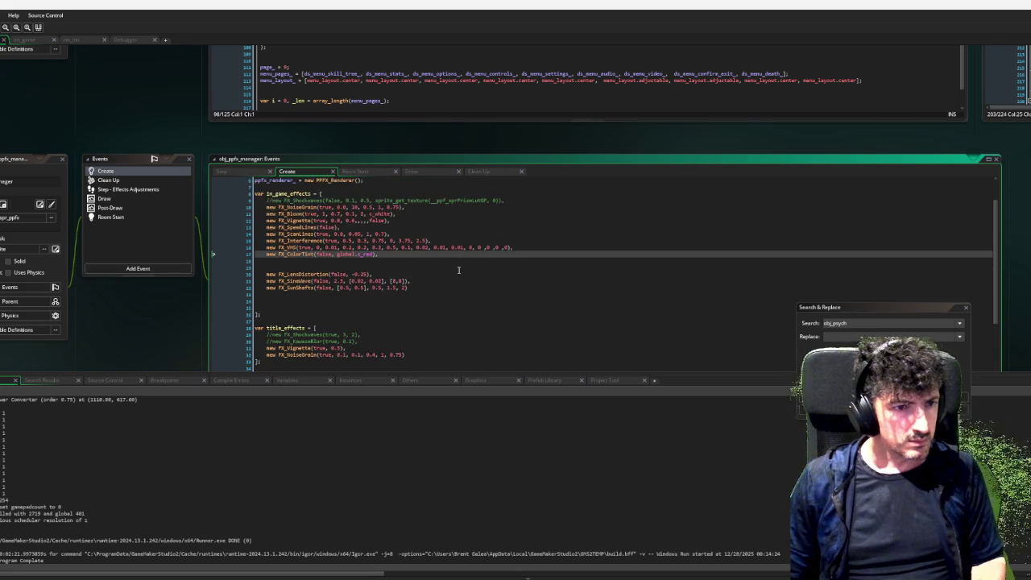
pyautogui.scroll(-4, 398, 277)
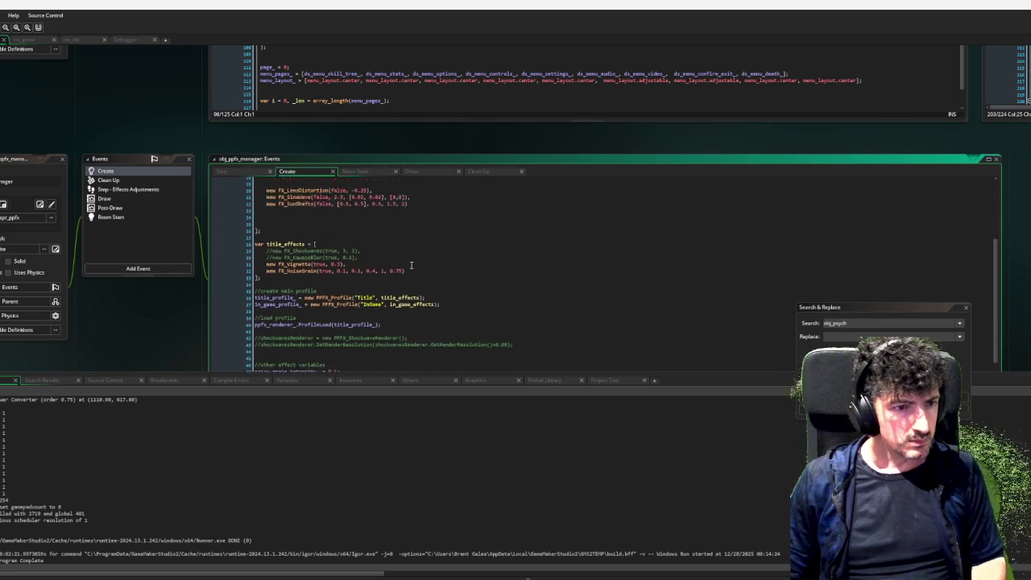
pyautogui.click(965, 307)
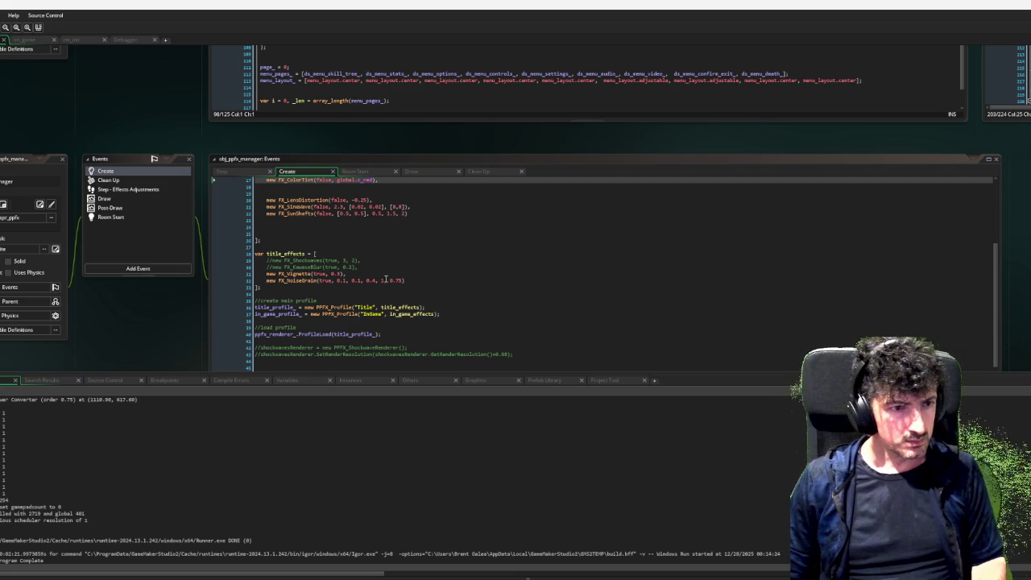
pyautogui.click(388, 274)
pyautogui.scroll(4, 387, 273)
# Replace c_red with make_color_rgb(255, 240, 240) as the tint colour and build the game.
pyautogui.click(375, 263)
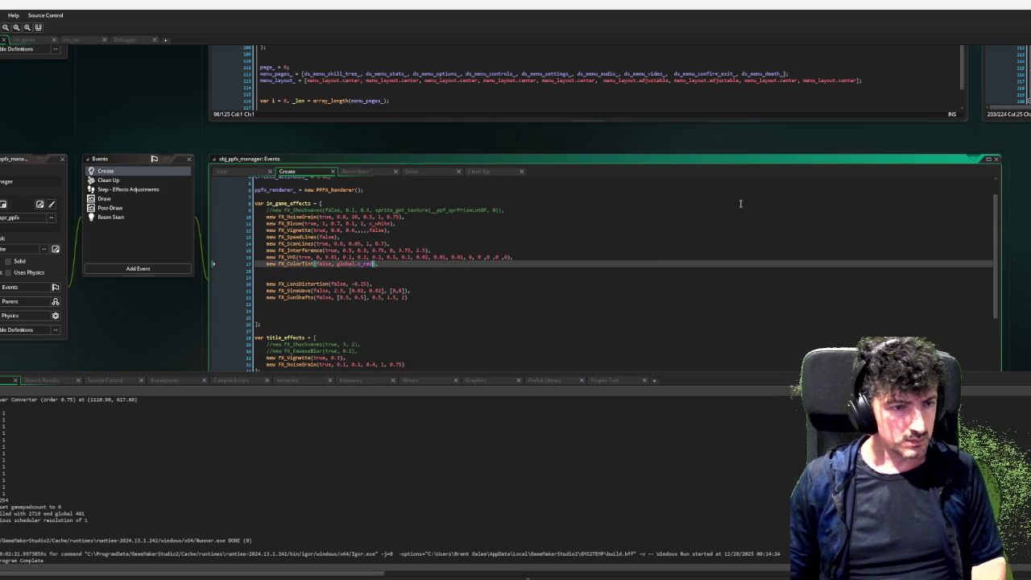
pyautogui.press('BackSpace')
pyautogui.press('BackSpace')
pyautogui.press('BackSpace')
pyautogui.press('BackSpace')
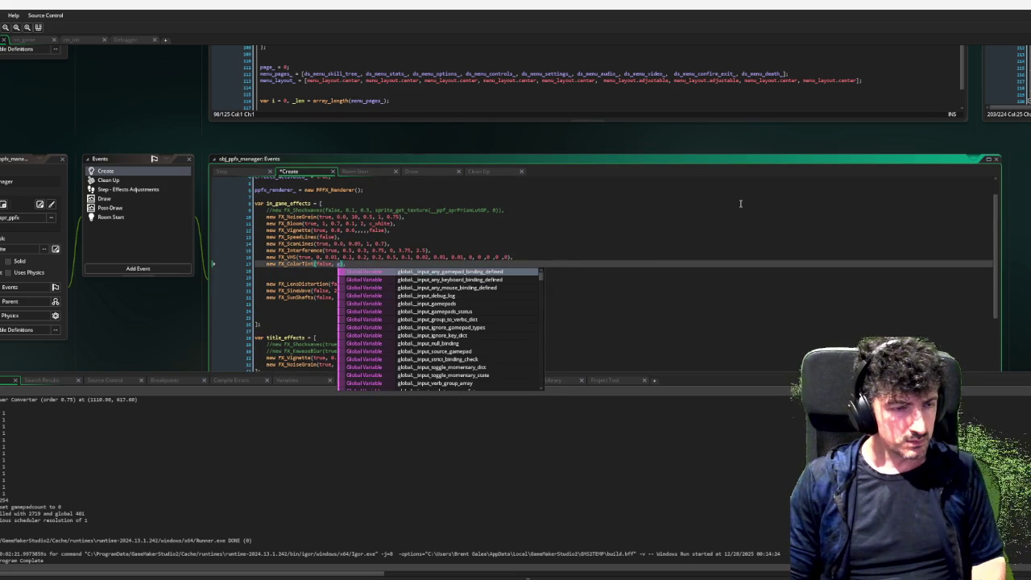
pyautogui.press('BackSpace')
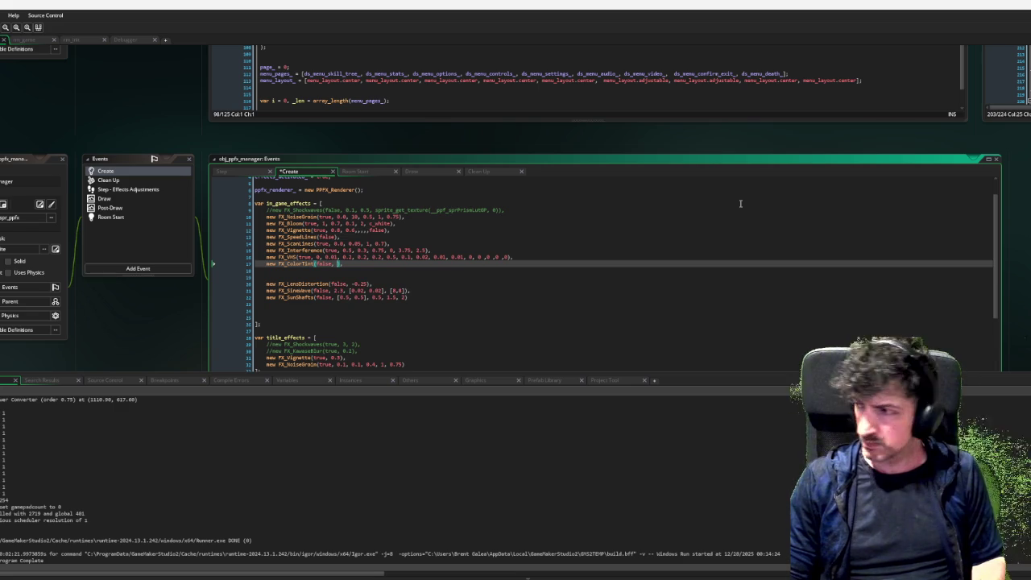
pyautogui.write('make')
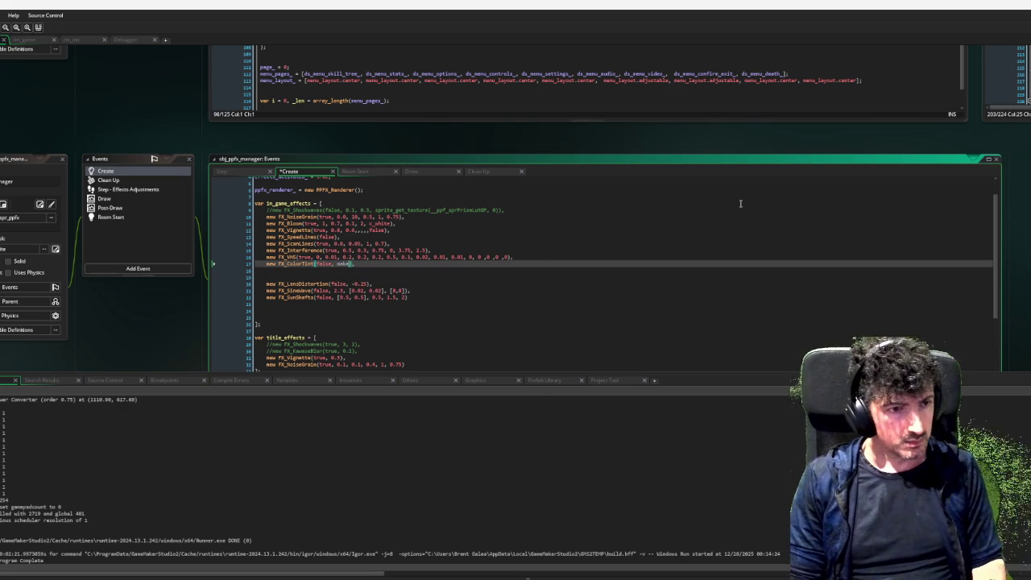
pyautogui.write('_colour')
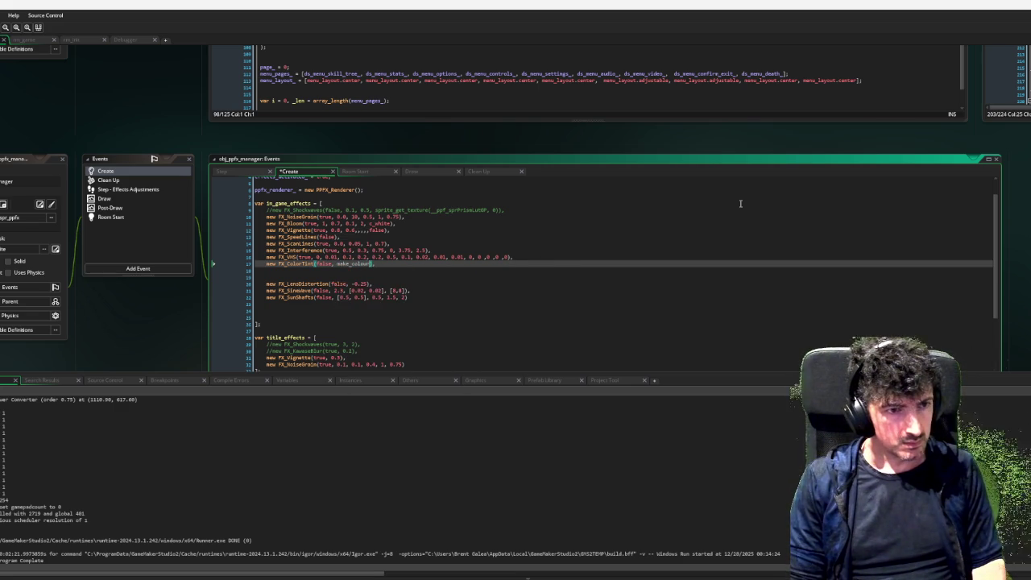
pyautogui.press('BackSpace')
pyautogui.press('BackSpace')
pyautogui.write('r_')
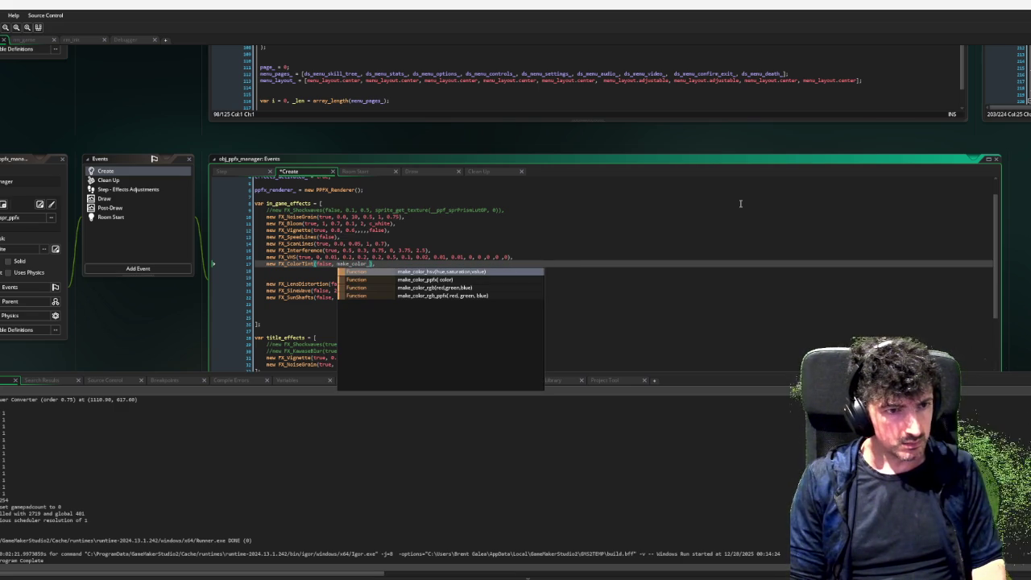
pyautogui.write('rgb')
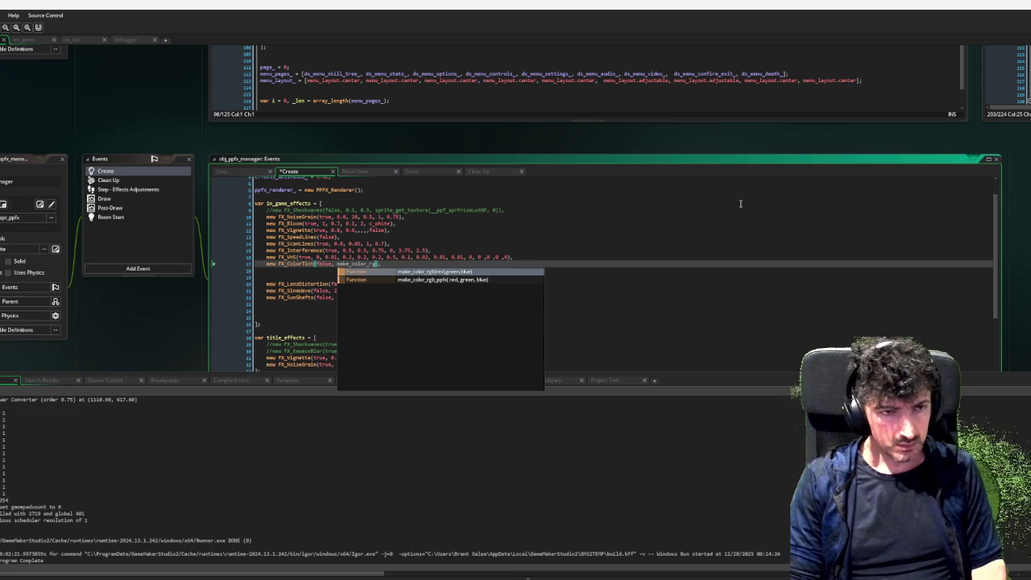
pyautogui.write('(')
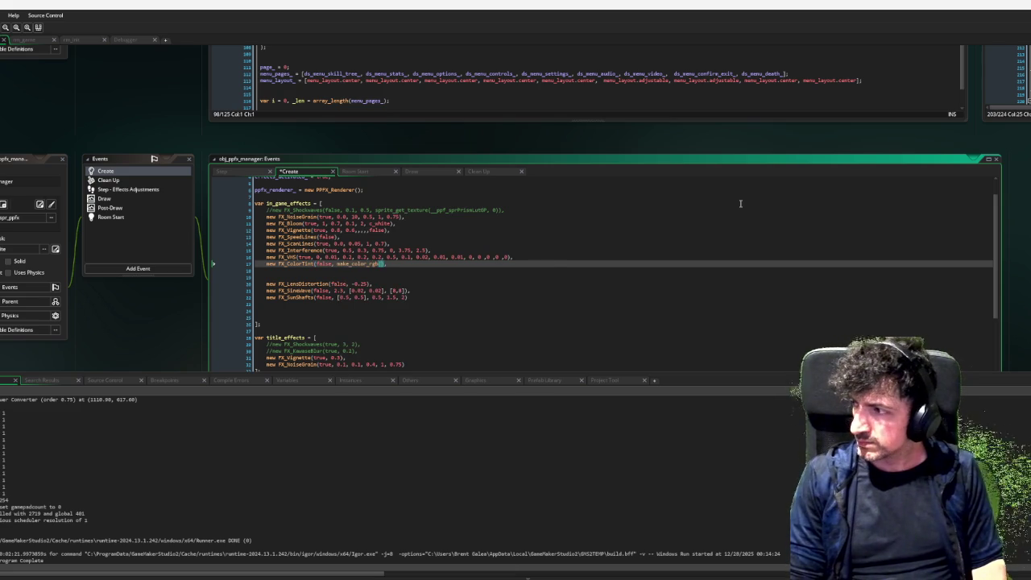
pyautogui.write('255, 246, 250')
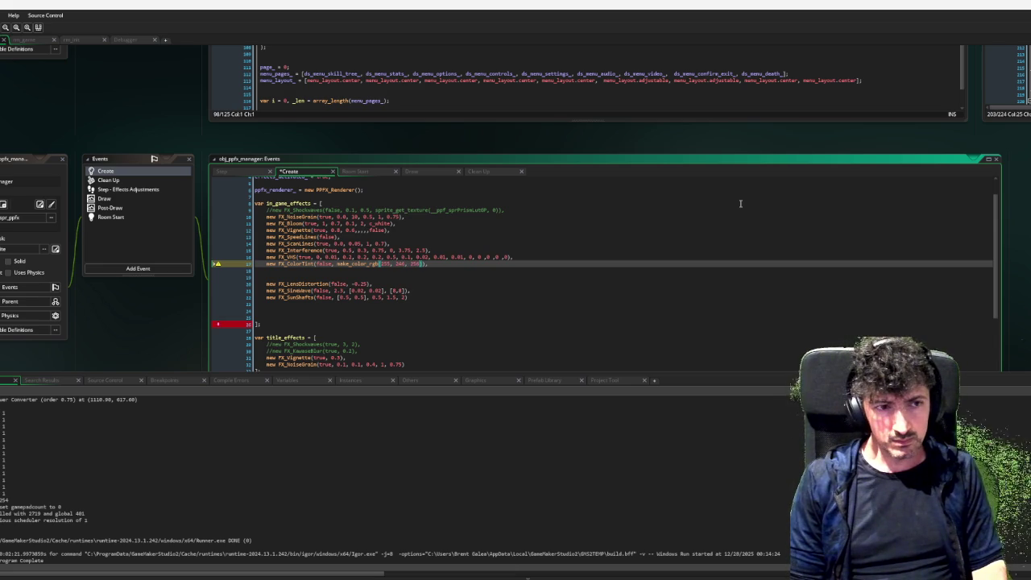
pyautogui.write('0')
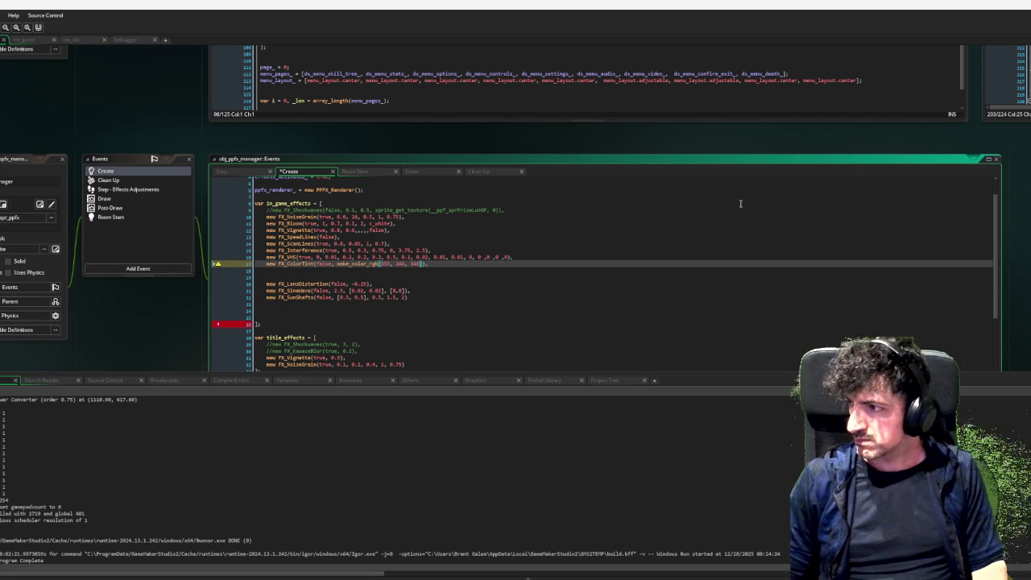
pyautogui.click(338, 299)
pyautogui.scroll(-3, 463, 294)
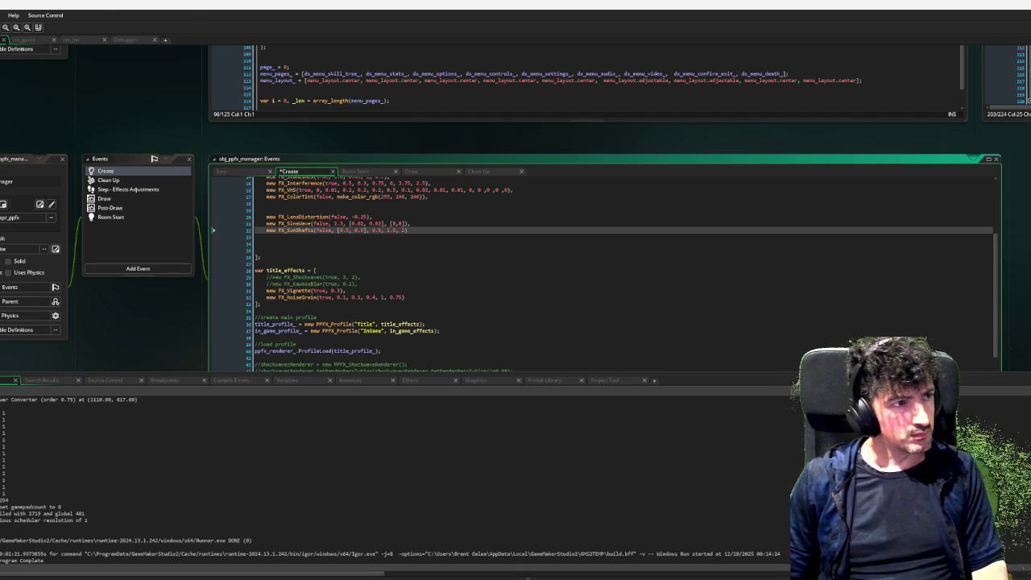
pyautogui.press('F6')
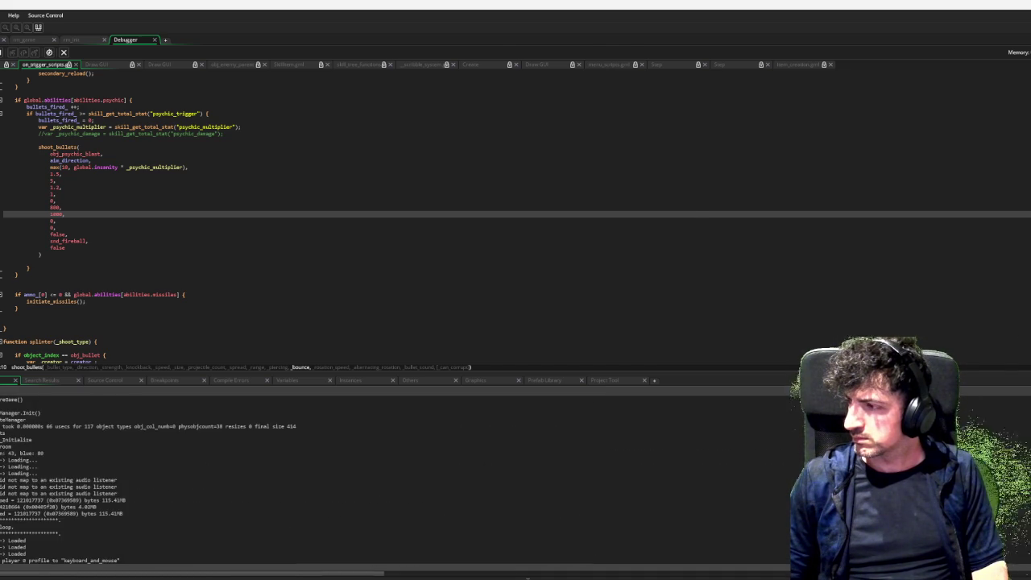
# Start a new run, drive the tank up-right and aim its weapon to check the tint, then quit.
pyautogui.press('Return')
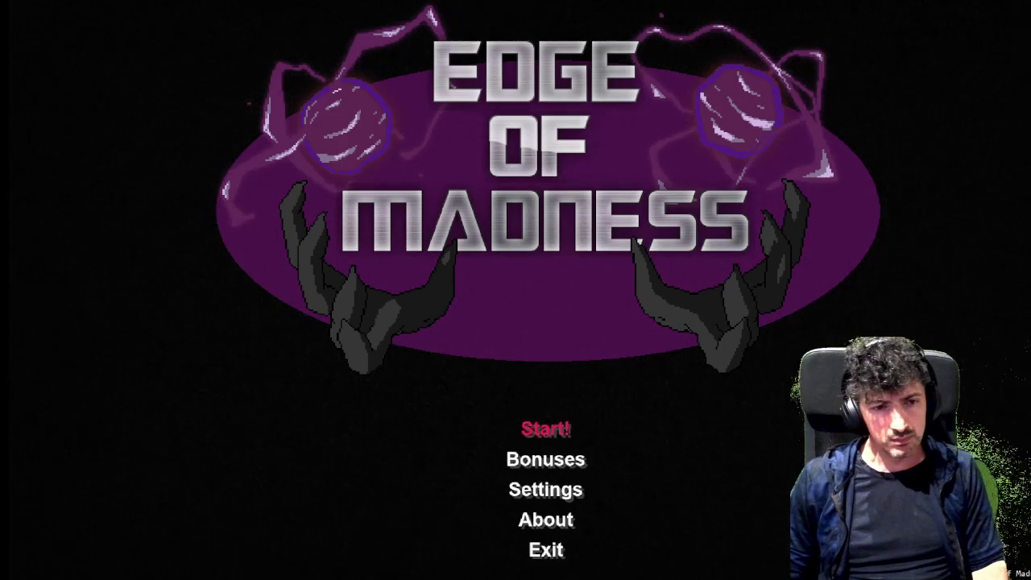
pyautogui.press('Return')
pyautogui.press('Return')
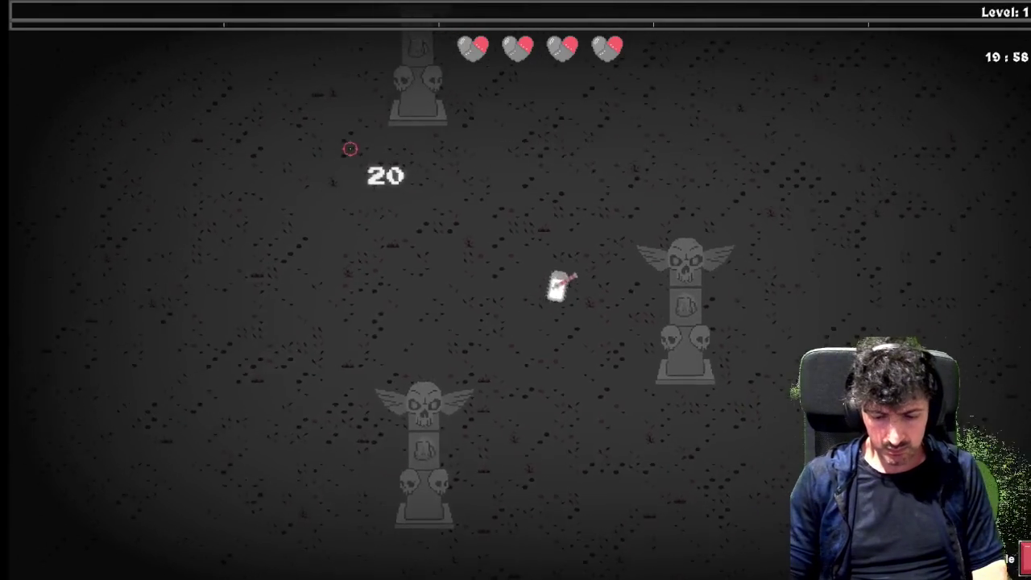
pyautogui.press('d')
pyautogui.press('w')
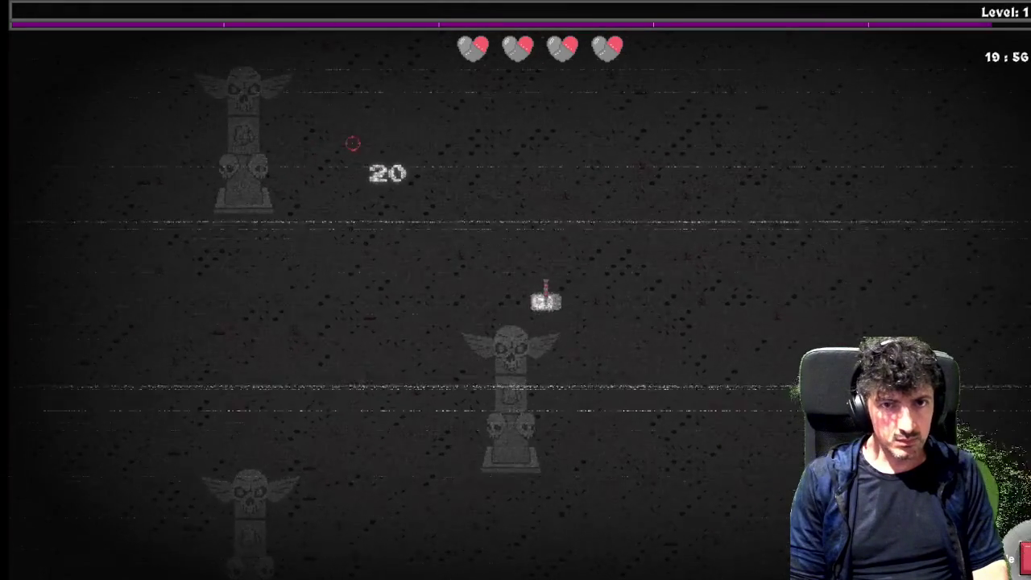
pyautogui.moveTo(350, 140)
pyautogui.mouseDown()
pyautogui.moveTo(340, 164)
pyautogui.moveTo(322, 145)
pyautogui.moveTo(383, 140)
pyautogui.moveTo(336, 121)
pyautogui.moveTo(362, 166)
pyautogui.moveTo(380, 158)
pyautogui.moveTo(346, 168)
pyautogui.moveTo(336, 125)
pyautogui.moveTo(354, 140)
pyautogui.moveTo(336, 131)
pyautogui.moveTo(329, 170)
pyautogui.moveTo(391, 135)
pyautogui.mouseUp()
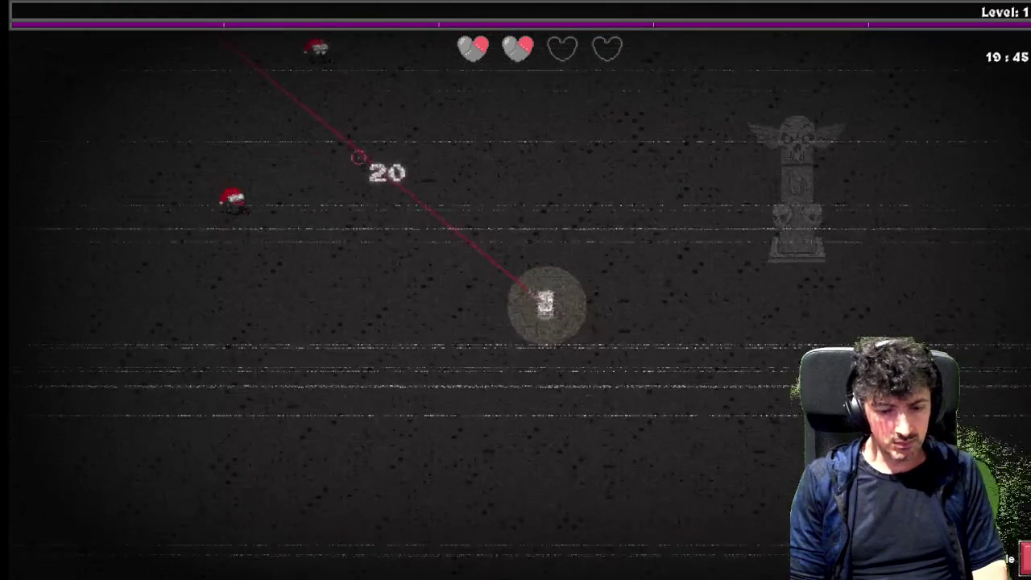
pyautogui.press('Escape')
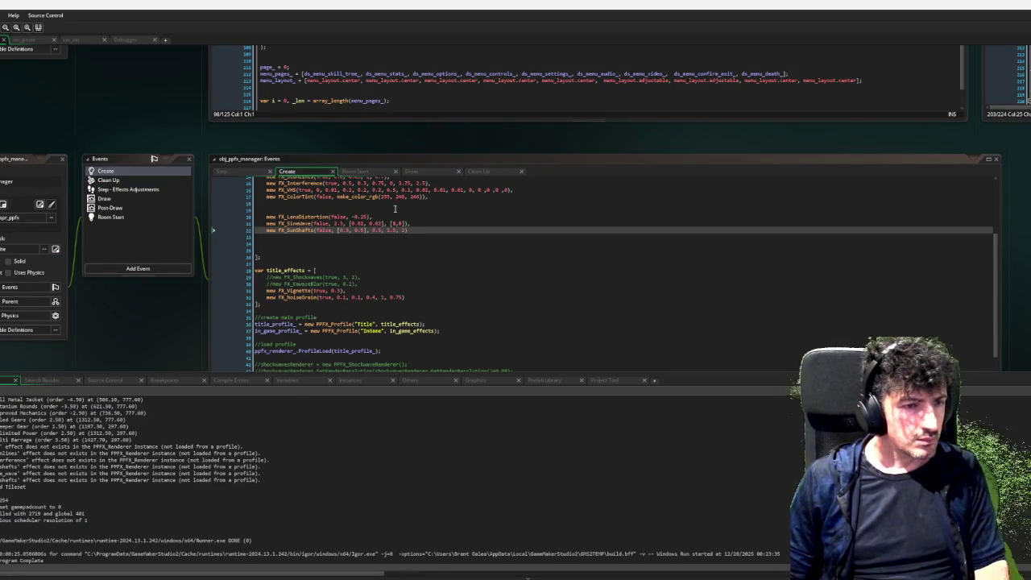
# Change the tint to make_color_rgb(255, 200, 200) and rebuild the game.
pyautogui.click(403, 198)
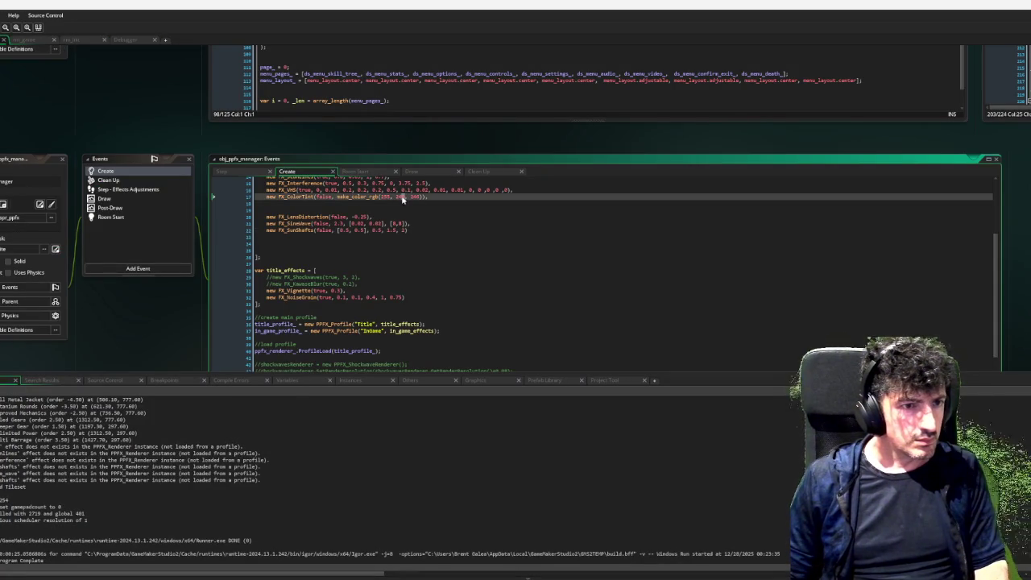
pyautogui.write('200')
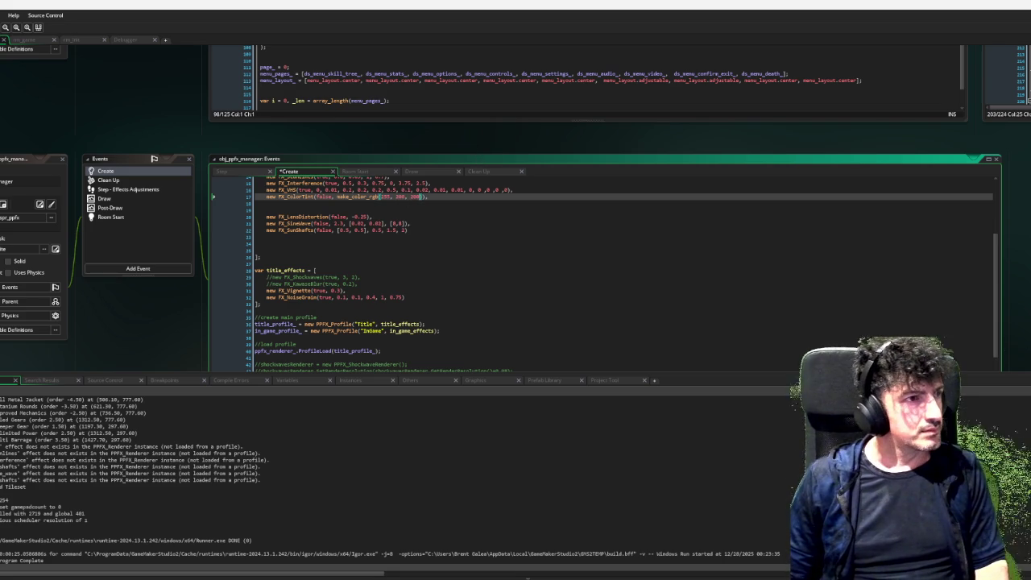
pyautogui.press('F6')
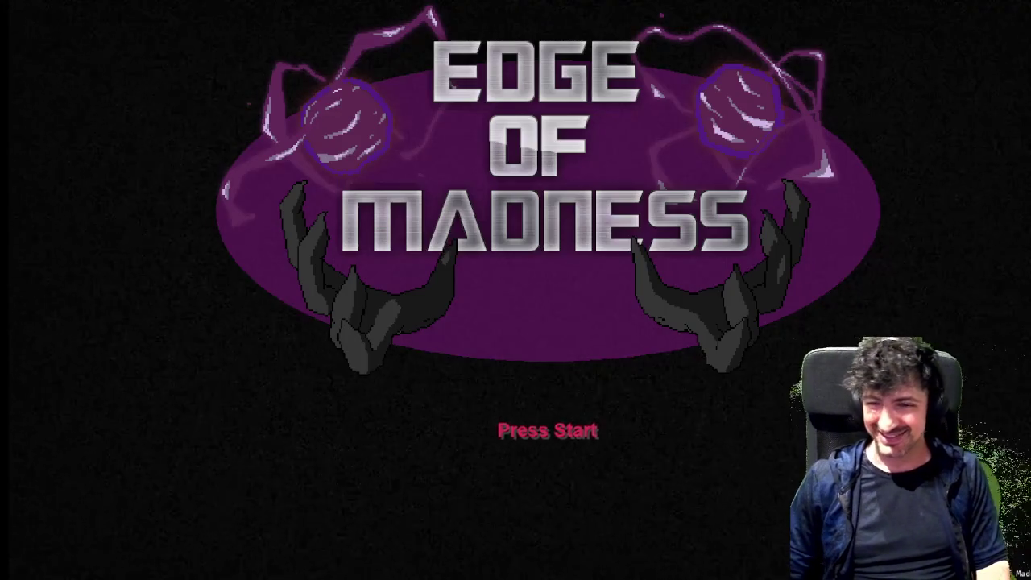
# Start a level 1 run, drive up and right, and fire a full clip at approaching enemies.
pyautogui.click(146, 232)
pyautogui.click(146, 232)
pyautogui.press('w')
pyautogui.press('a')
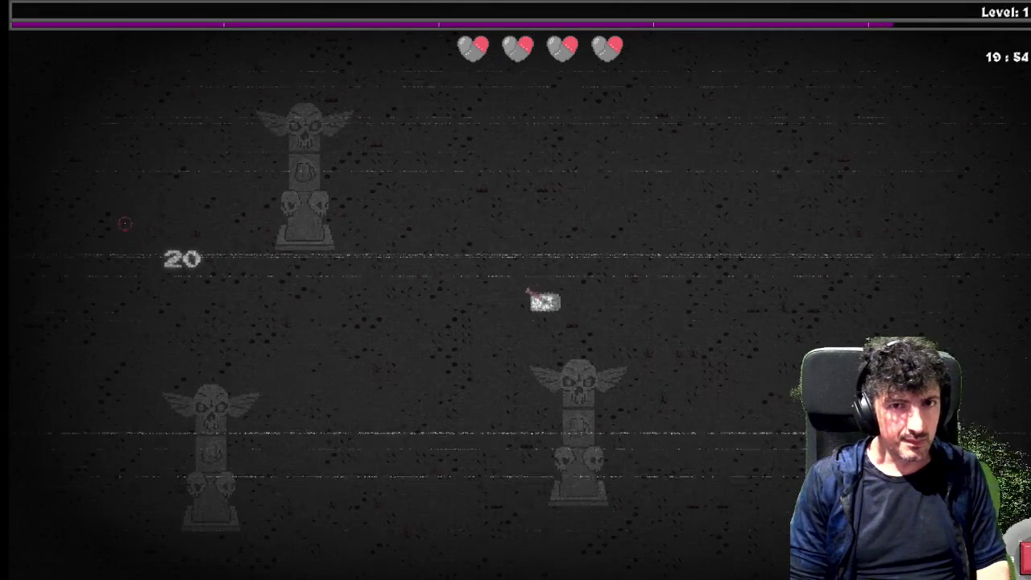
pyautogui.click(141, 234)
pyautogui.press('d')
pyautogui.press('d')
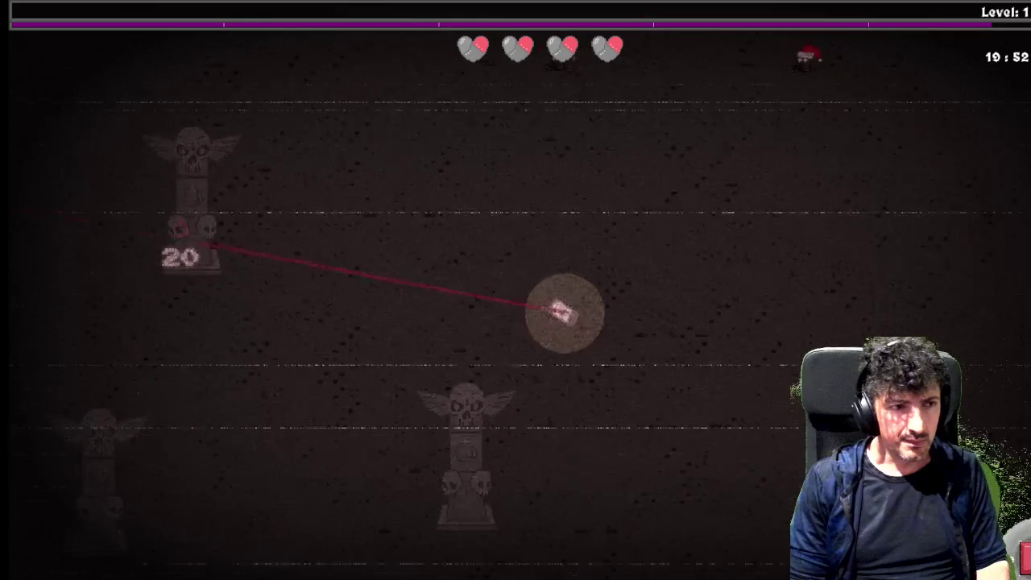
pyautogui.press('d')
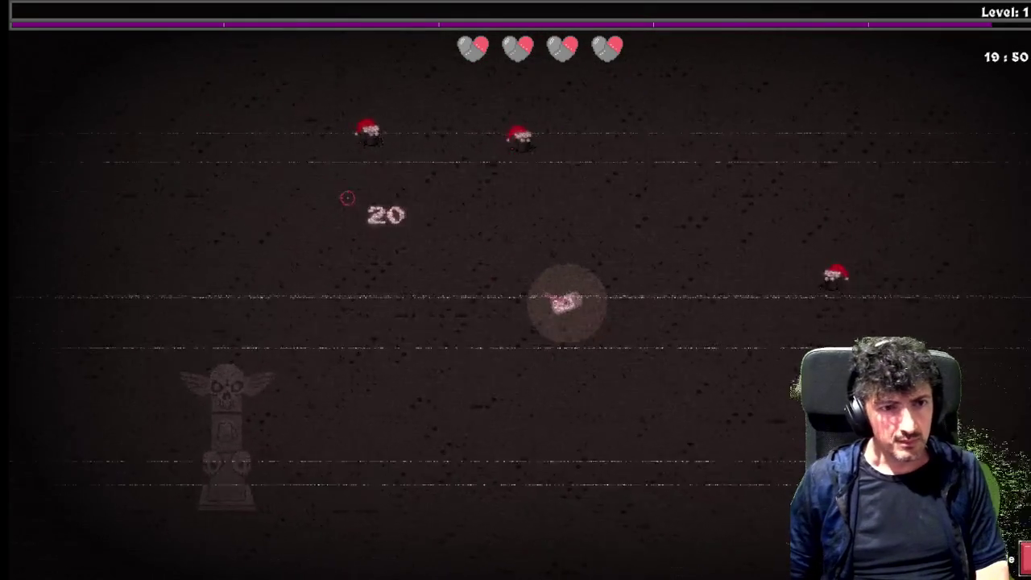
pyautogui.press('w')
pyautogui.click(609, 421)
pyautogui.click(594, 456)
pyautogui.click(580, 481)
pyautogui.press('w')
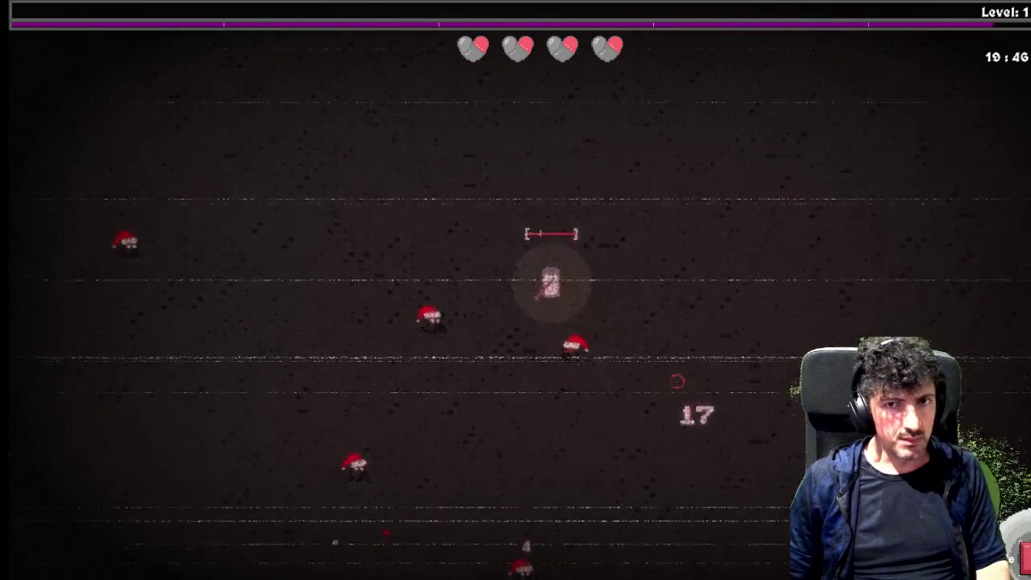
pyautogui.press('w')
pyautogui.click(573, 409)
pyautogui.press('w')
pyautogui.click(536, 439)
pyautogui.click(531, 437)
pyautogui.click(576, 435)
pyautogui.click(583, 449)
pyautogui.press('w')
pyautogui.click(563, 461)
pyautogui.click(578, 450)
pyautogui.press('w')
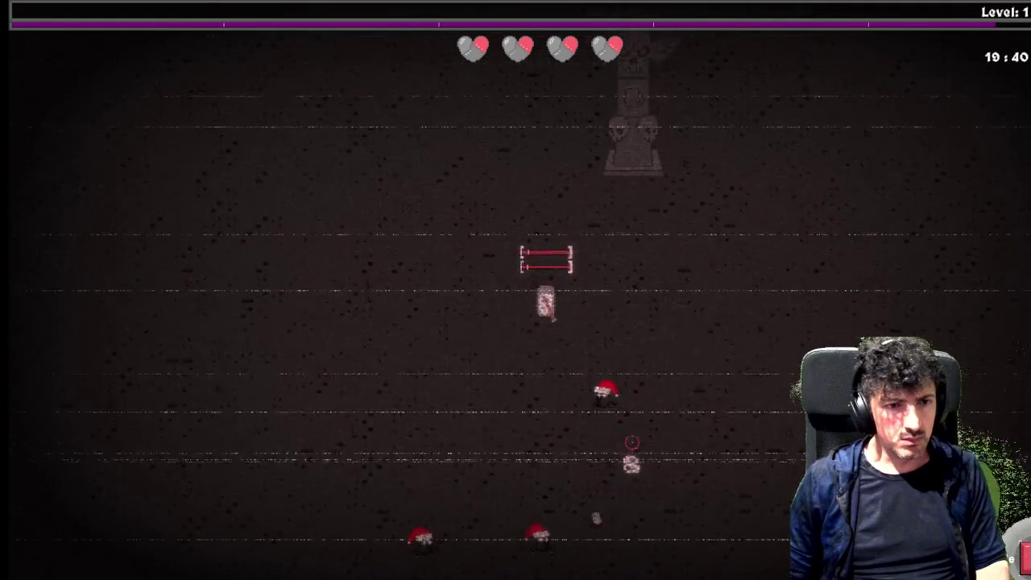
pyautogui.press('w')
pyautogui.click(627, 426)
pyautogui.click(629, 427)
pyautogui.click(630, 427)
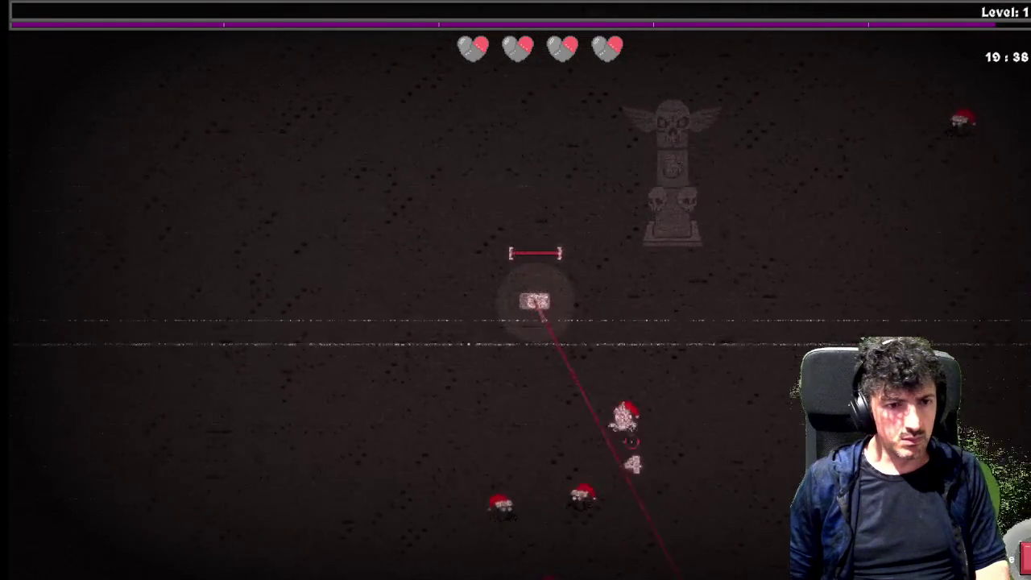
pyautogui.press('w')
pyautogui.press('a')
pyautogui.click(611, 451)
pyautogui.click(569, 501)
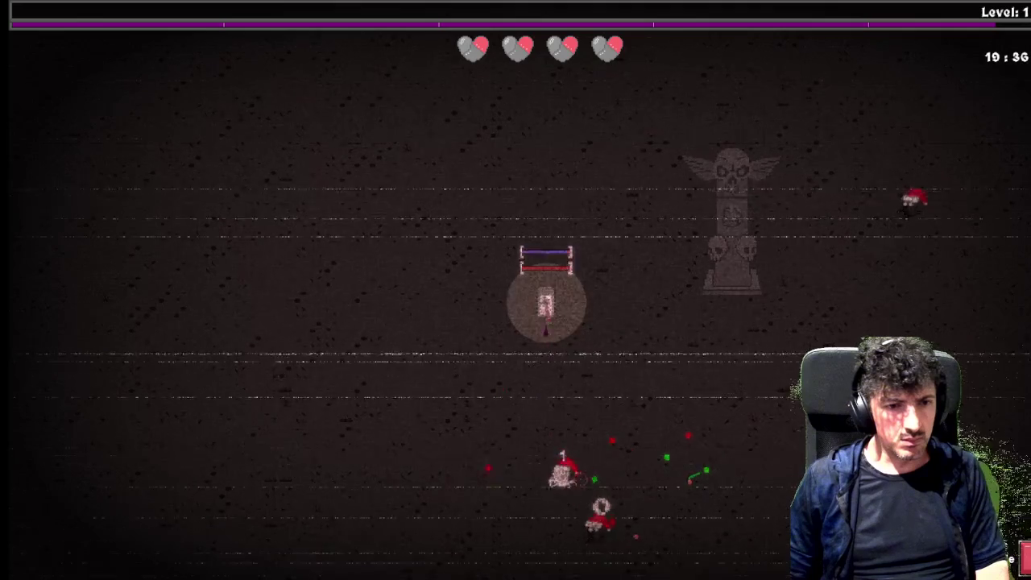
# Pull back to the left, then drive upward firing more shots at the nearby enemies.
pyautogui.press('a')
pyautogui.press('s')
pyautogui.press('a')
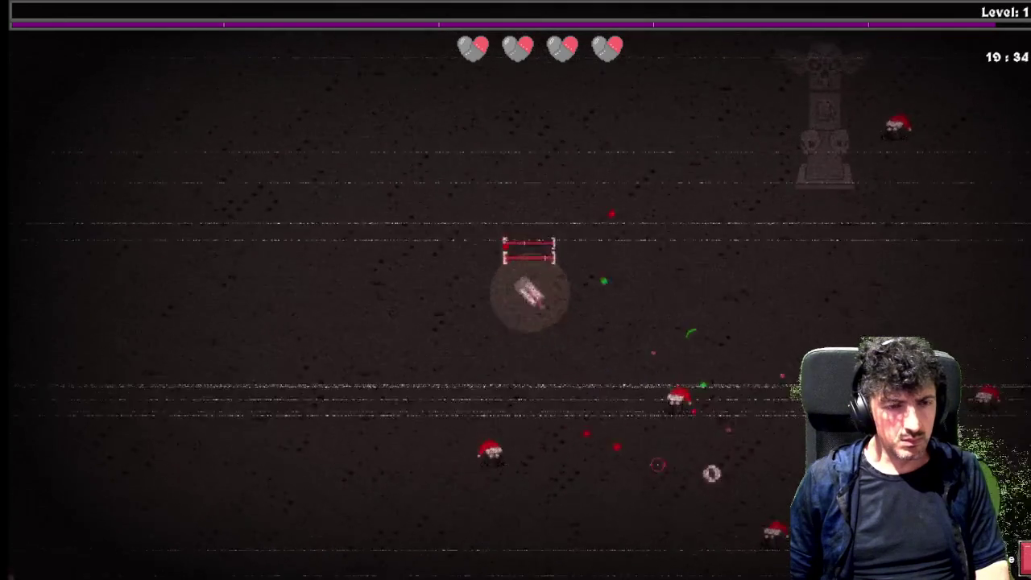
pyautogui.press('w')
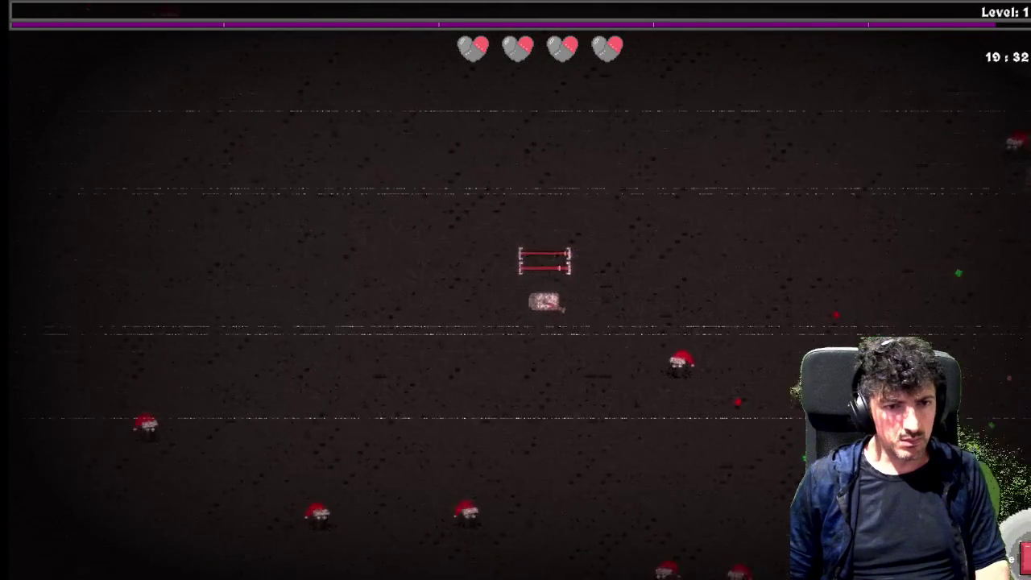
pyautogui.press('w')
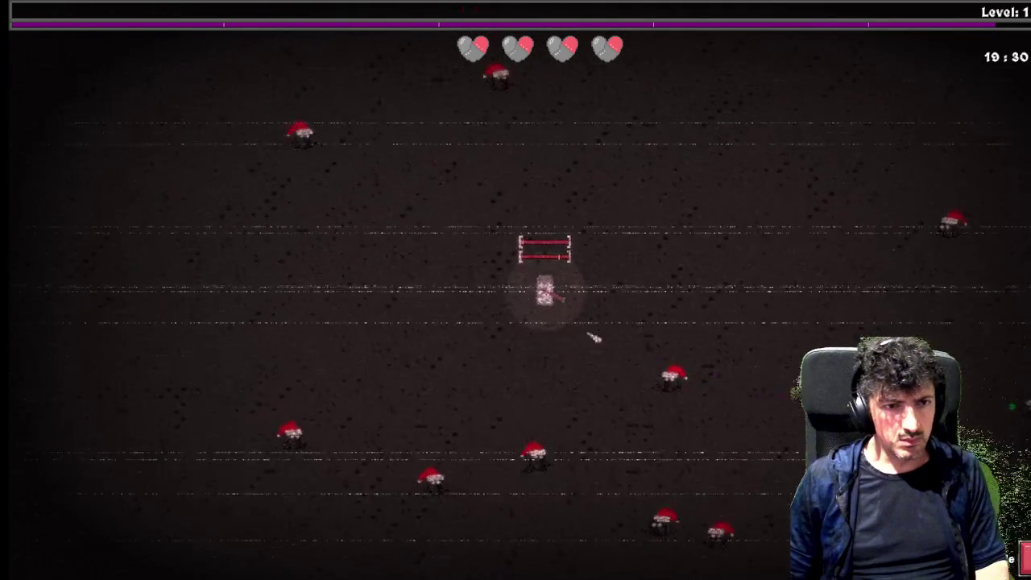
pyautogui.press('w')
pyautogui.press('d')
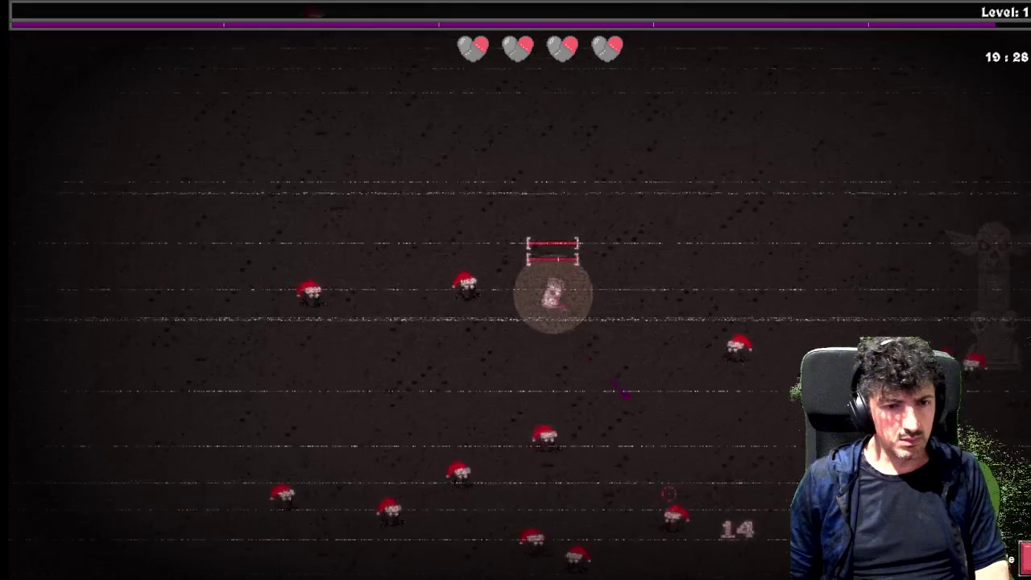
pyautogui.press('w')
pyautogui.click(742, 412)
pyautogui.press('w')
pyautogui.click(685, 468)
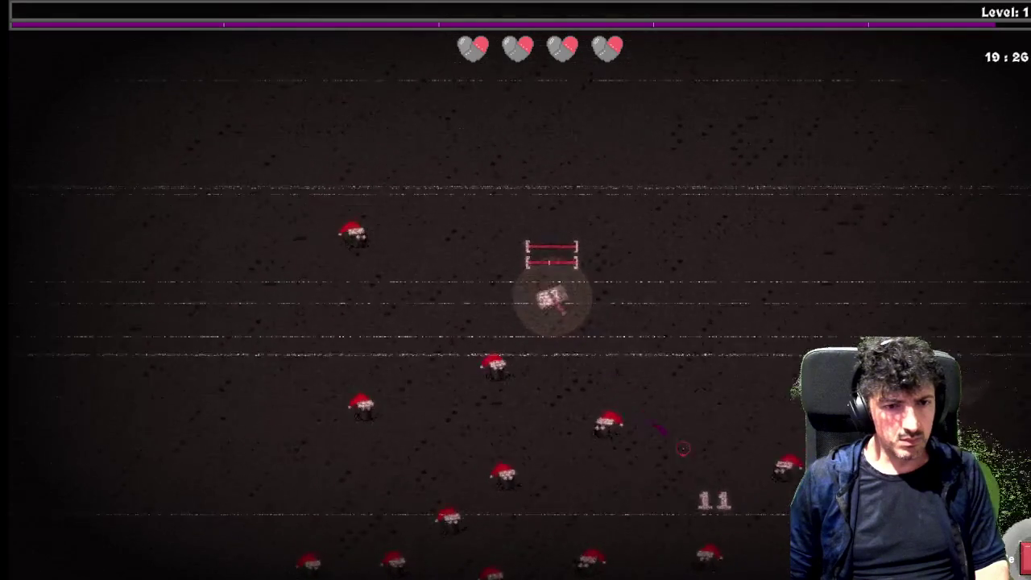
pyautogui.press('w')
pyautogui.click(644, 461)
pyautogui.press('w')
pyautogui.click(508, 478)
pyautogui.click(458, 478)
pyautogui.press('w')
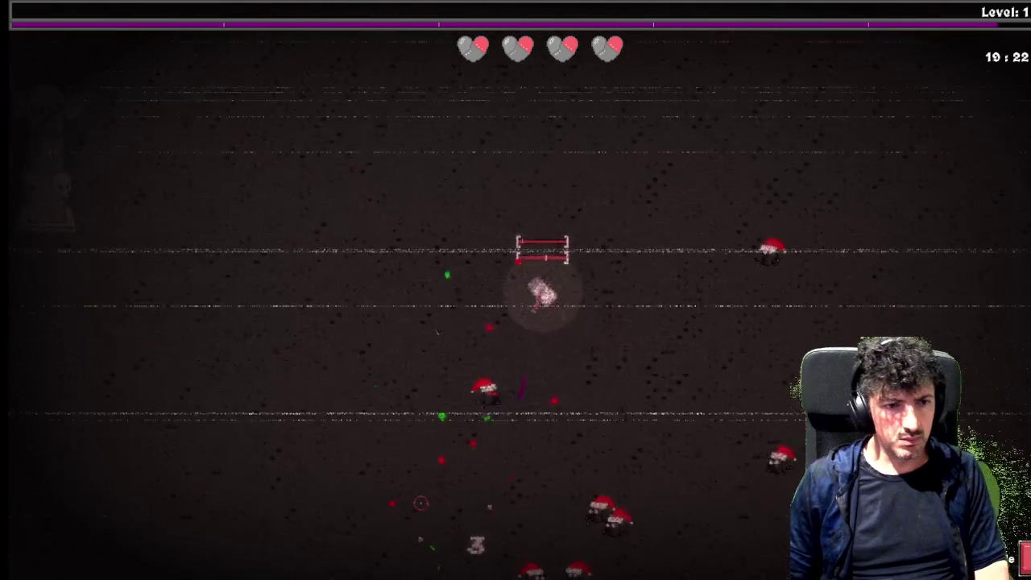
# Move up-left past the totem, then head upward away from the enemies.
pyautogui.press('a')
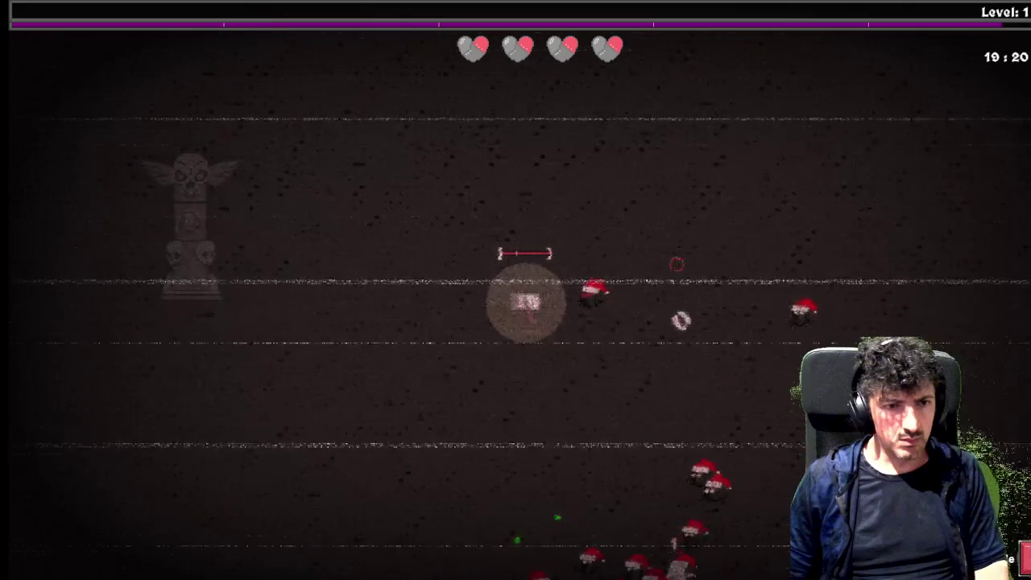
pyautogui.press('w')
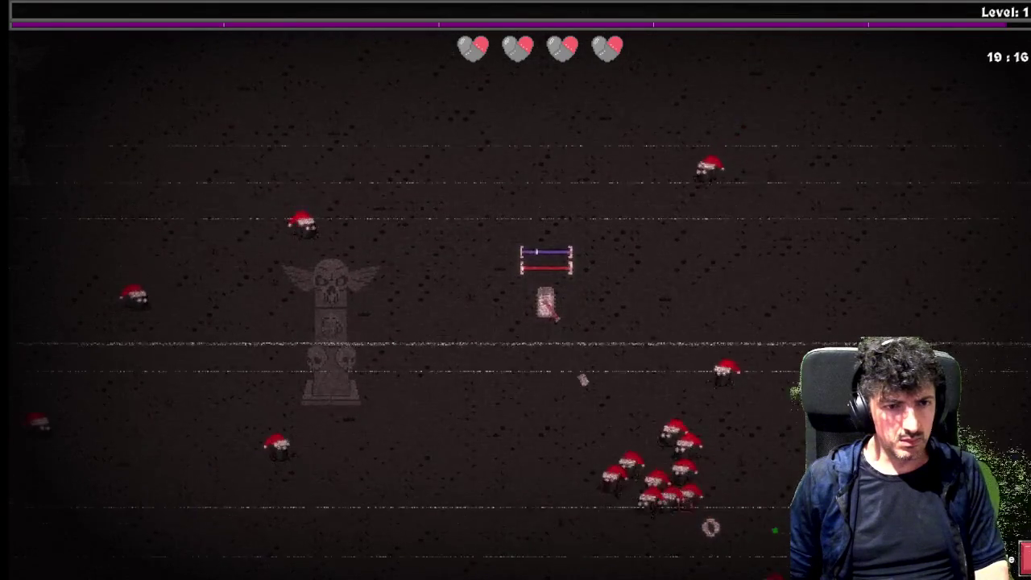
pyautogui.press('w')
pyautogui.press('a')
pyautogui.press('w')
pyautogui.press('a')
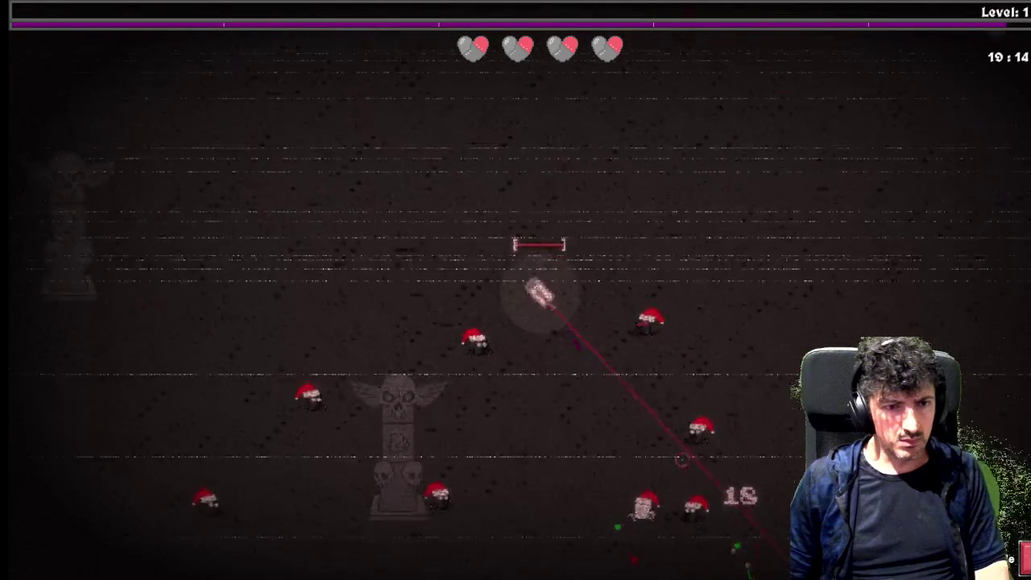
pyautogui.press('a')
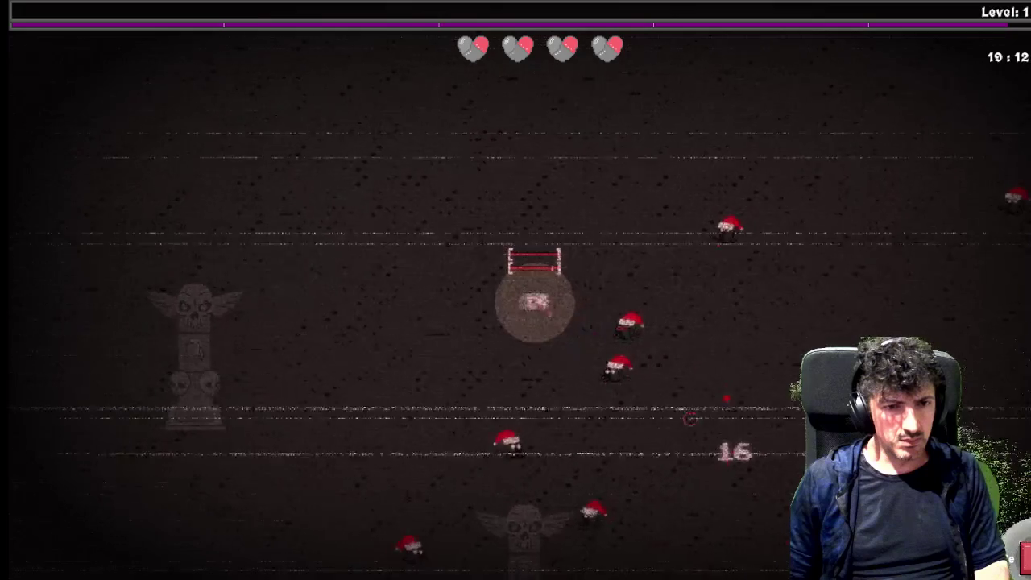
pyautogui.press('a')
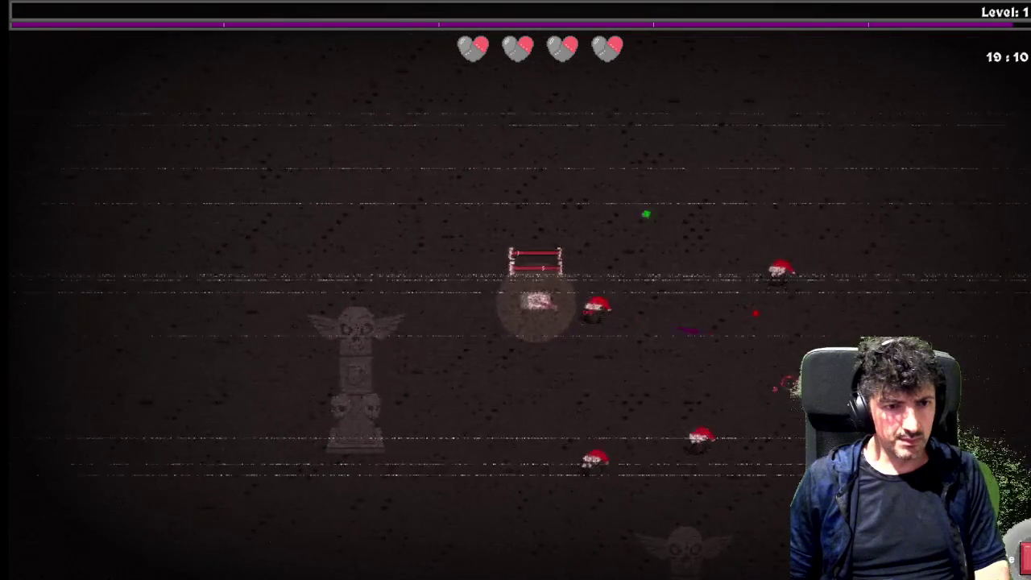
pyautogui.press('w')
pyautogui.press('a')
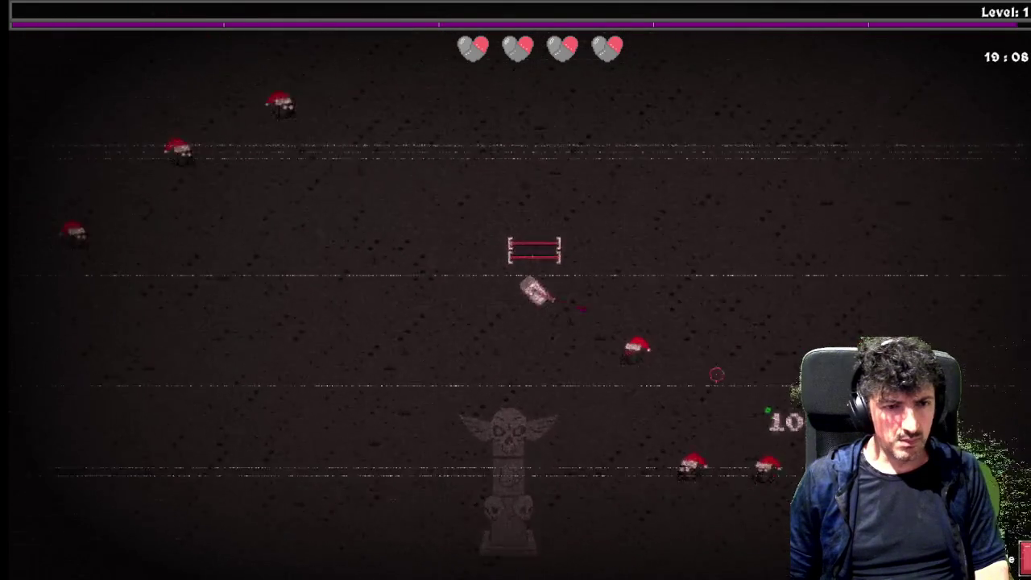
pyautogui.press('w')
pyautogui.press('d')
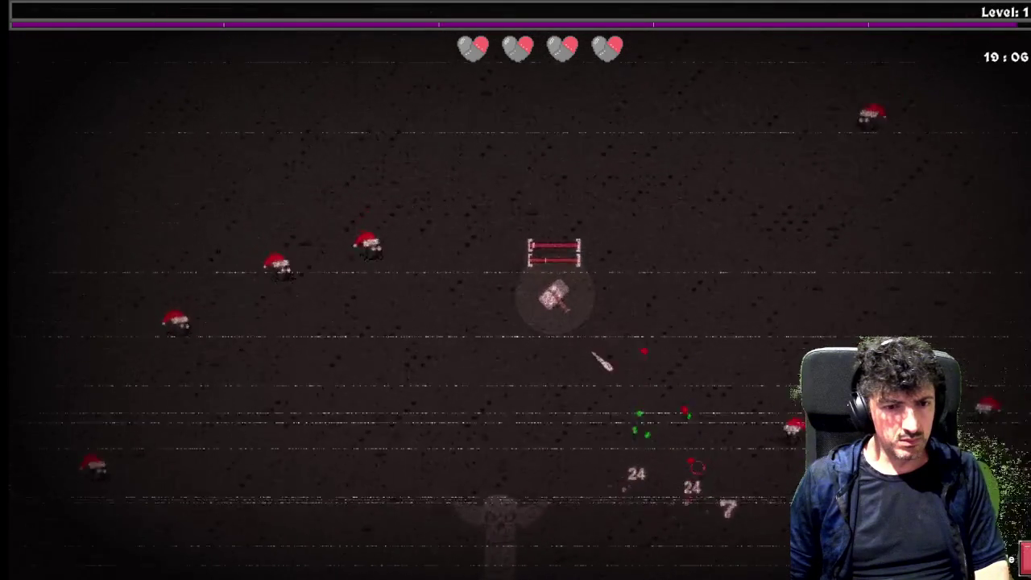
pyautogui.press('w')
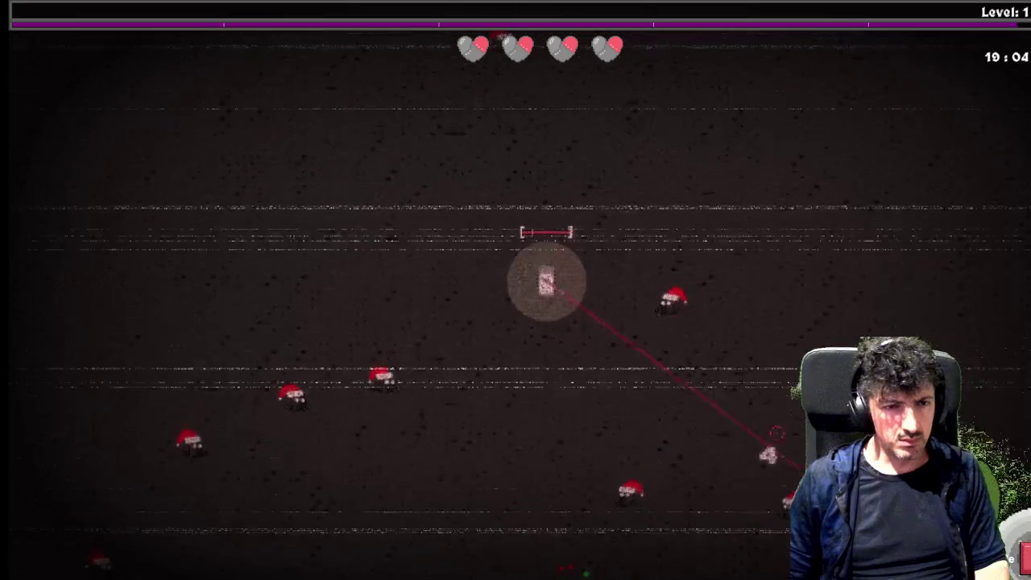
pyautogui.press('w')
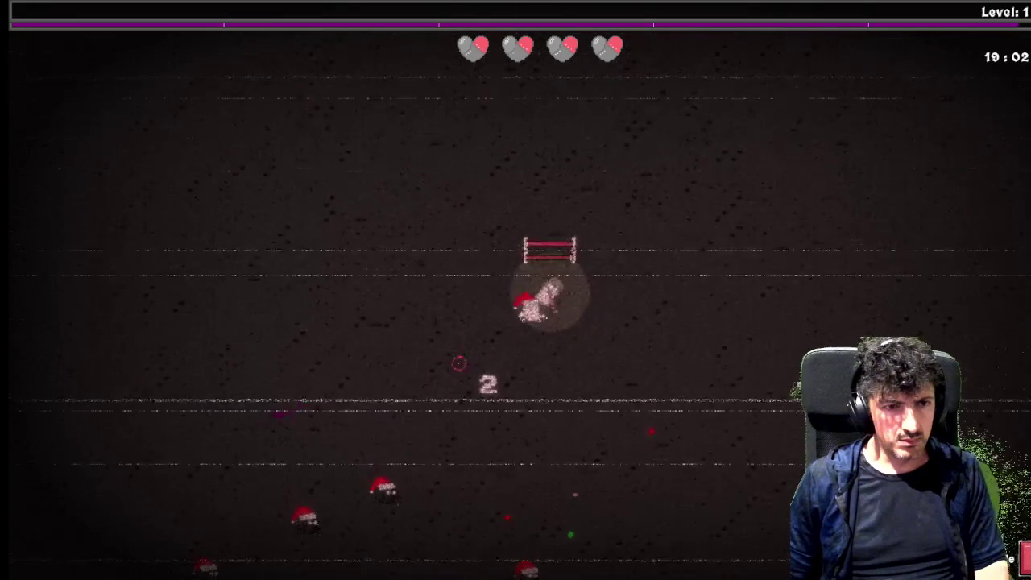
pyautogui.press('w')
pyautogui.press('w')
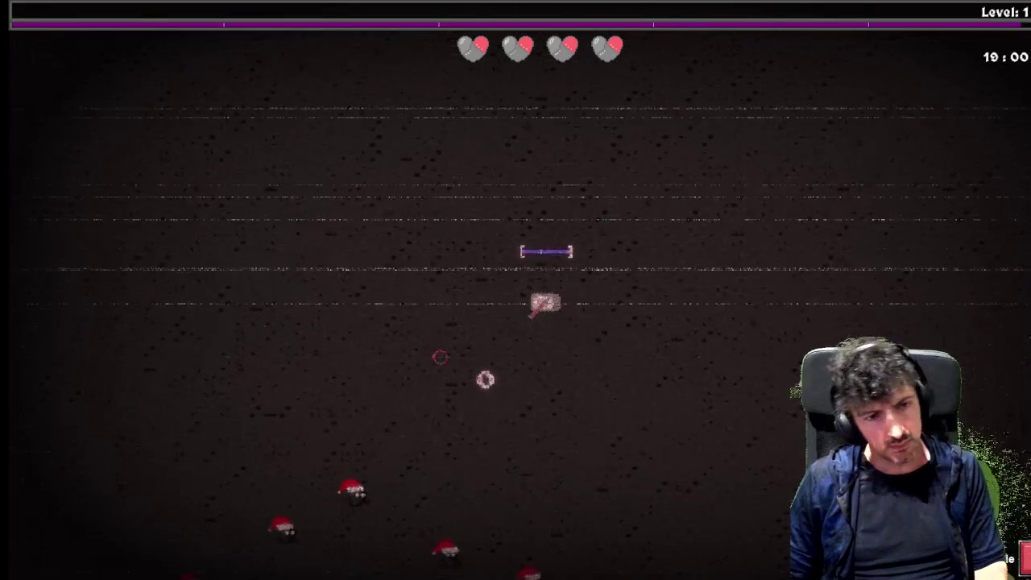
pyautogui.press('w')
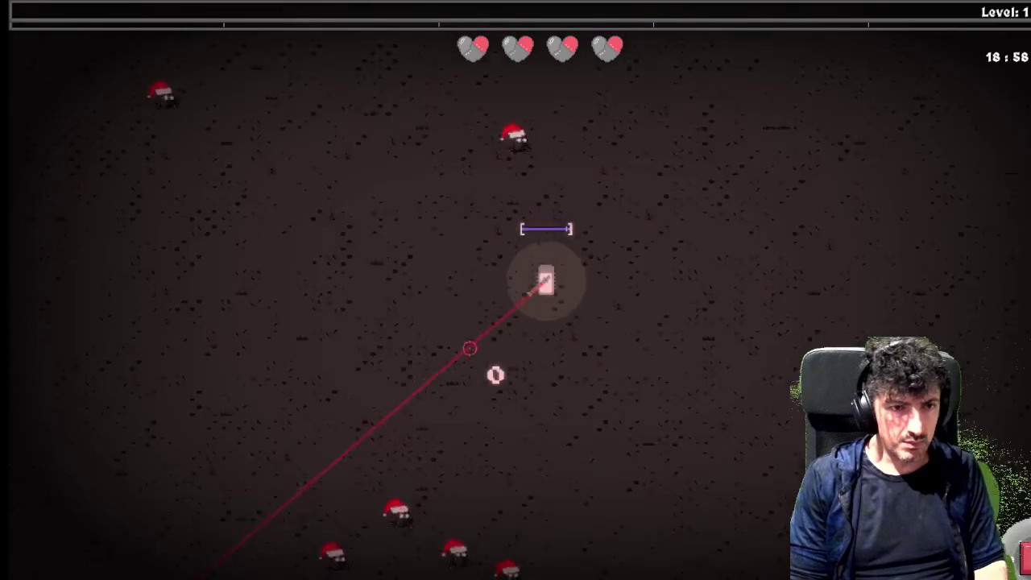
pyautogui.press('w')
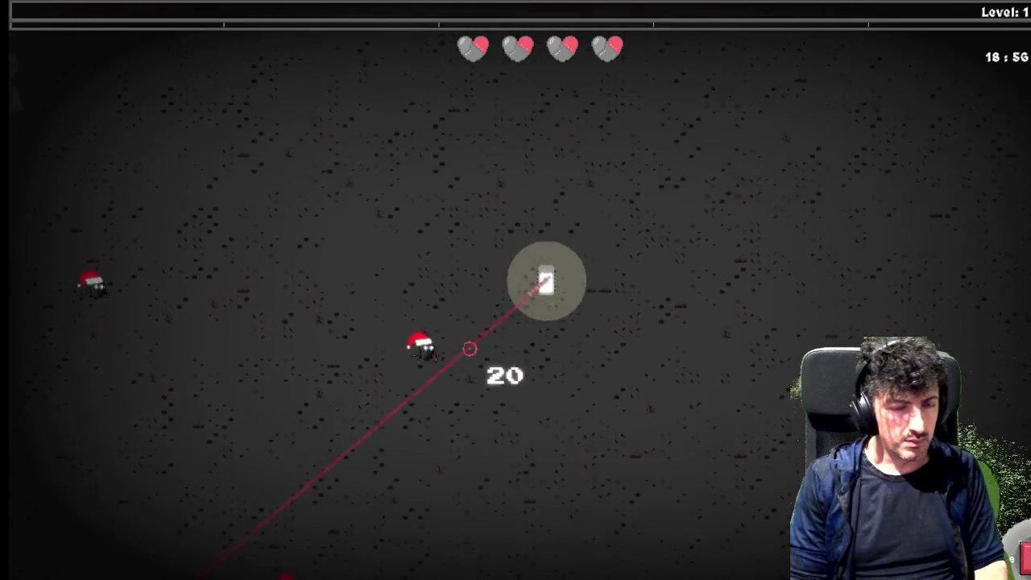
# Steer the tank up and right away from the enemy pack, then quit the game.
pyautogui.press('d')
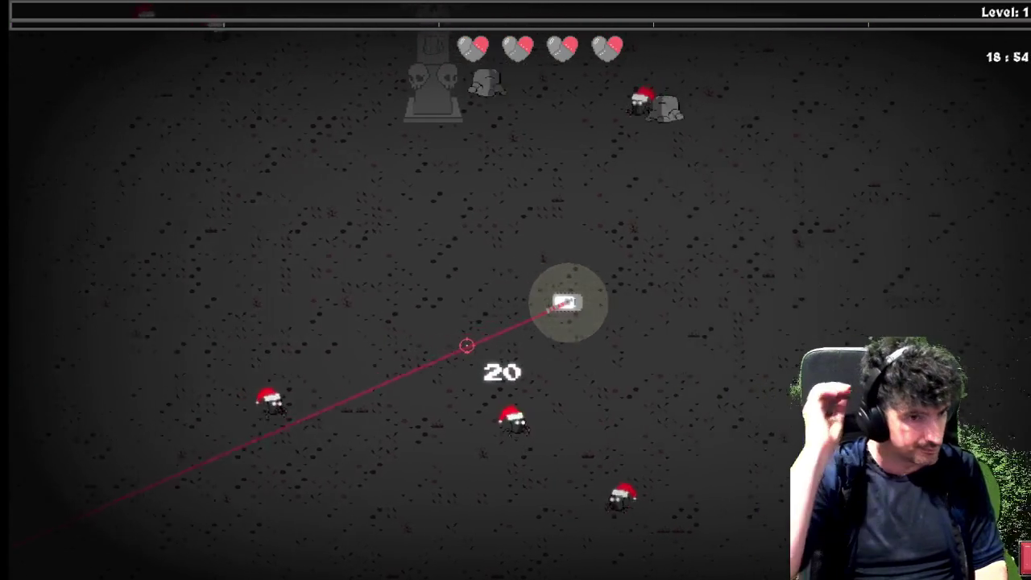
pyautogui.press('w')
pyautogui.press('d')
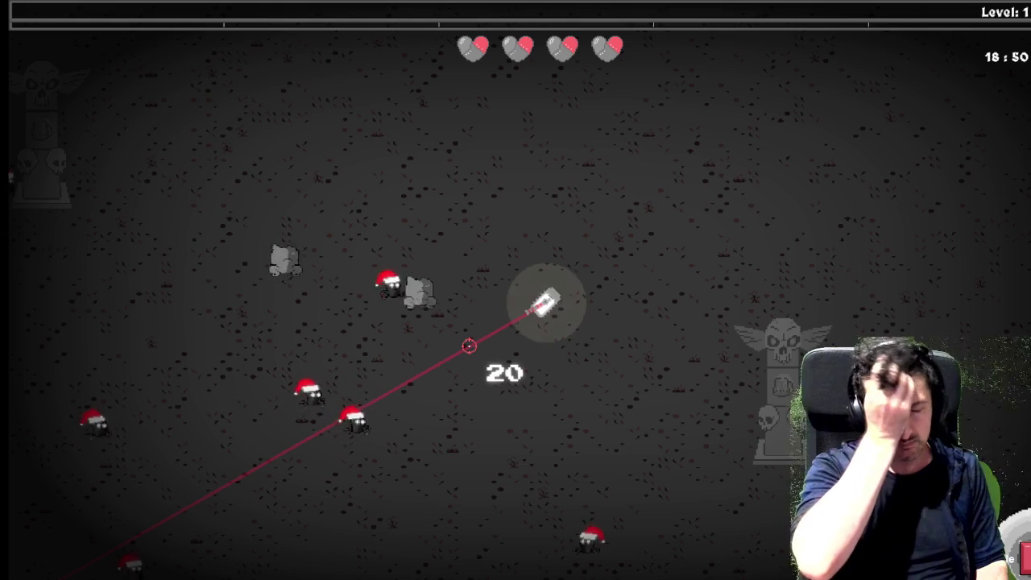
pyautogui.press('d')
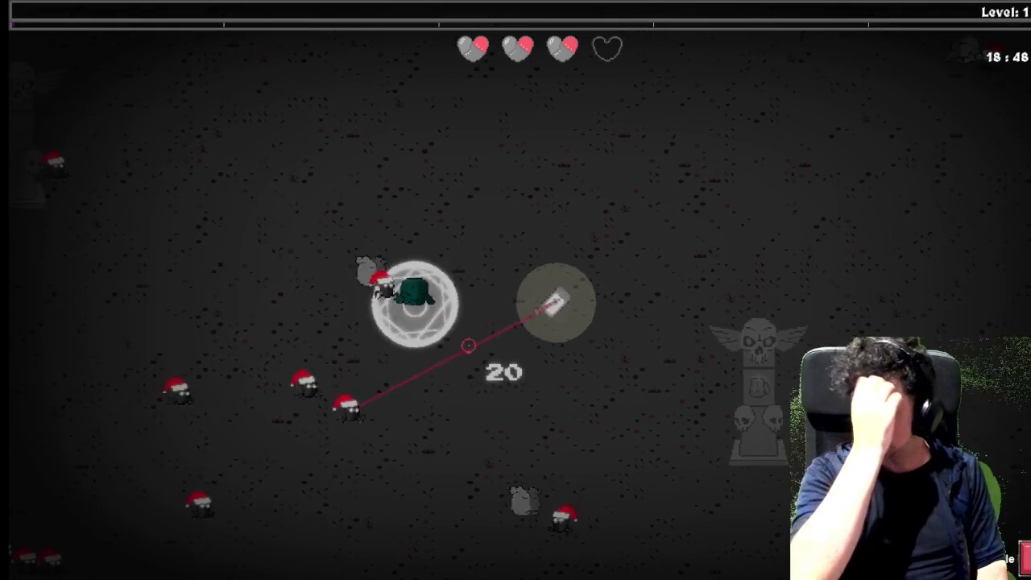
pyautogui.press('w')
pyautogui.press('d')
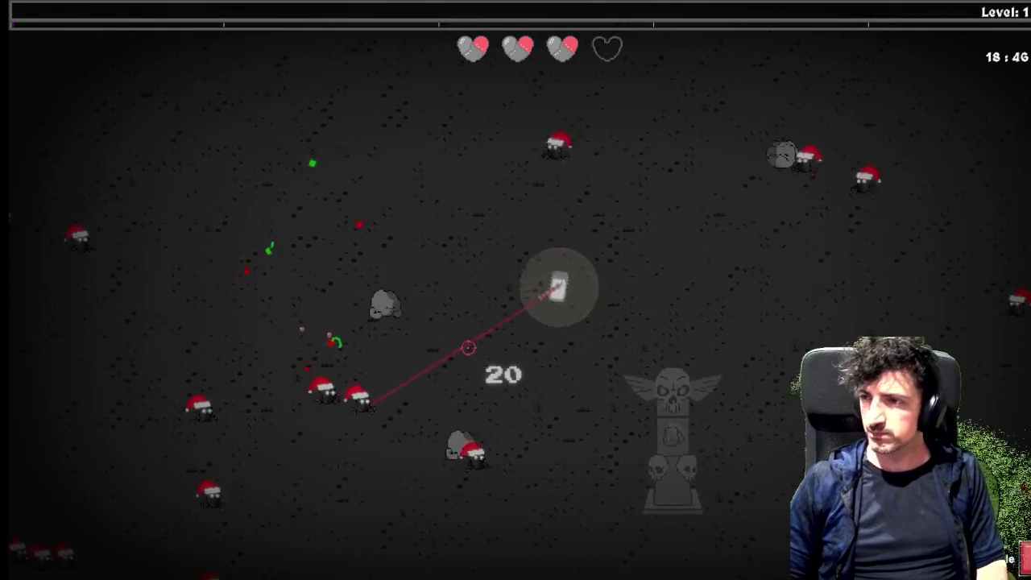
pyautogui.press('a')
pyautogui.press('d')
pyautogui.press('w')
pyautogui.press('w')
pyautogui.press('d')
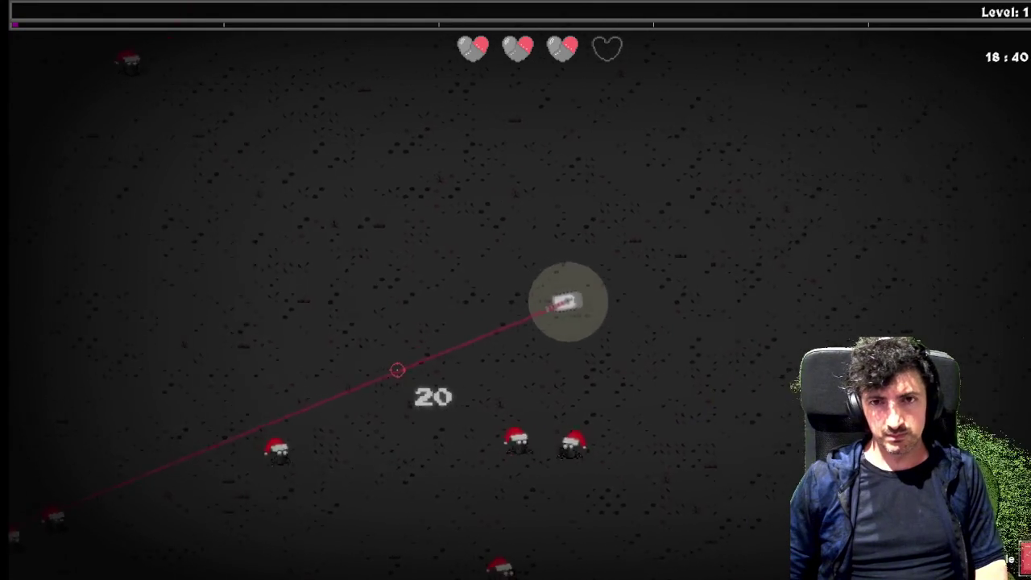
pyautogui.press('Escape')
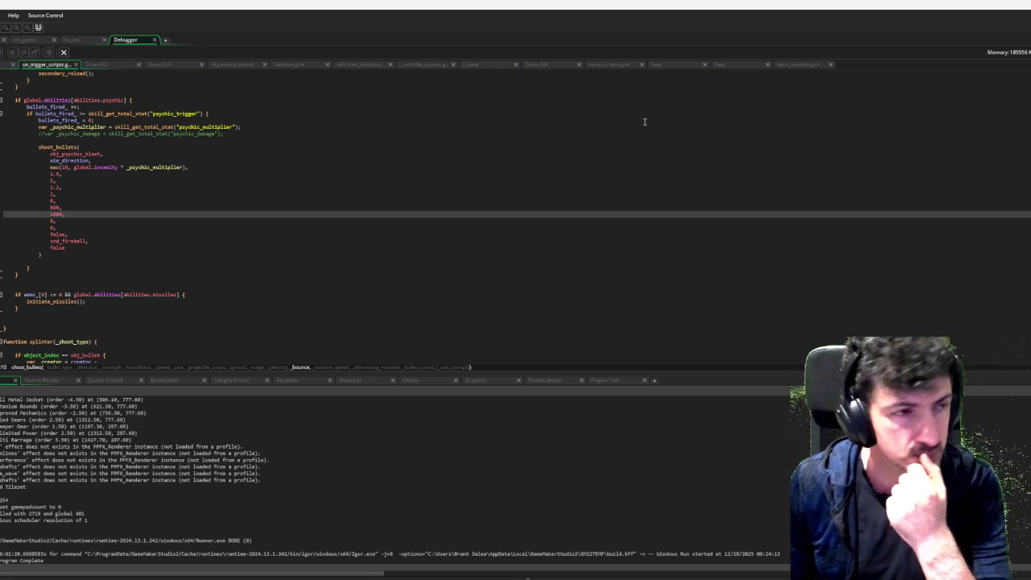
# Show the obj_ppfx_manager events workspace, then scroll to the create_skill_tree_tank_offensive script.
pyautogui.click(4, 42)
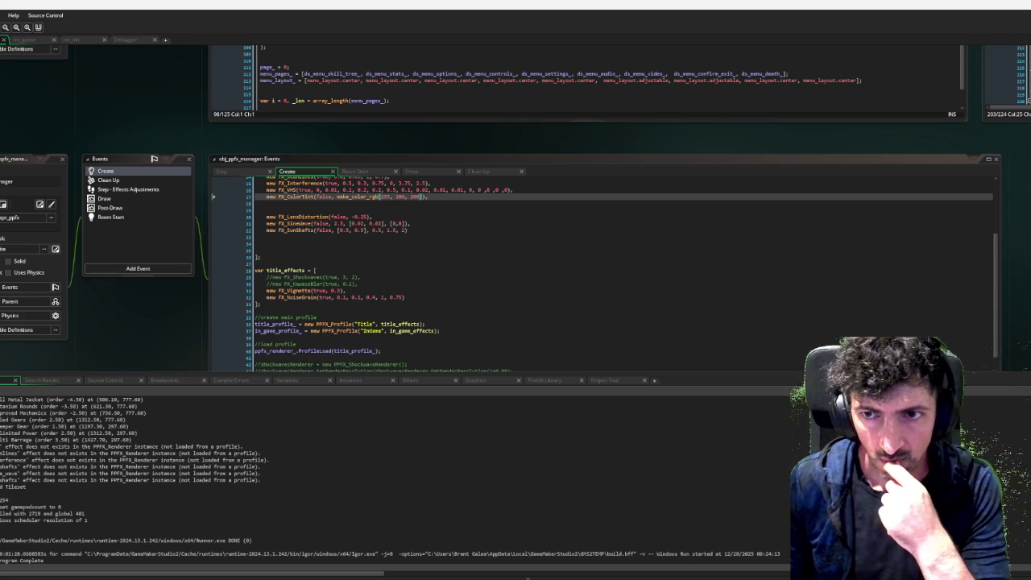
pyautogui.scroll(-5, 460, 132)
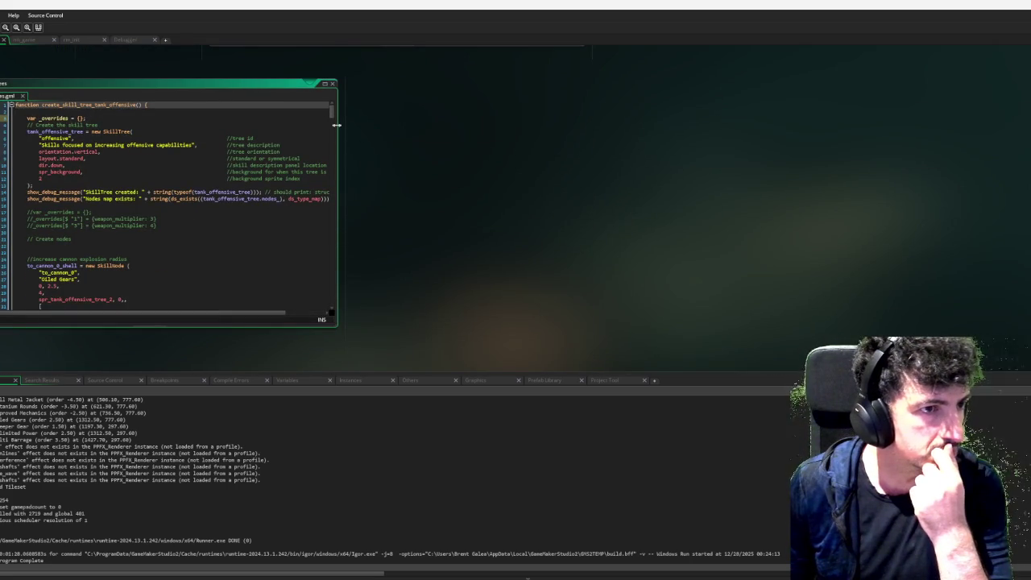
# Fold the offensive skill-tree function and unfold the utility one to reach the turnip node.
pyautogui.click(328, 125)
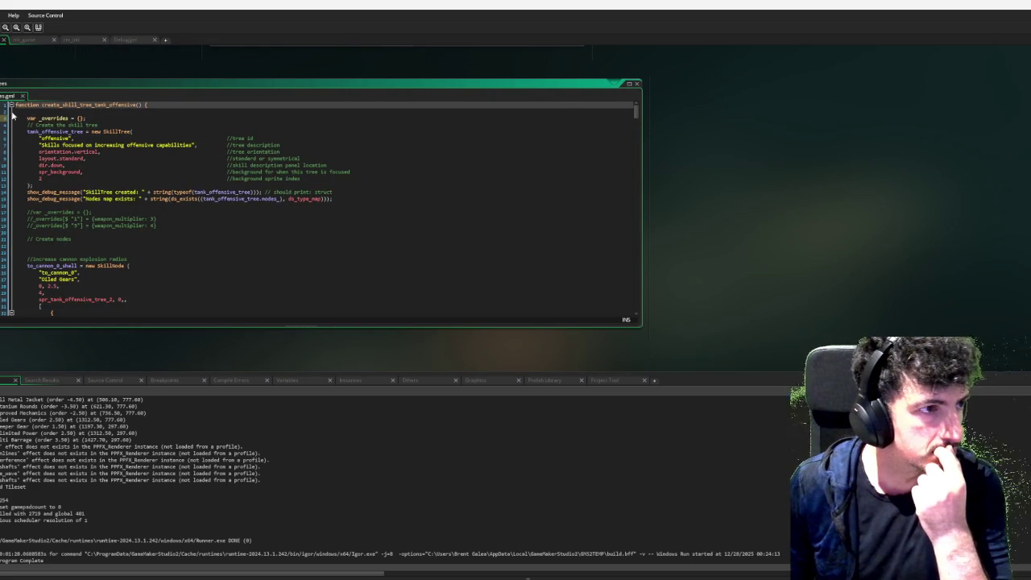
pyautogui.click(10, 105)
pyautogui.click(10, 132)
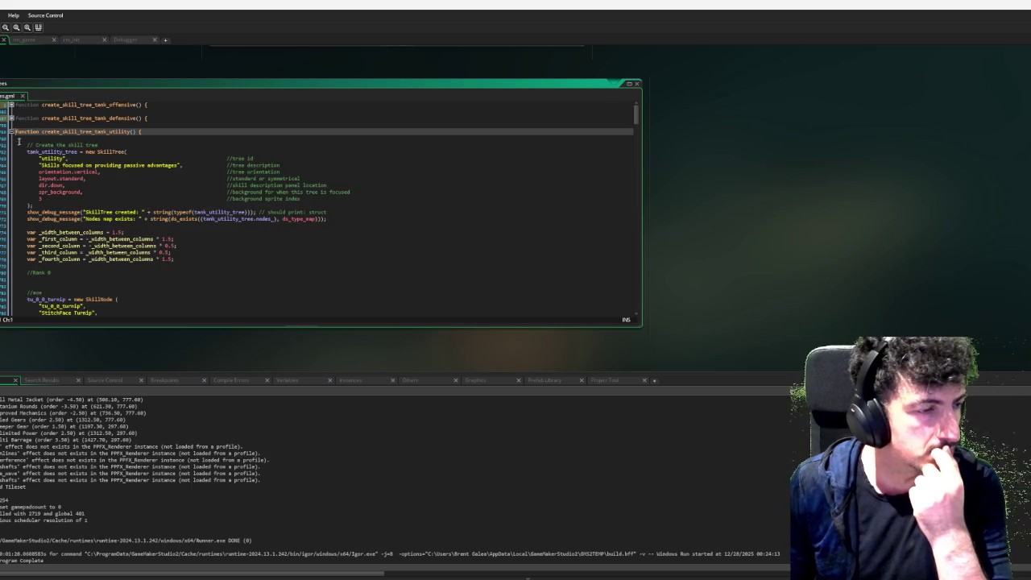
pyautogui.scroll(-2, 244, 205)
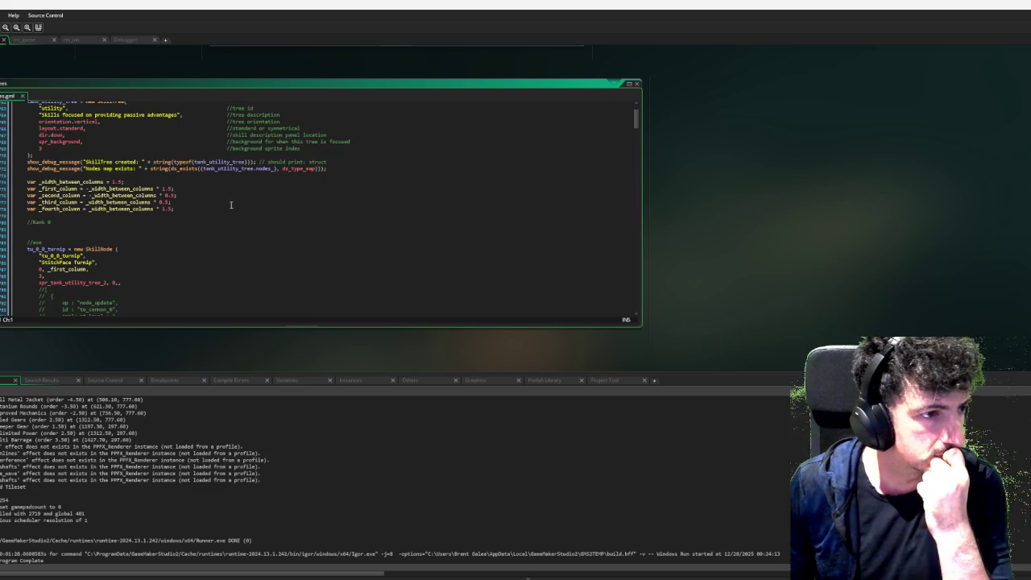
pyautogui.scroll(-5, 159, 212)
pyautogui.scroll(-4, 69, 231)
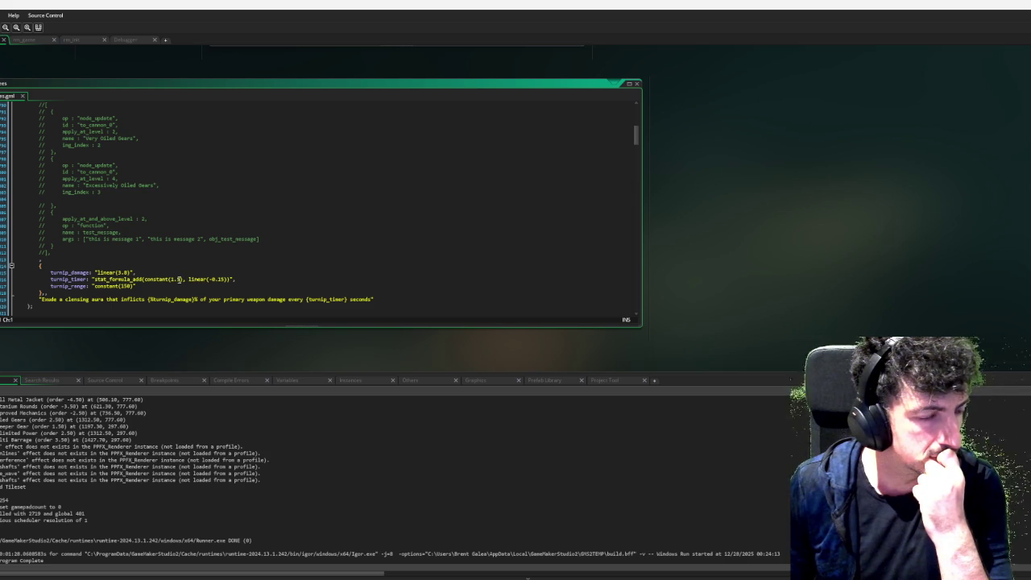
# Change the turnip_timer constant from 1.5 to 3.5.
pyautogui.doubleClick(176, 279)
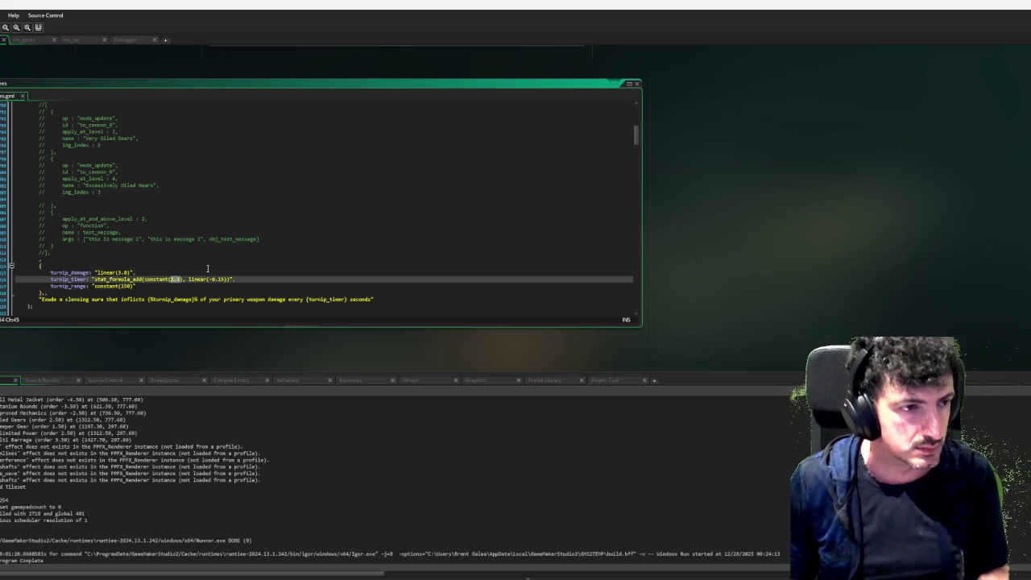
pyautogui.write('3')
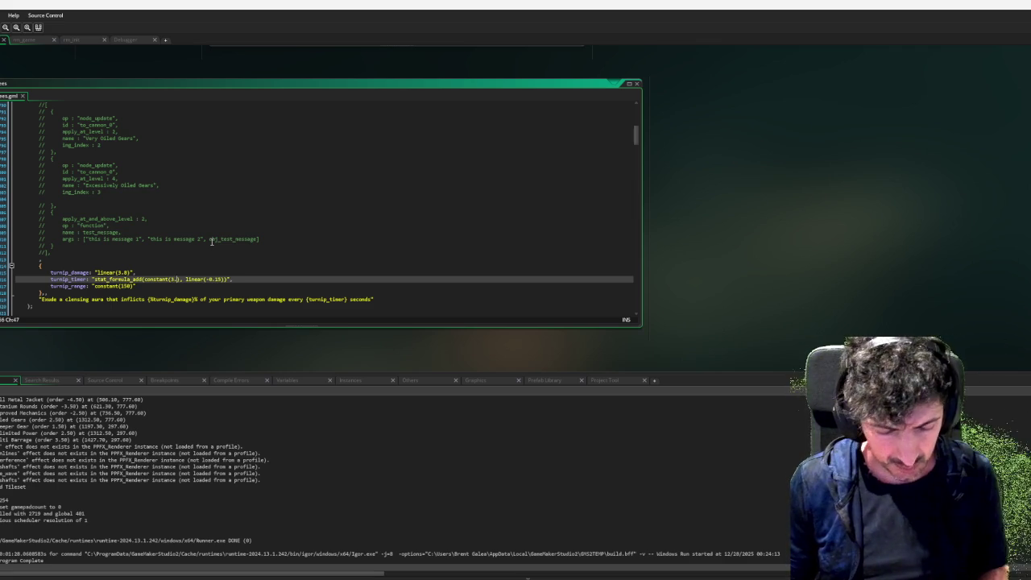
pyautogui.write('.5')
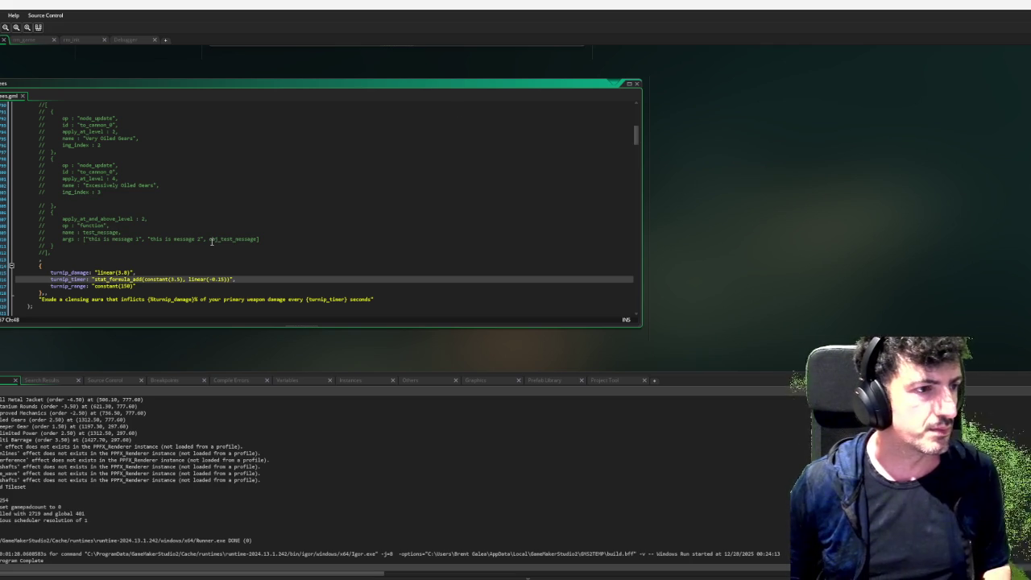
pyautogui.scroll(-1, 393, 159)
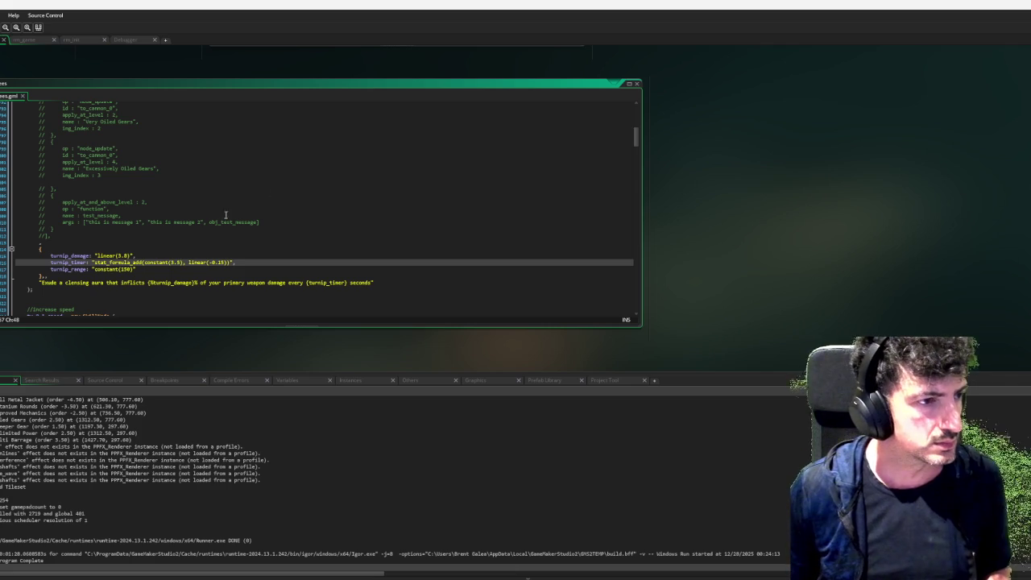
pyautogui.scroll(-1, 201, 249)
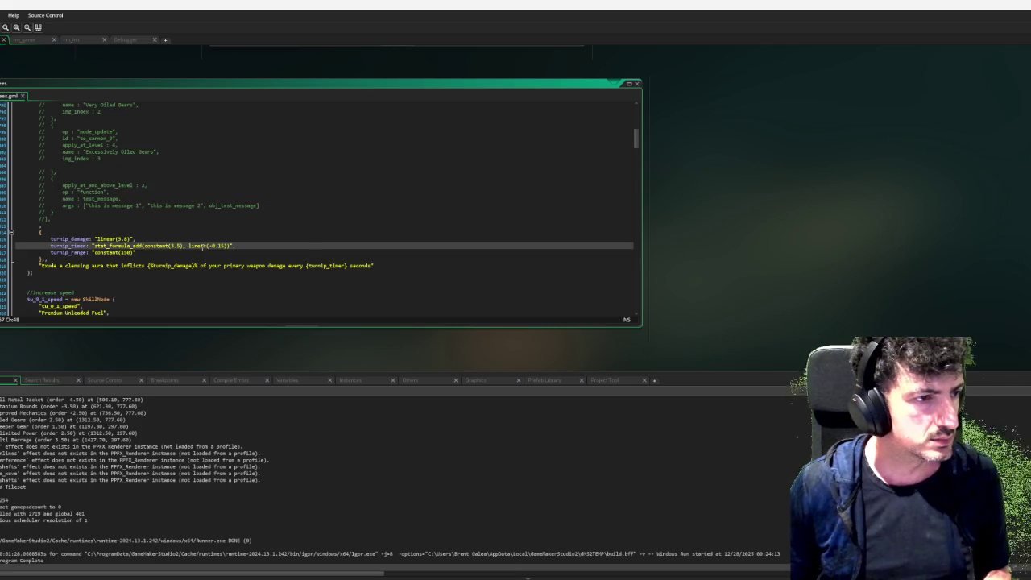
# Lower turnip_damage's formula from linear(3.8) to linear(3).
pyautogui.scroll(-3, 202, 249)
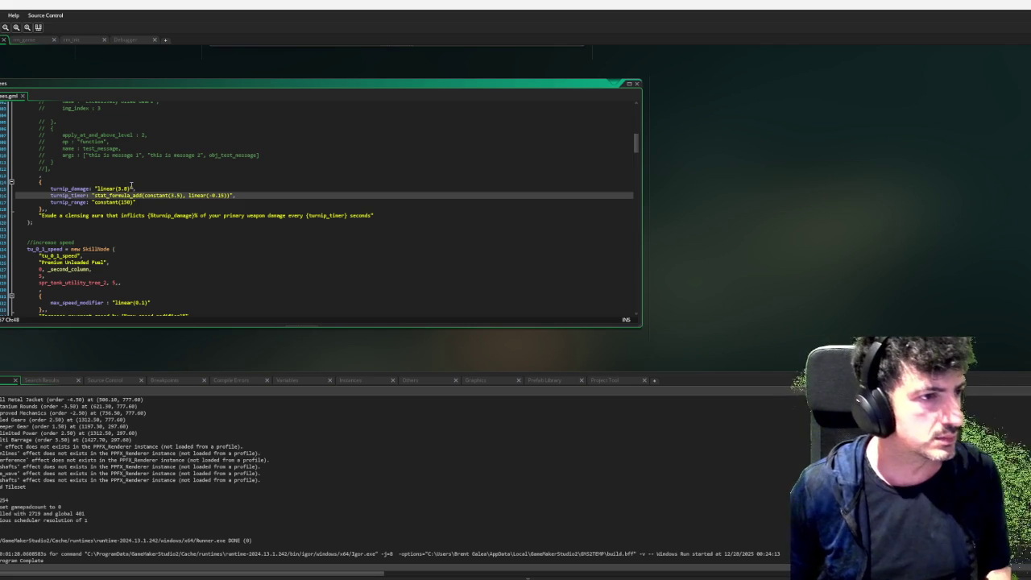
pyautogui.doubleClick(126, 189)
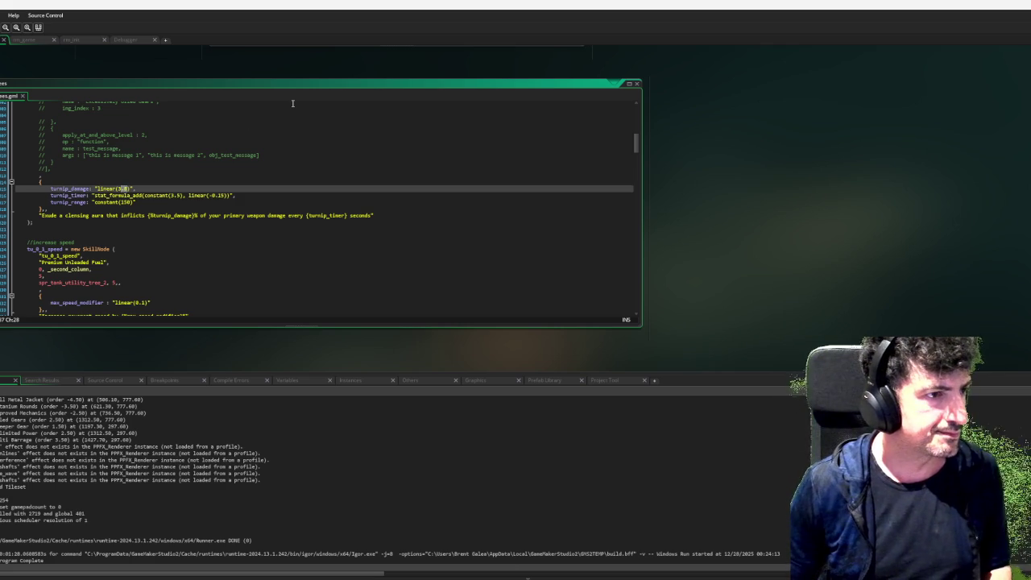
pyautogui.write('5')
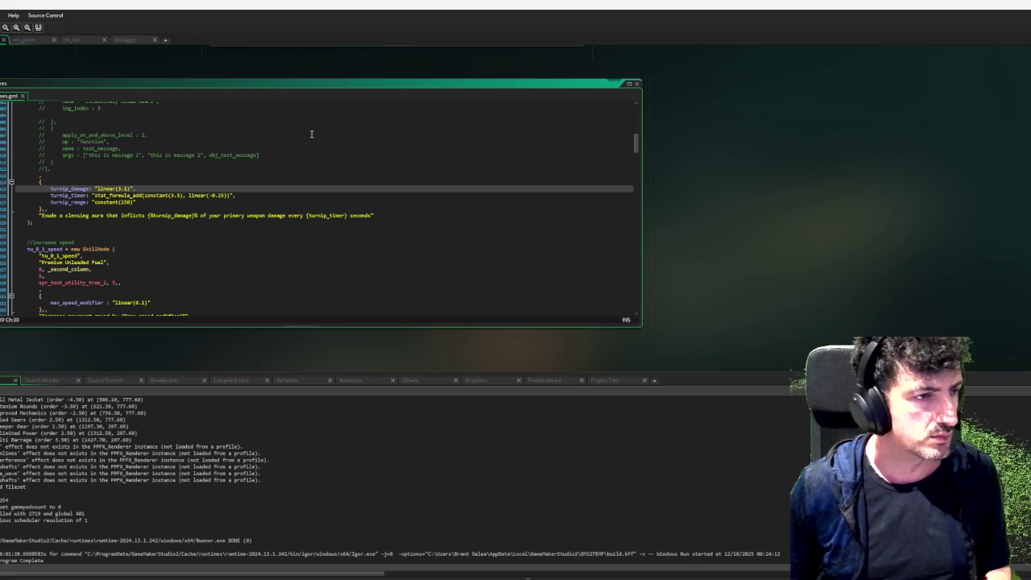
pyautogui.press('BackSpace')
pyautogui.press('BackSpace')
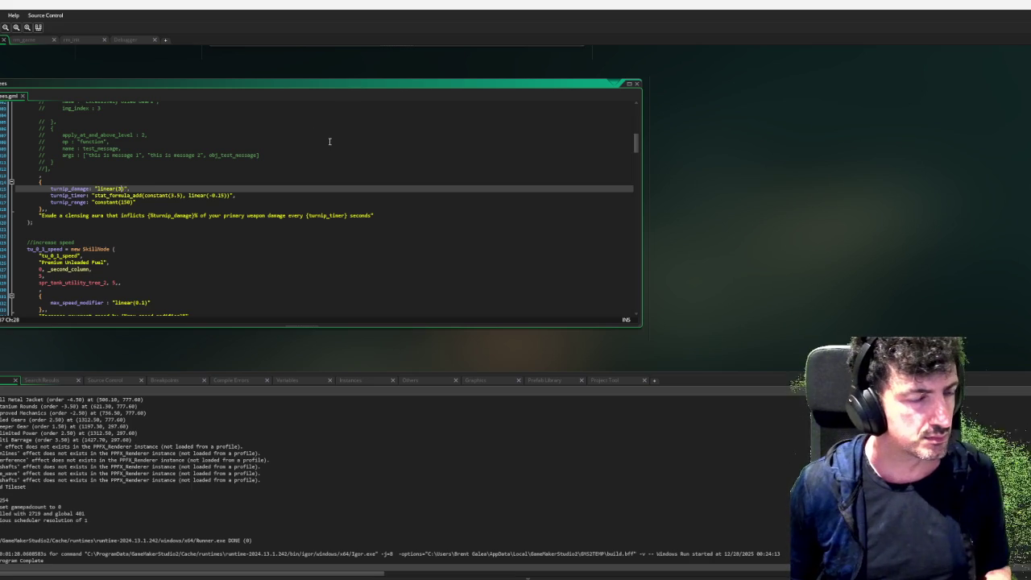
pyautogui.click(330, 141)
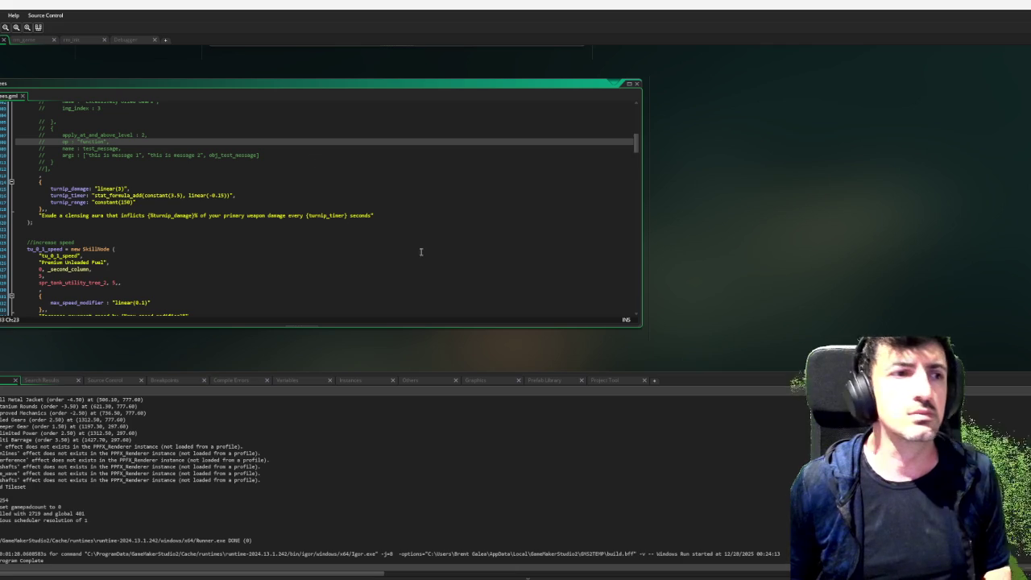
# Scroll to the P.E.T Drone node's description line, then back up the script.
pyautogui.scroll(-1, 500, 249)
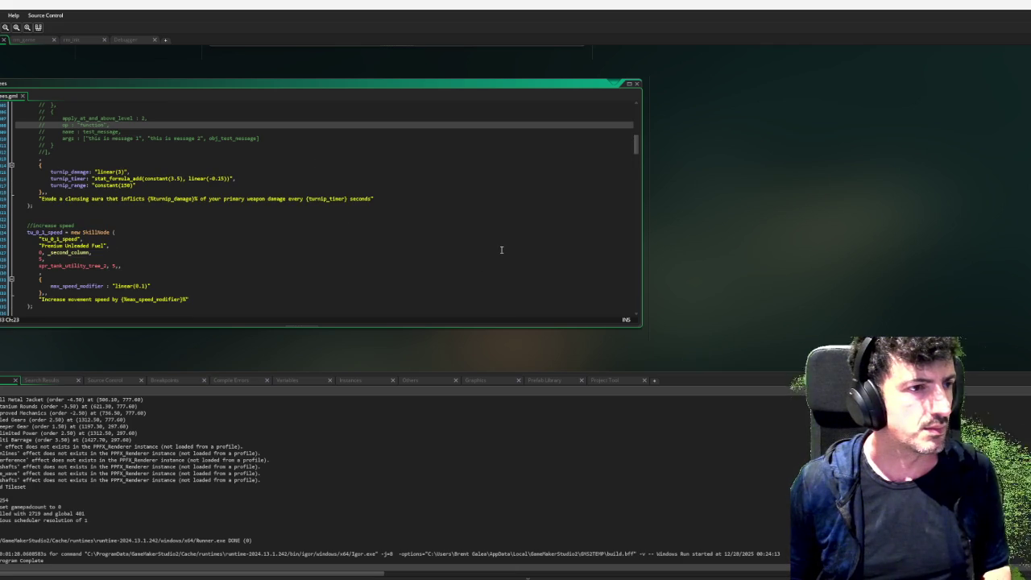
pyautogui.scroll(-7, 501, 249)
pyautogui.scroll(-7, 512, 250)
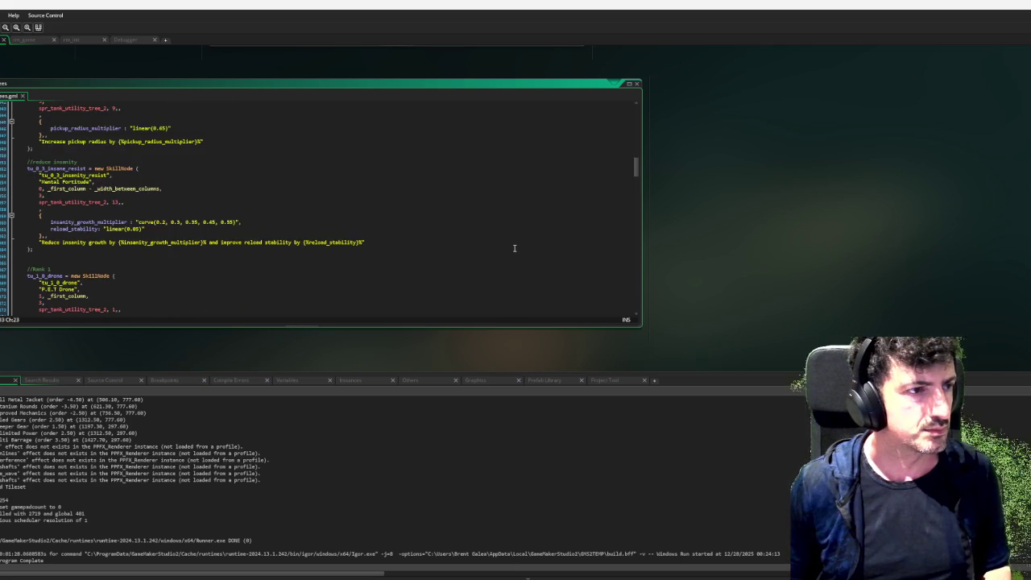
pyautogui.scroll(-8, 514, 248)
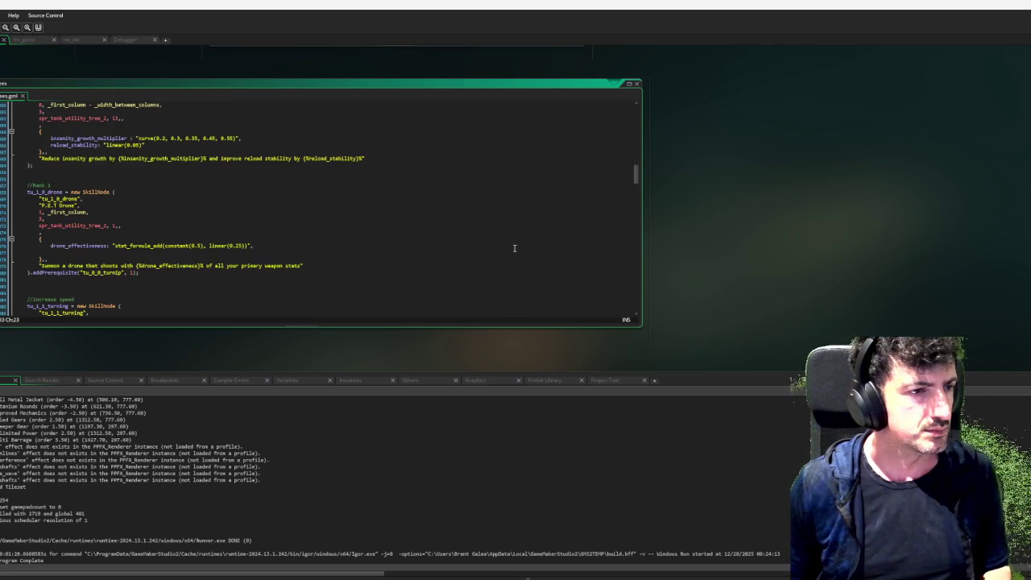
pyautogui.scroll(4, 513, 248)
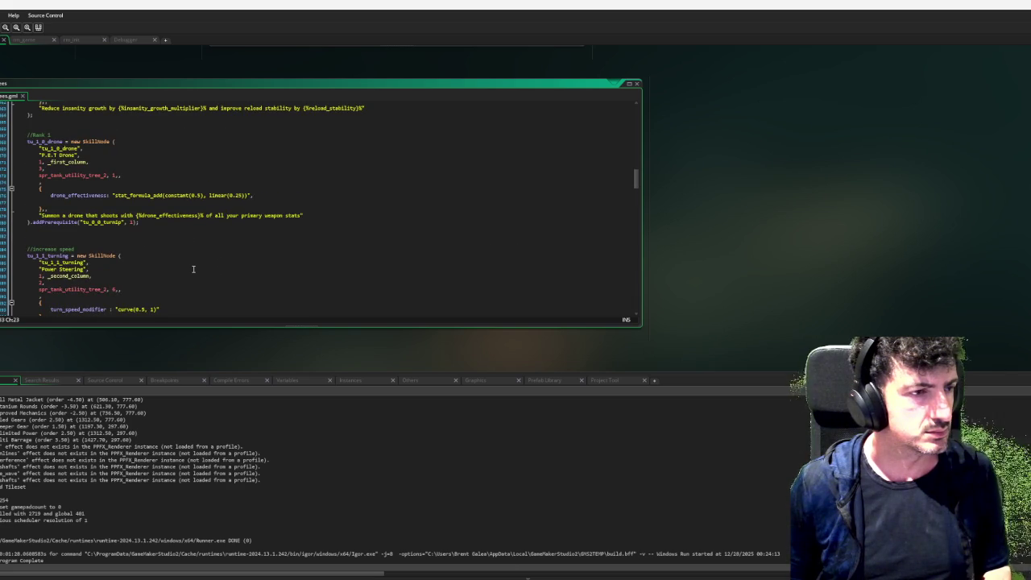
pyautogui.scroll(2, 193, 268)
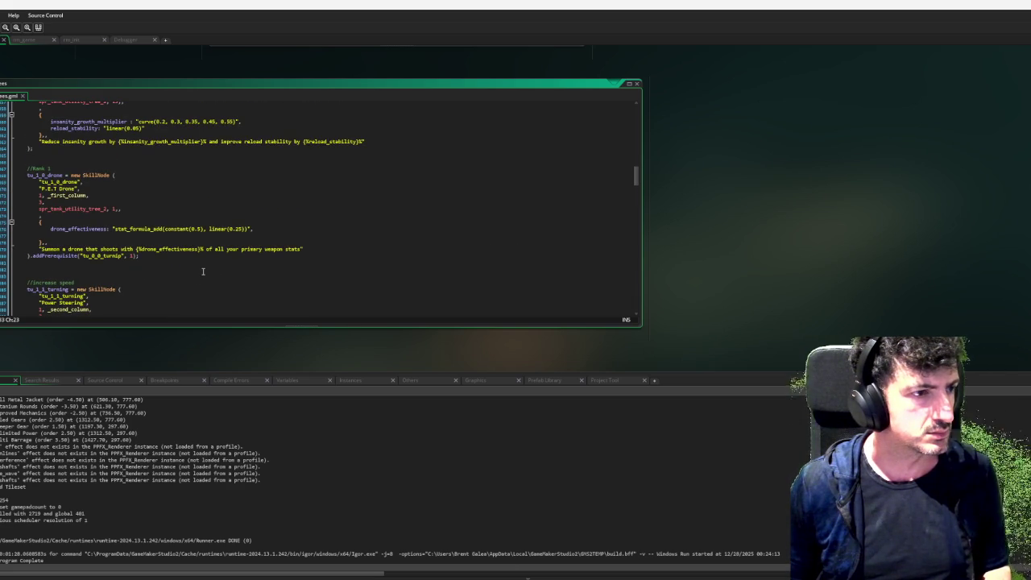
pyautogui.click(327, 248)
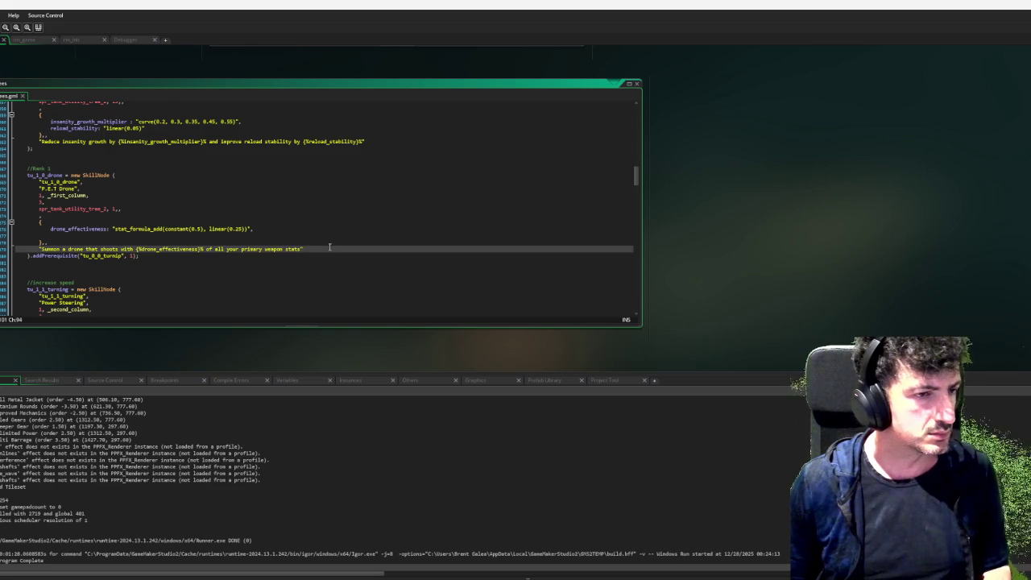
pyautogui.scroll(10, 330, 247)
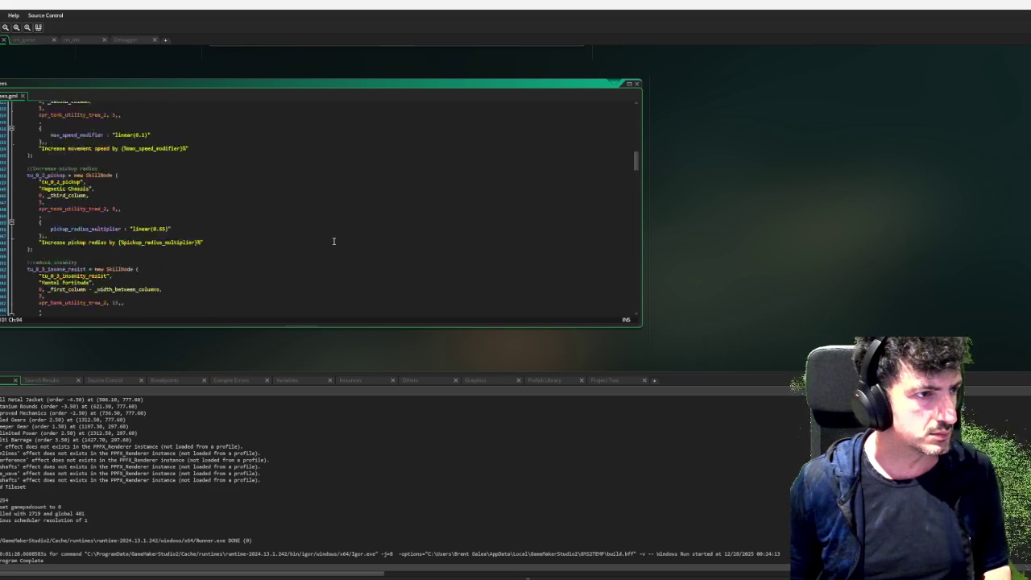
pyautogui.scroll(5, 333, 241)
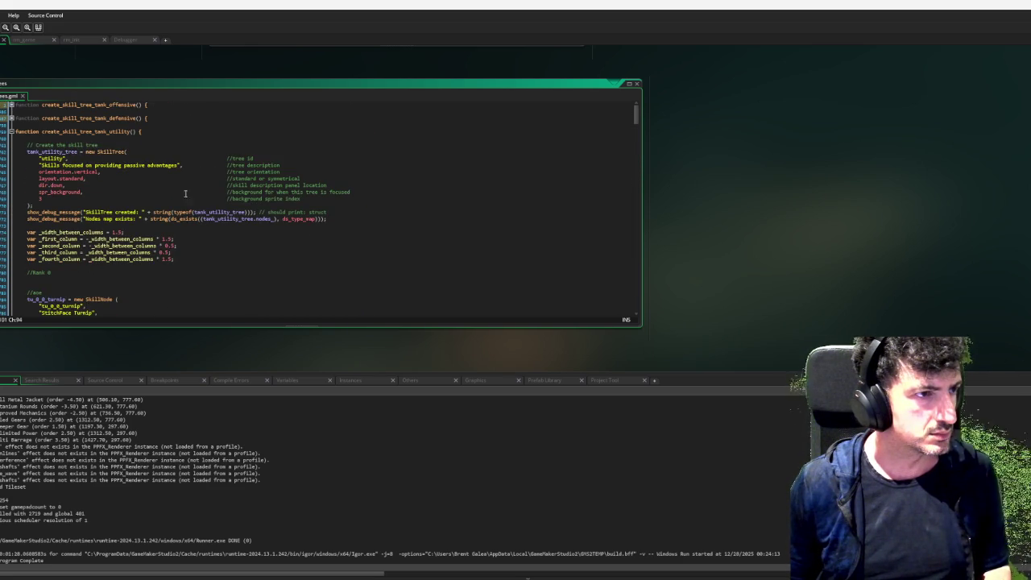
# Expand the offensive skill tree and select the cannon node's three-entry level-description array.
pyautogui.click(10, 105)
pyautogui.scroll(-5, 125, 189)
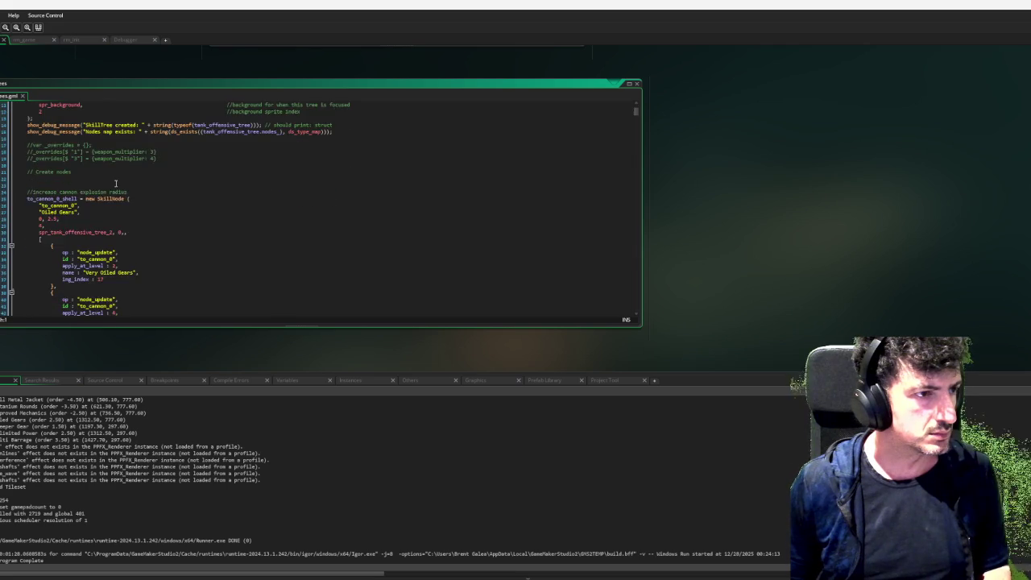
pyautogui.scroll(-1, 125, 187)
pyautogui.moveTo(39, 211); pyautogui.dragTo(49, 239)
pyautogui.hotkey('ctrl', 'c')
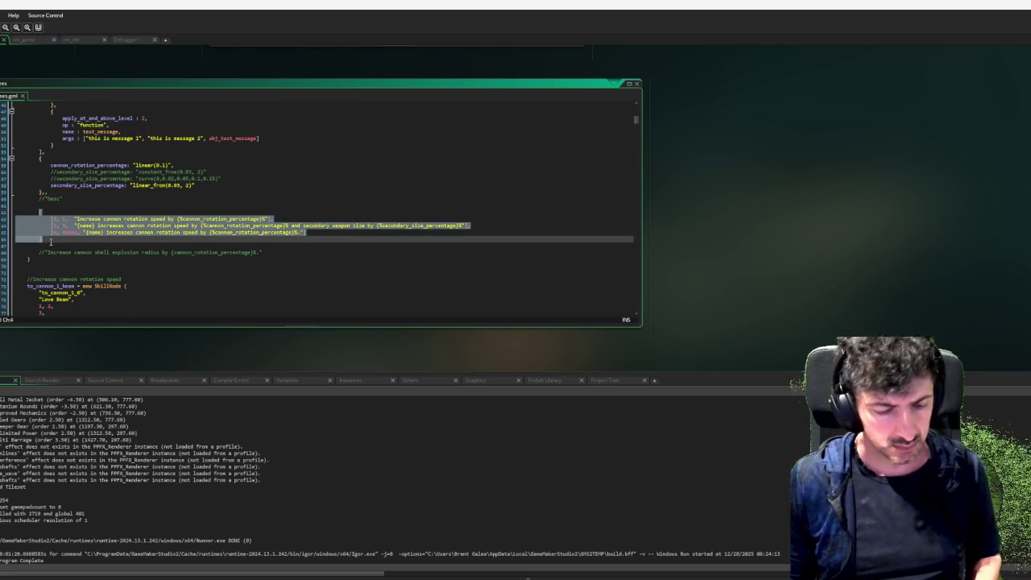
pyautogui.scroll(-6, 428, 164)
pyautogui.moveTo(635, 127)
pyautogui.mouseDown()
pyautogui.moveTo(628, 294)
pyautogui.moveTo(632, 255)
pyautogui.mouseUp()
# Paste the description array under the drone node, set entry two to noone, and delete entry three.
pyautogui.click(322, 239)
pyautogui.press('Return')
pyautogui.hotkey('ctrl', 'v')
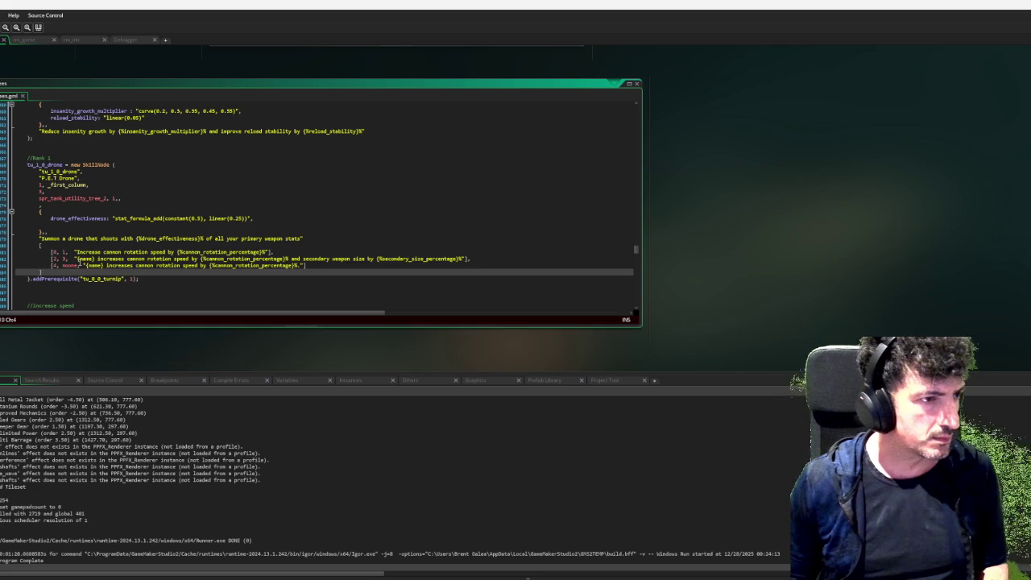
pyautogui.click(65, 259)
pyautogui.doubleClick(65, 259)
pyautogui.write('no')
pyautogui.press('Return')
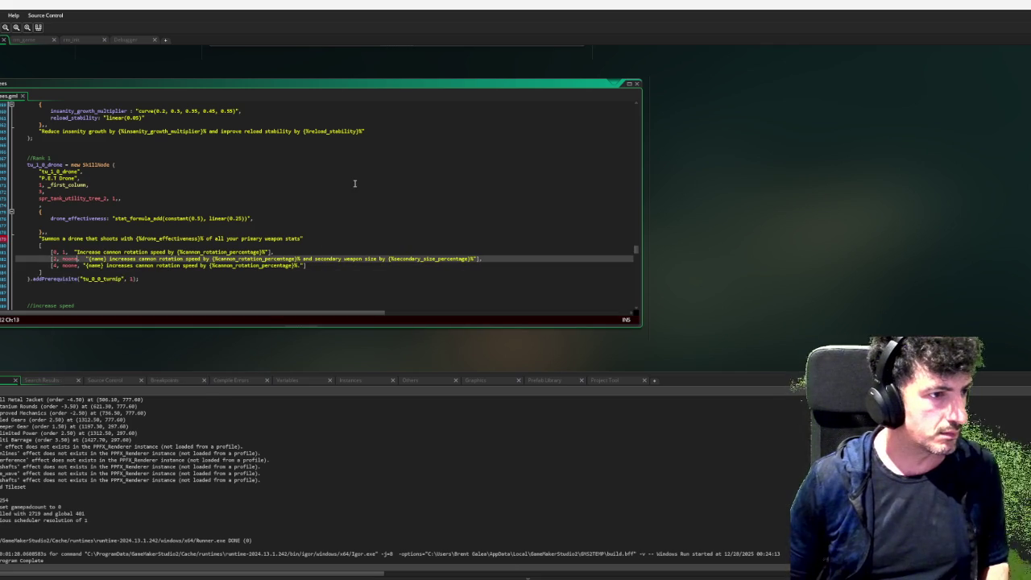
pyautogui.moveTo(84, 265); pyautogui.dragTo(338, 267)
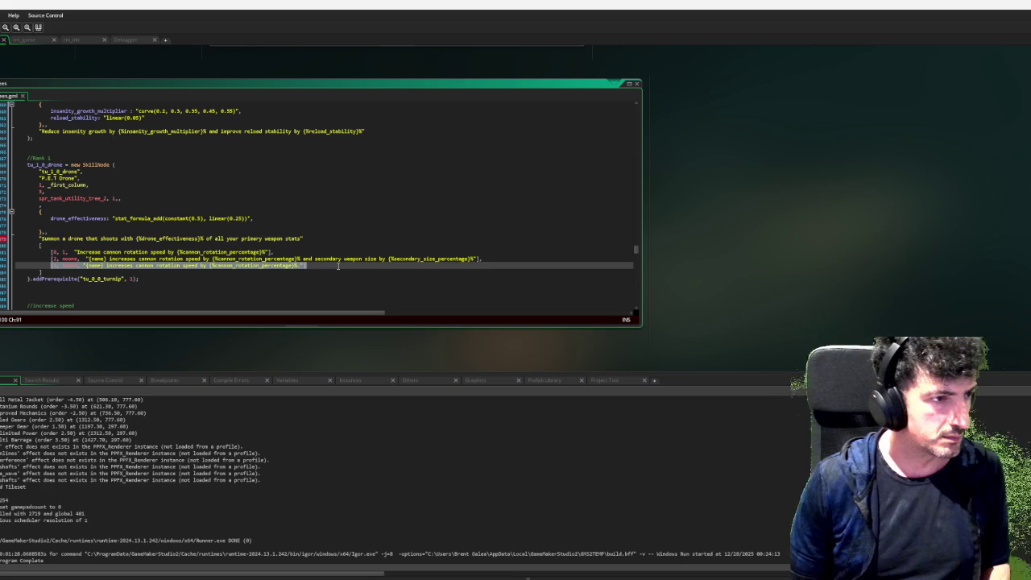
pyautogui.press('BackSpace')
pyautogui.press('BackSpace')
pyautogui.press('BackSpace')
pyautogui.press('BackSpace')
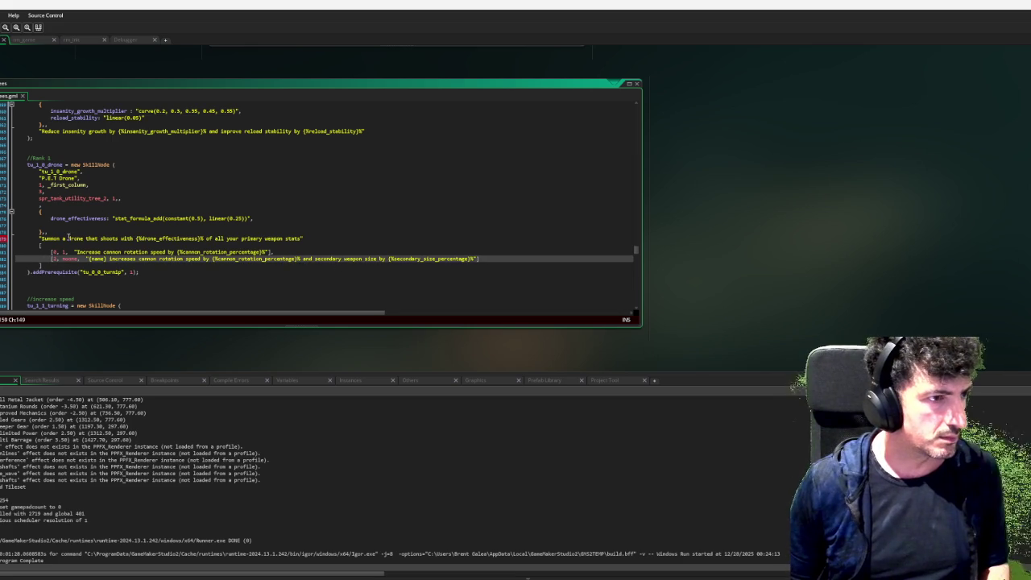
# Put the drone text into entry two reading 'Your drone shoots with…' and delete the original description.
pyautogui.moveTo(69, 238); pyautogui.dragTo(306, 240)
pyautogui.hotkey('ctrl', 'c')
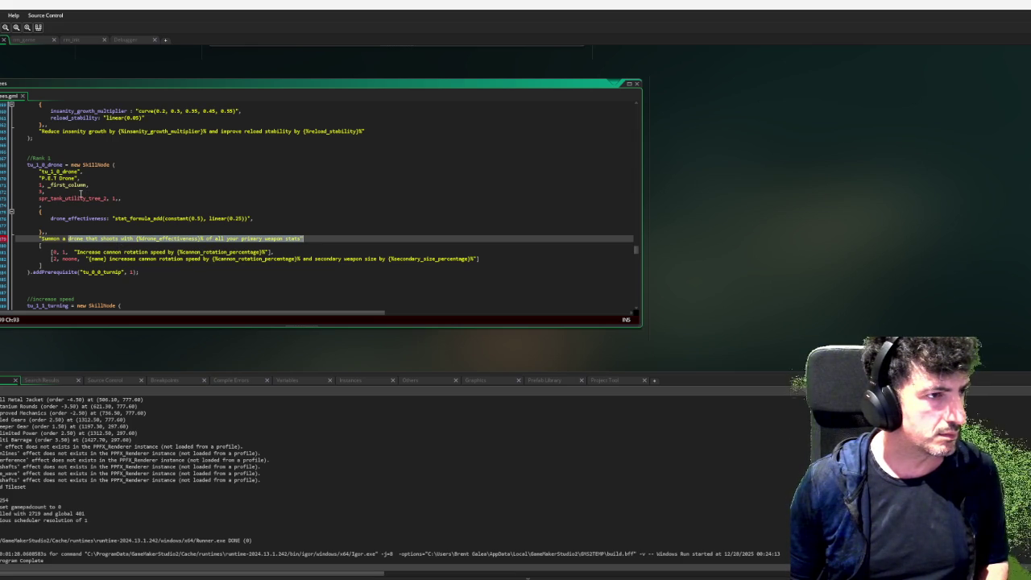
pyautogui.moveTo(87, 258); pyautogui.dragTo(479, 259)
pyautogui.hotkey('ctrl', 'v')
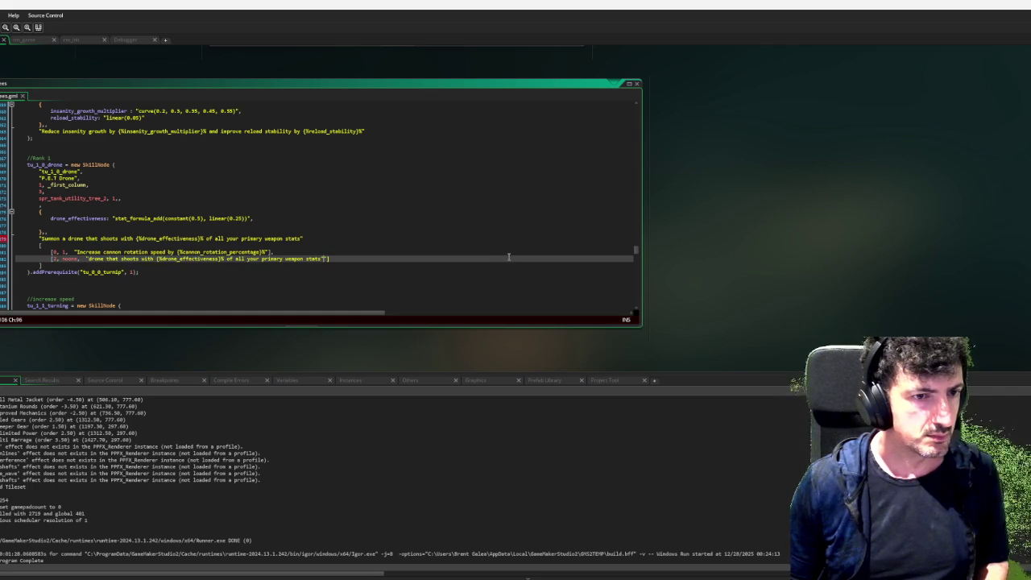
pyautogui.press('BackSpace')
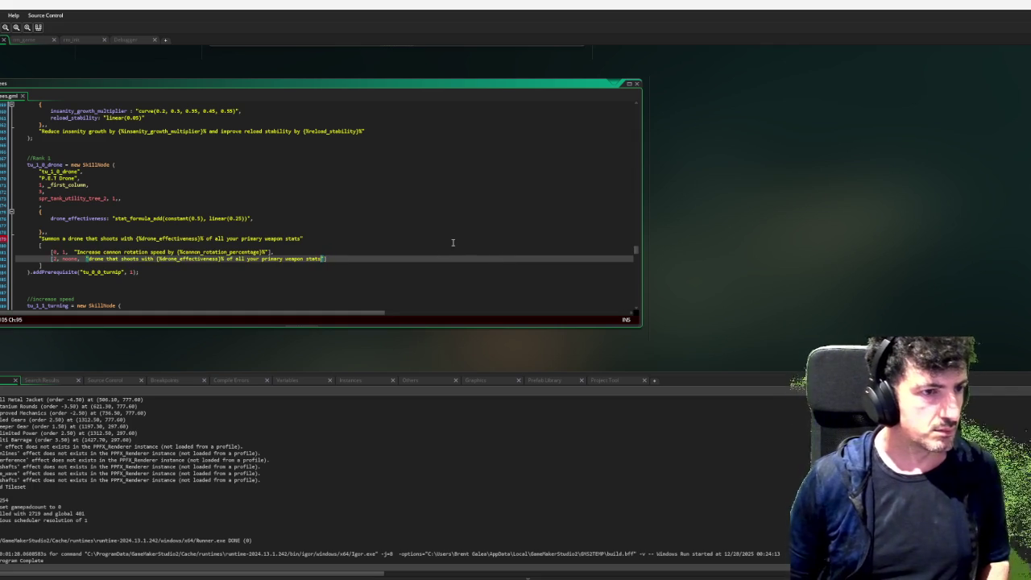
pyautogui.click(93, 259)
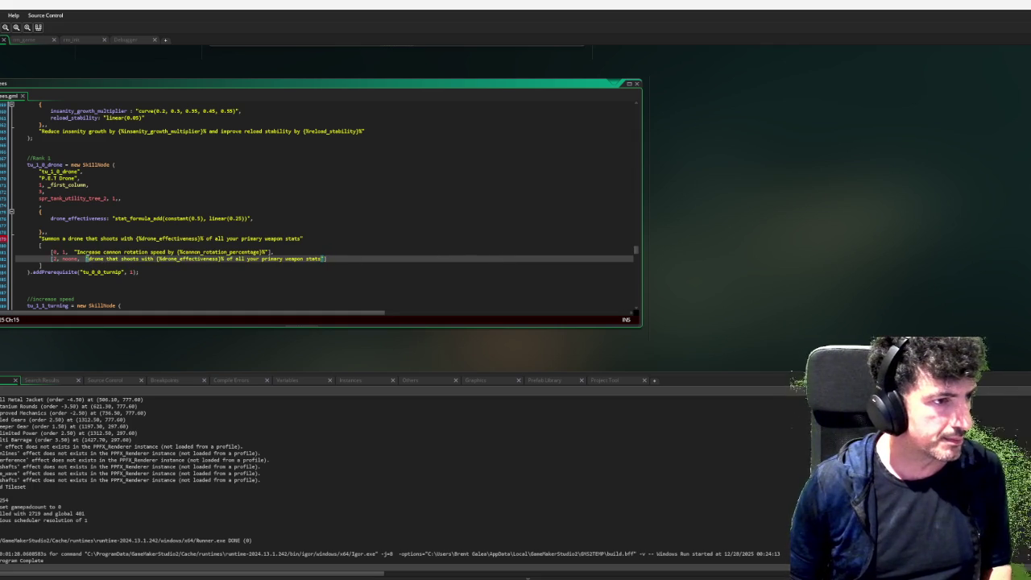
pyautogui.write('DYour')
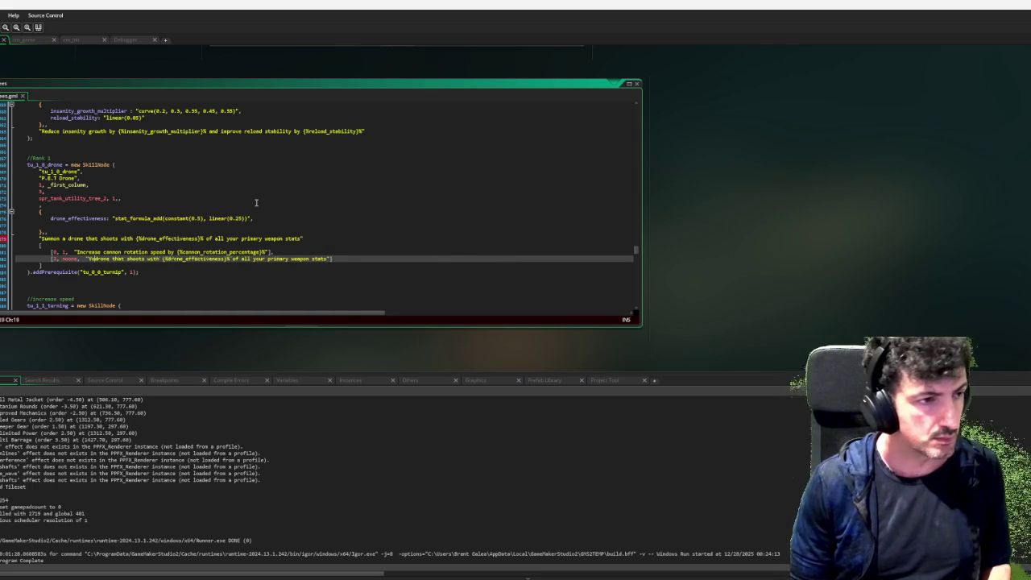
pyautogui.press('Delete')
pyautogui.press('Delete')
pyautogui.press('Delete')
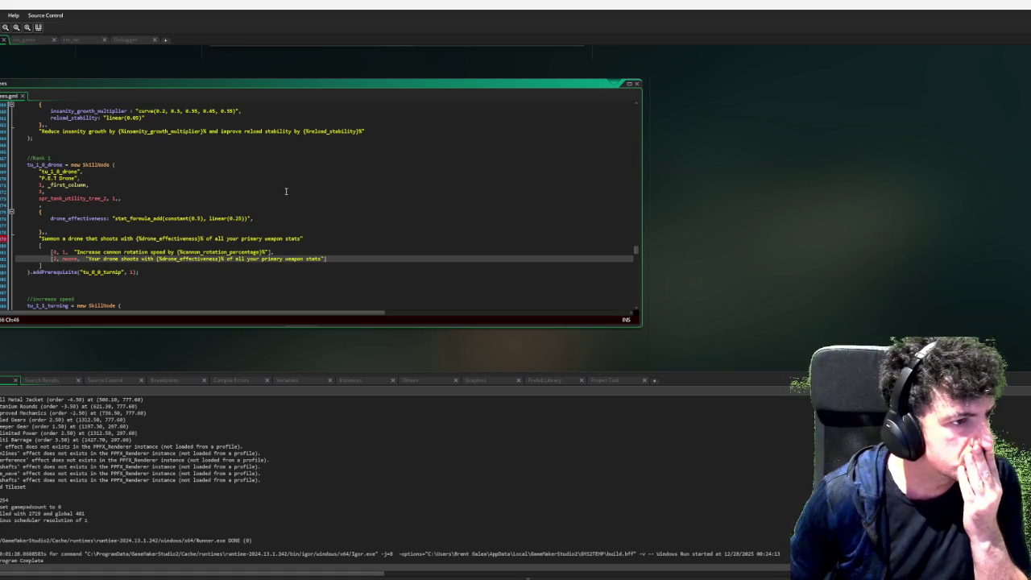
pyautogui.moveTo(376, 237); pyautogui.dragTo(39, 238)
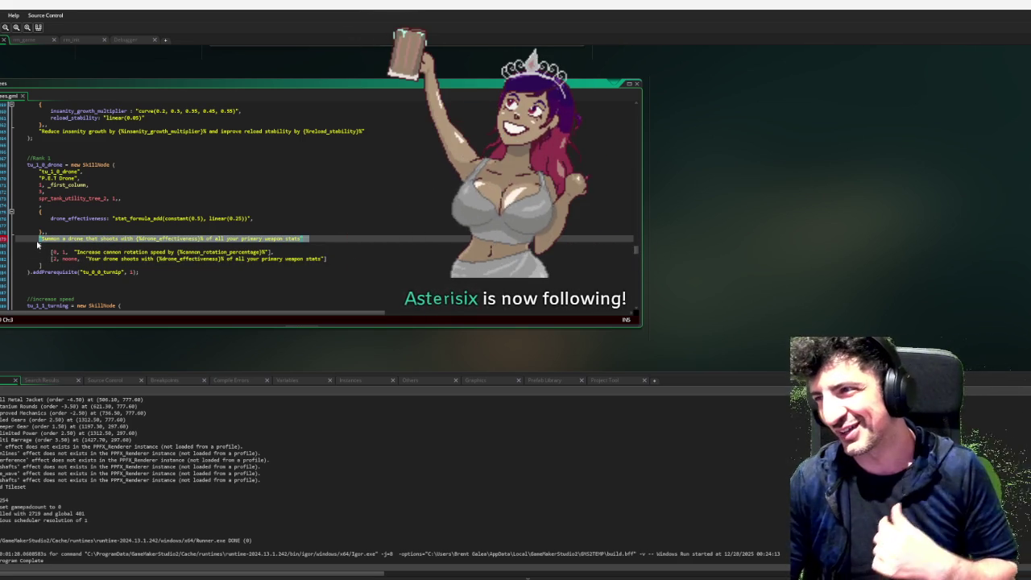
pyautogui.press('BackSpace')
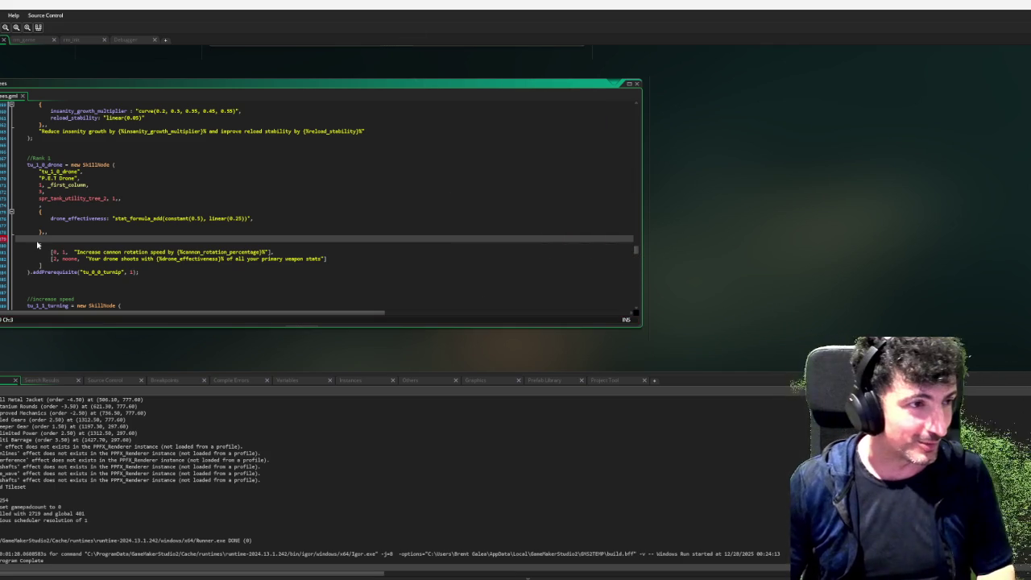
# Delete the leftover empty line in the P.E.T Drone node.
pyautogui.press('BackSpace')
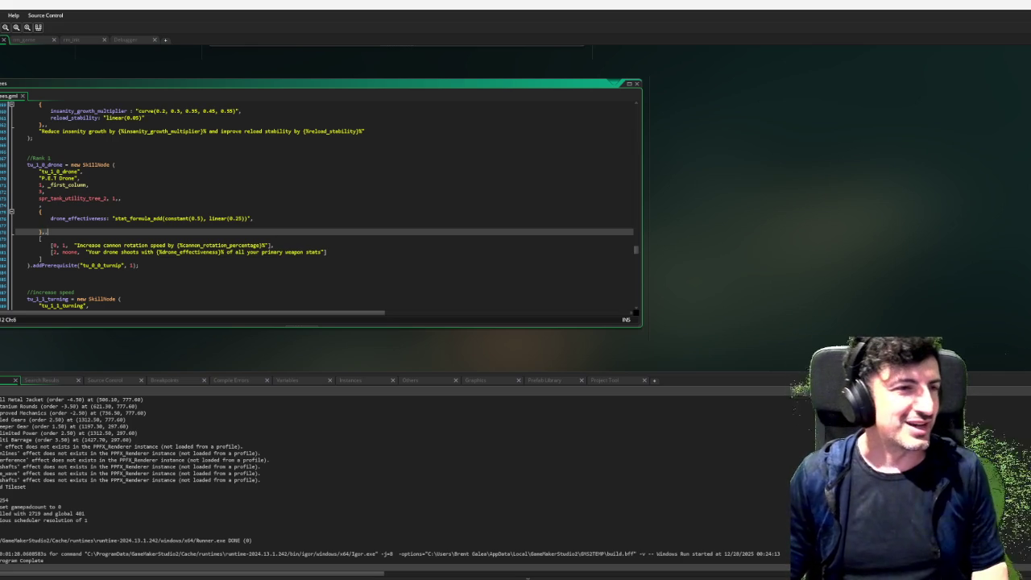
# Scroll down from the P.E.T Drone node to the Hold the Line node (tu_3_1_still).
pyautogui.click(370, 237)
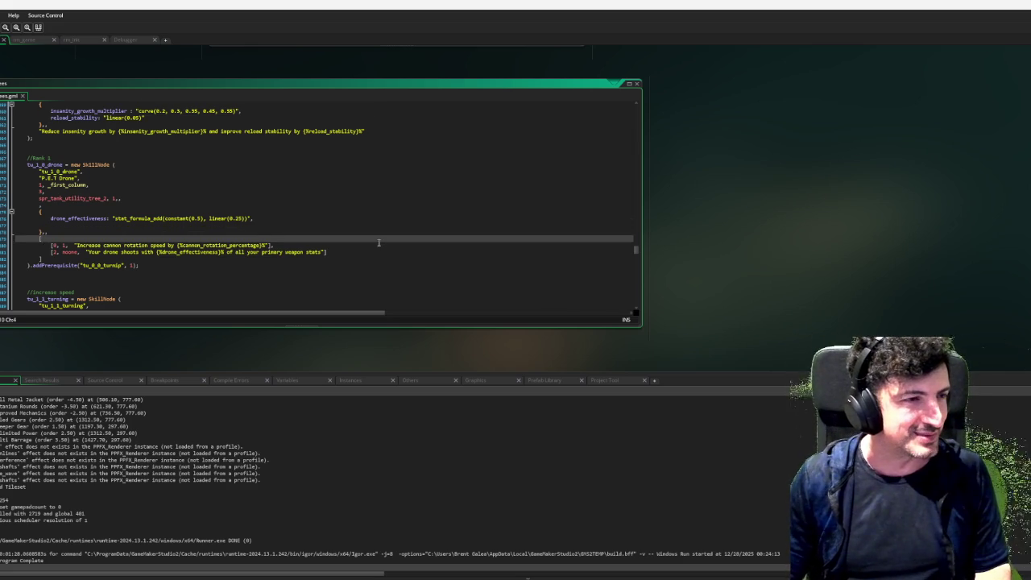
pyautogui.scroll(-6, 378, 242)
pyautogui.scroll(-2, 379, 242)
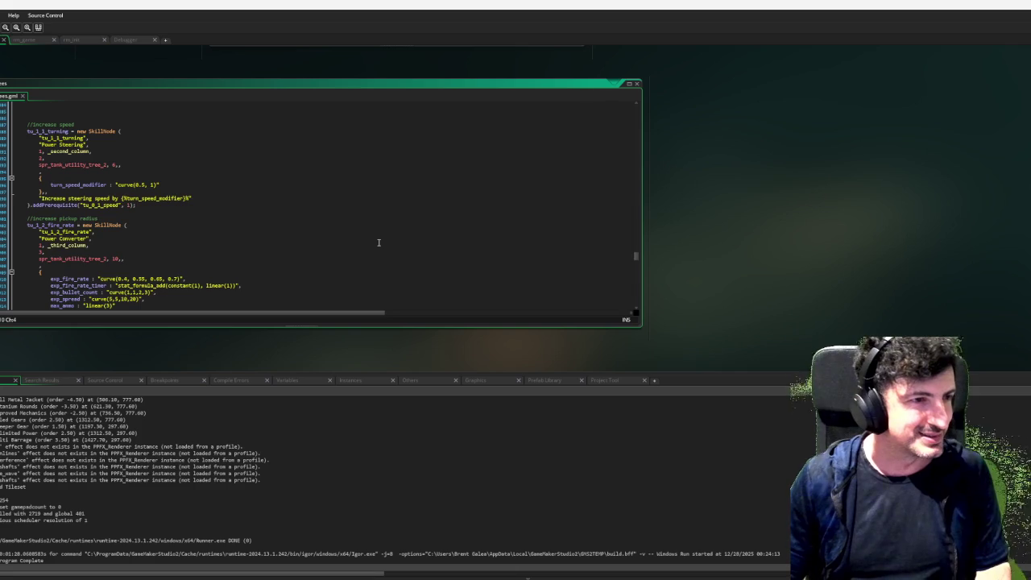
pyautogui.scroll(-4, 379, 242)
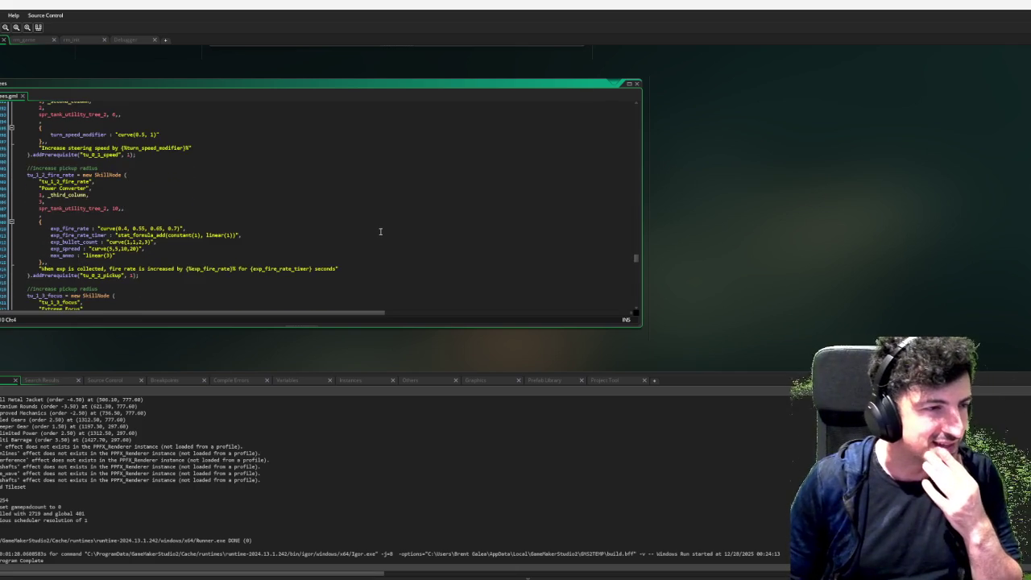
pyautogui.scroll(-10, 380, 232)
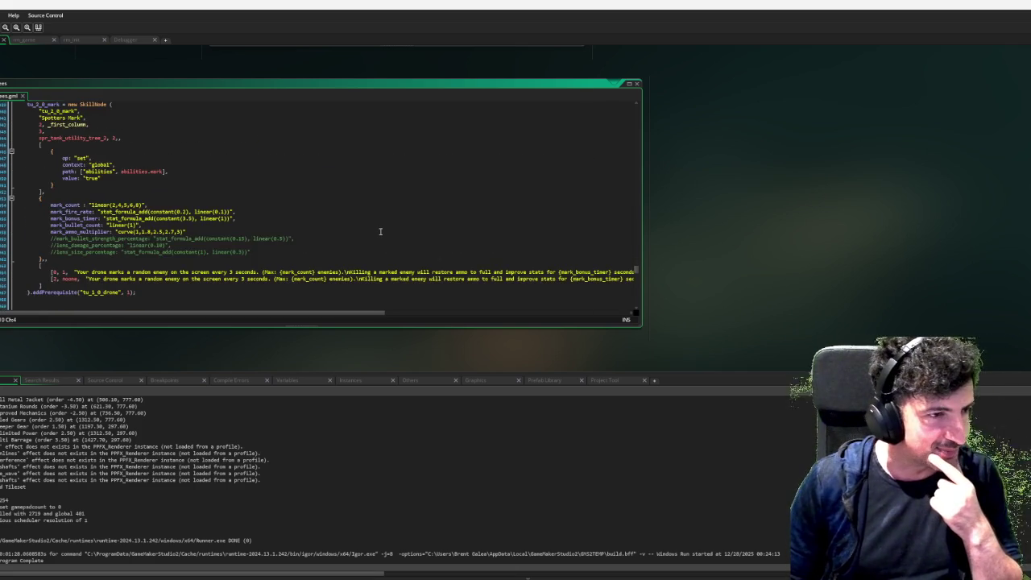
pyautogui.scroll(-12, 380, 232)
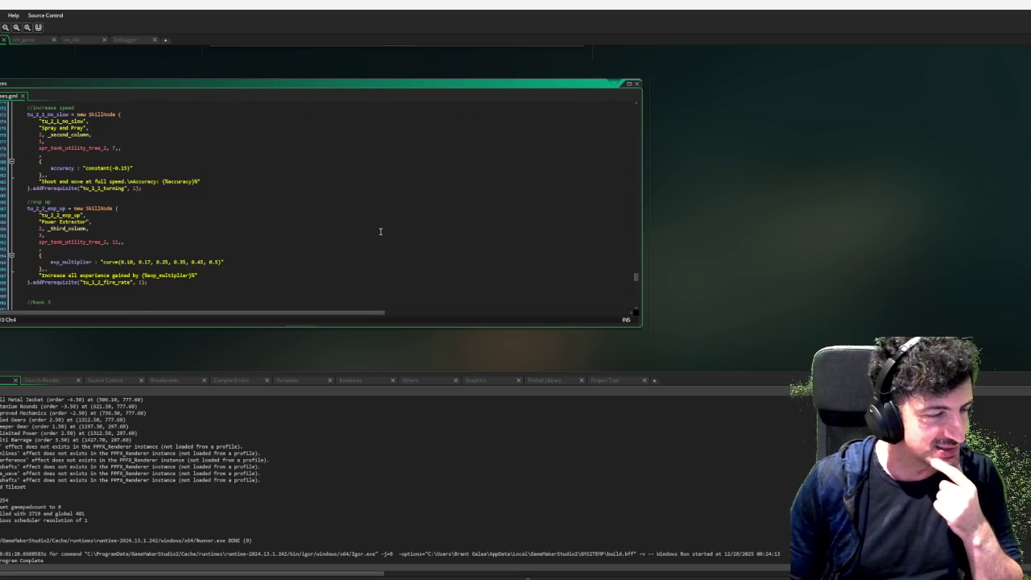
pyautogui.scroll(-10, 380, 231)
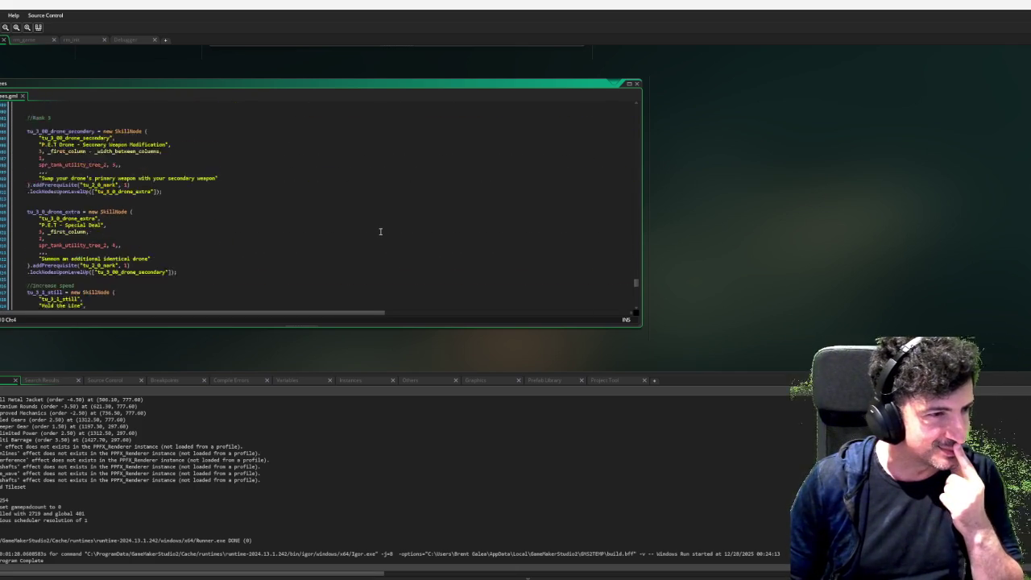
pyautogui.scroll(-7, 380, 232)
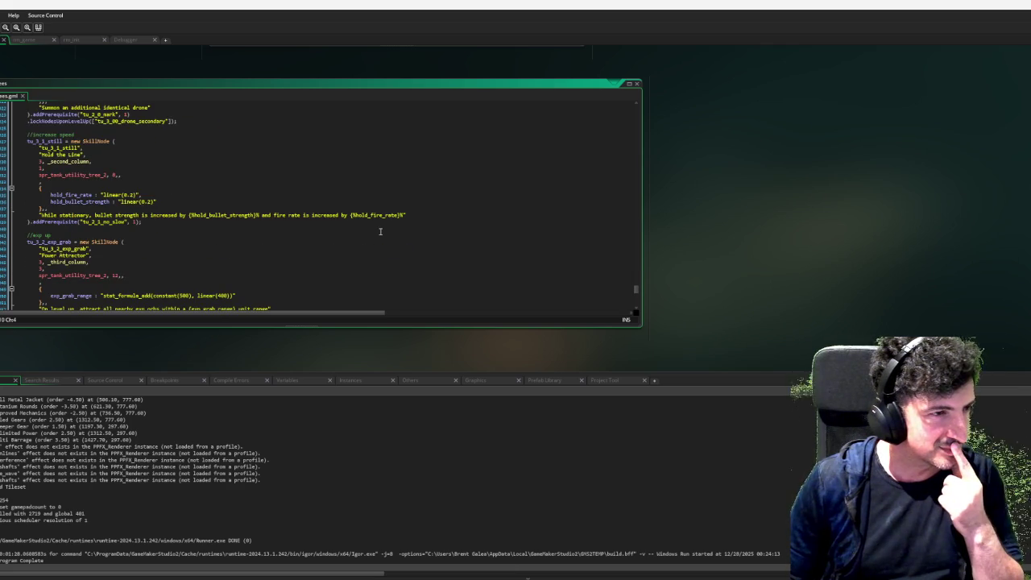
pyautogui.scroll(1, 326, 240)
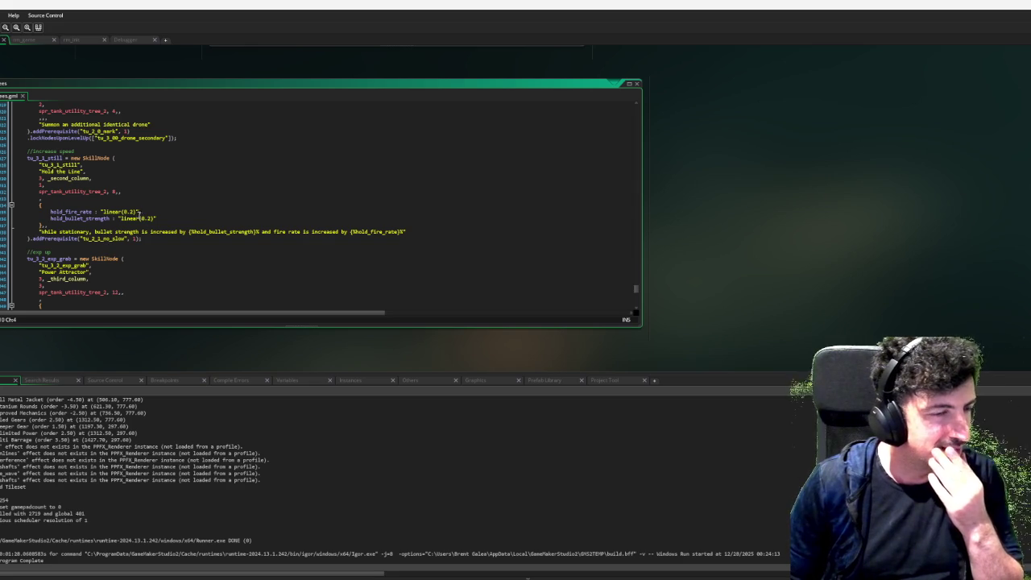
# Change hold_bullet_strength's growth from linear(0.2) to linear(0.25).
pyautogui.click(150, 218)
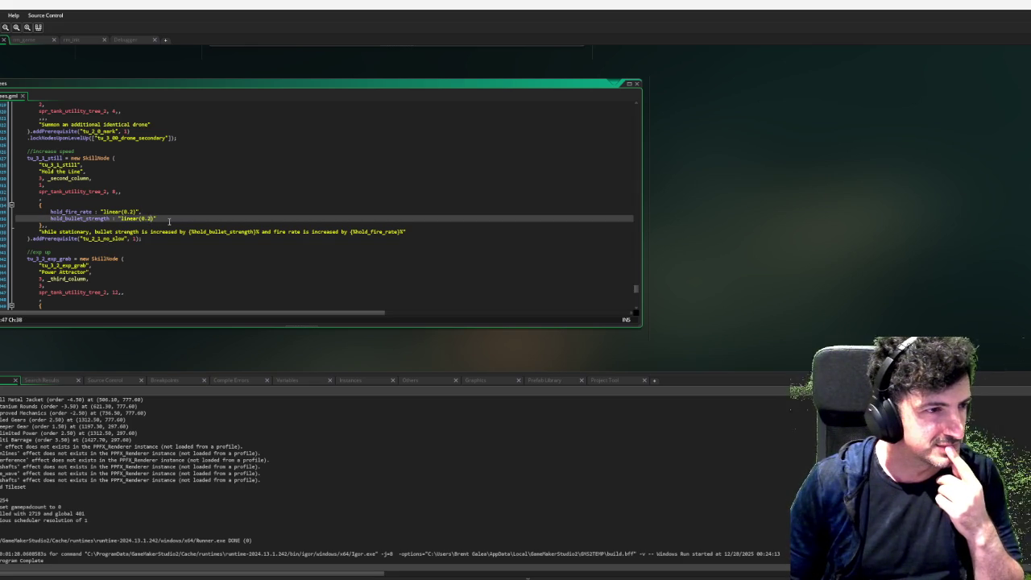
pyautogui.write('5')
pyautogui.click(231, 238)
pyautogui.scroll(-3, 230, 240)
pyautogui.scroll(-12, 230, 240)
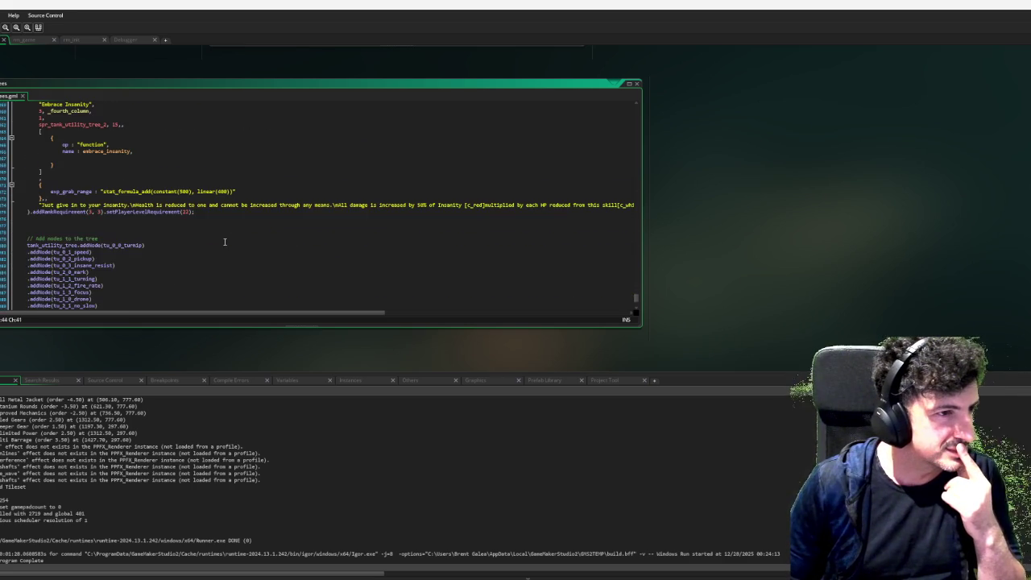
pyautogui.scroll(-5, 225, 241)
pyautogui.scroll(11, 229, 241)
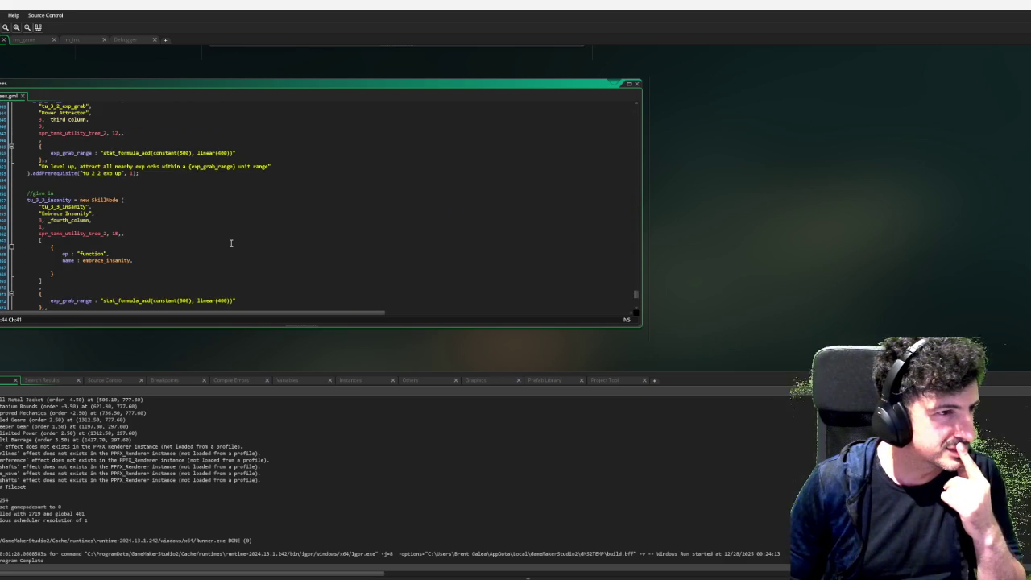
pyautogui.scroll(10, 233, 246)
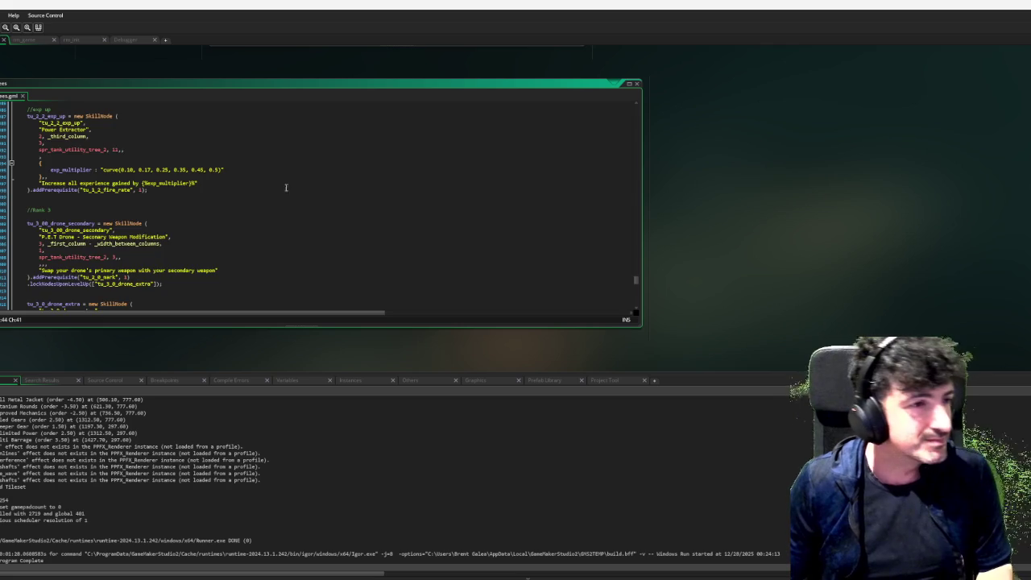
pyautogui.scroll(10, 262, 200)
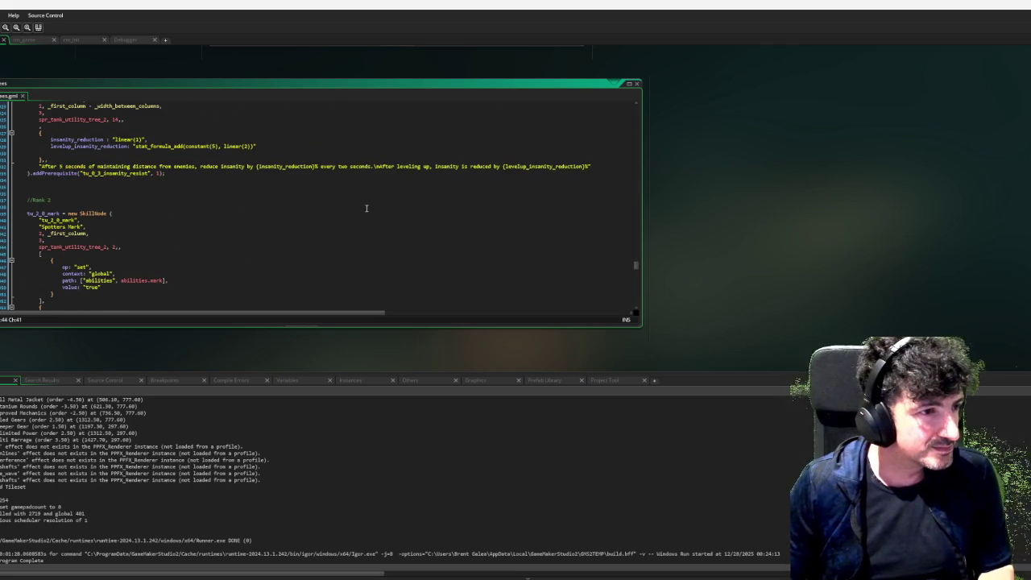
pyautogui.scroll(10, 362, 209)
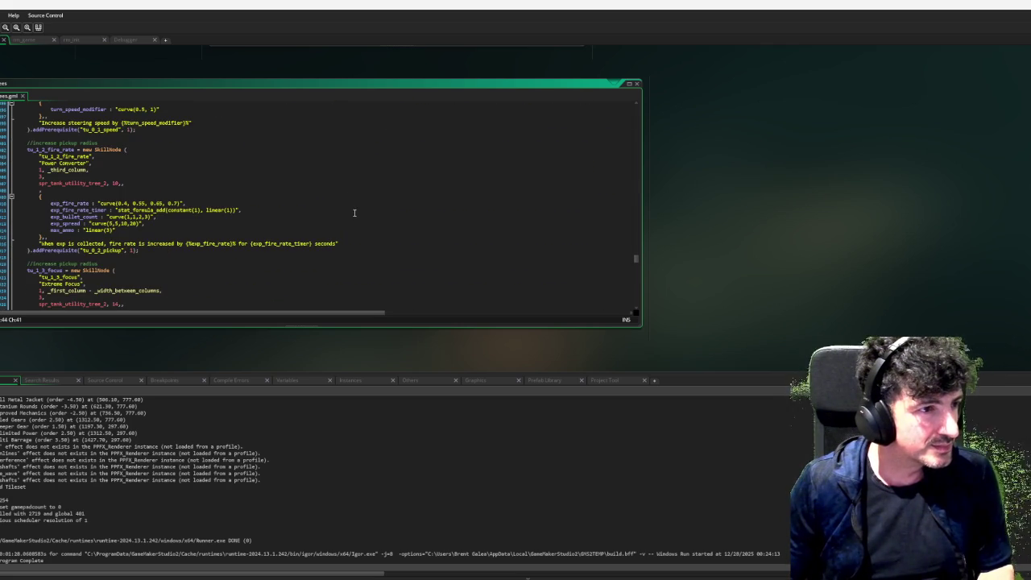
pyautogui.scroll(9, 353, 213)
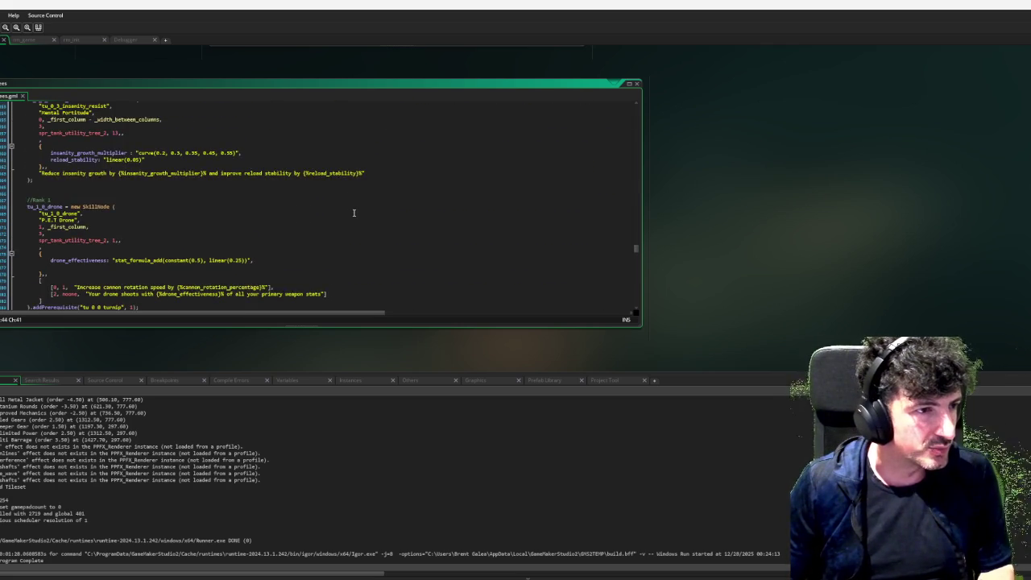
pyautogui.scroll(7, 354, 213)
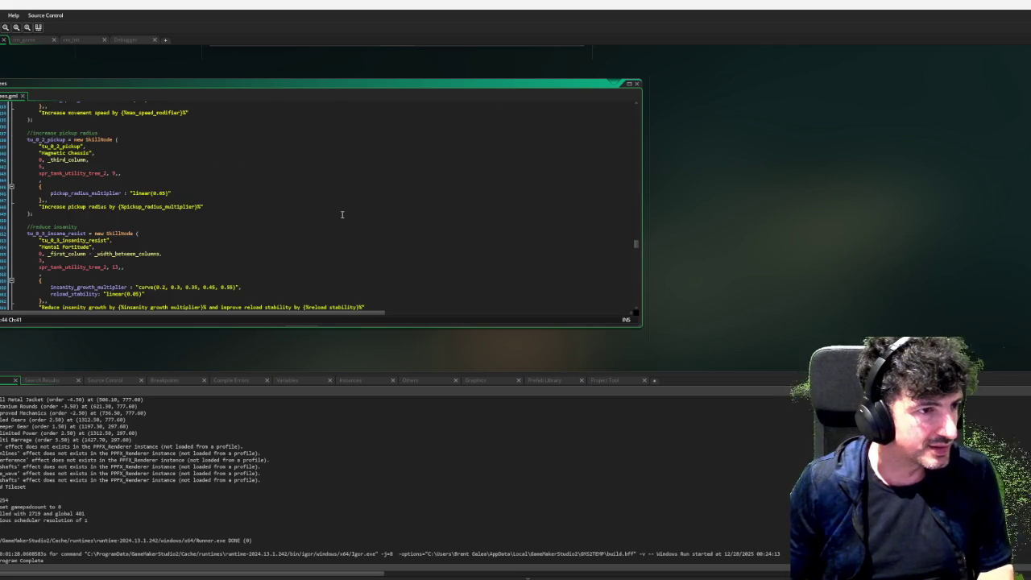
pyautogui.scroll(8, 341, 214)
pyautogui.scroll(3, 344, 219)
pyautogui.scroll(2, 239, 236)
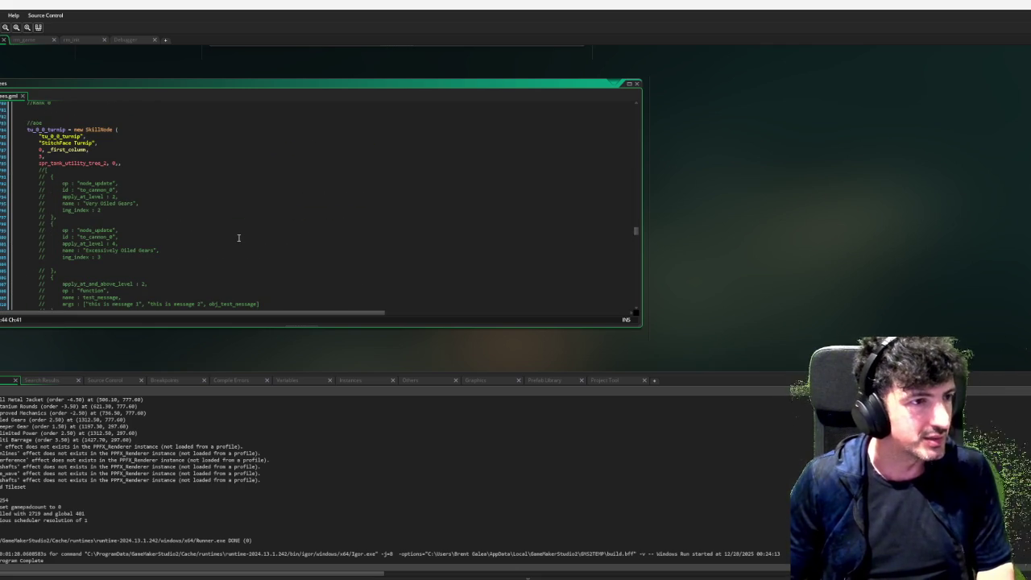
pyautogui.scroll(-4, 237, 230)
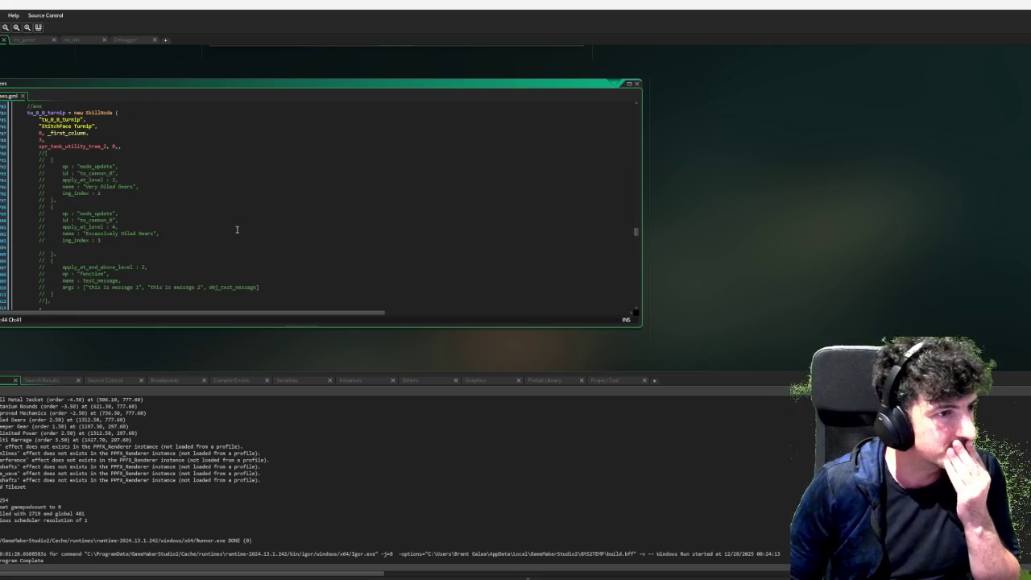
pyautogui.scroll(-3, 237, 230)
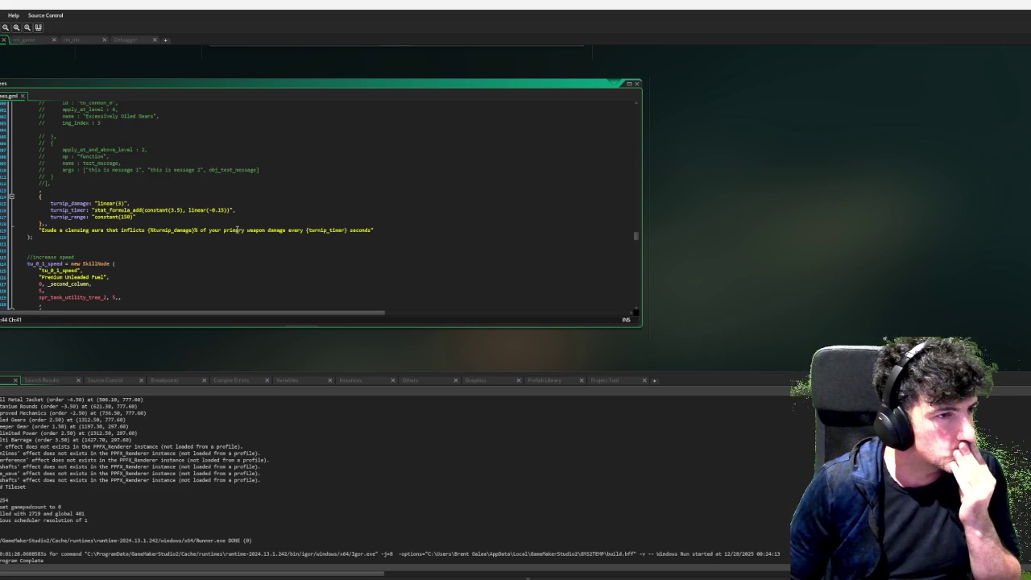
pyautogui.scroll(-7, 237, 230)
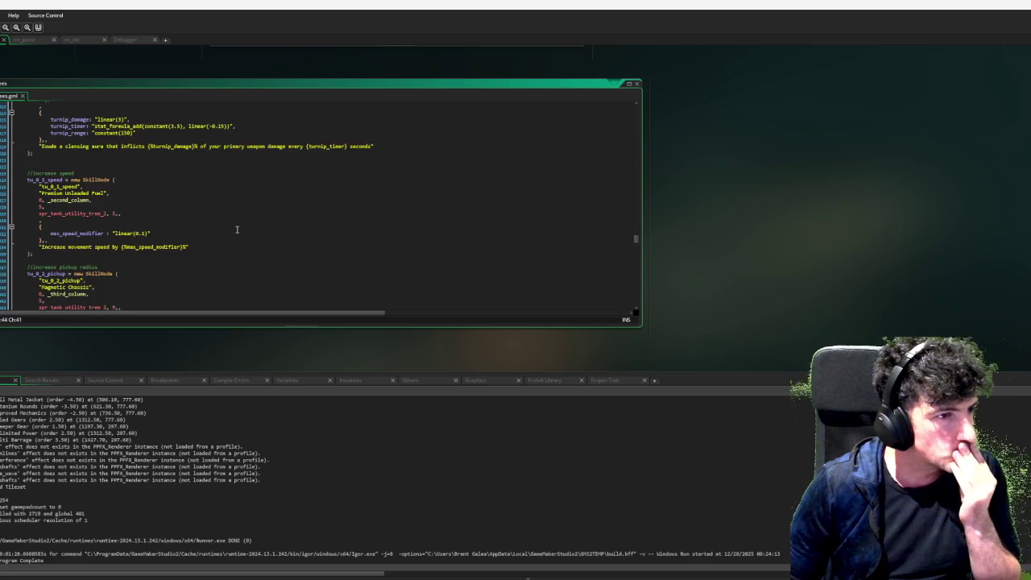
pyautogui.scroll(5, 266, 230)
pyautogui.scroll(15, 290, 232)
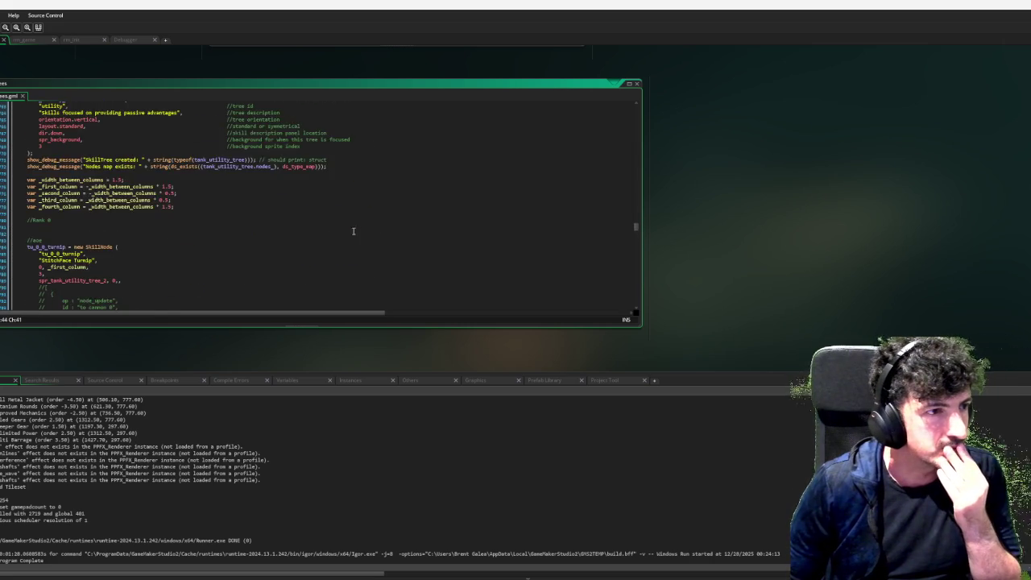
pyautogui.scroll(12, 71, 238)
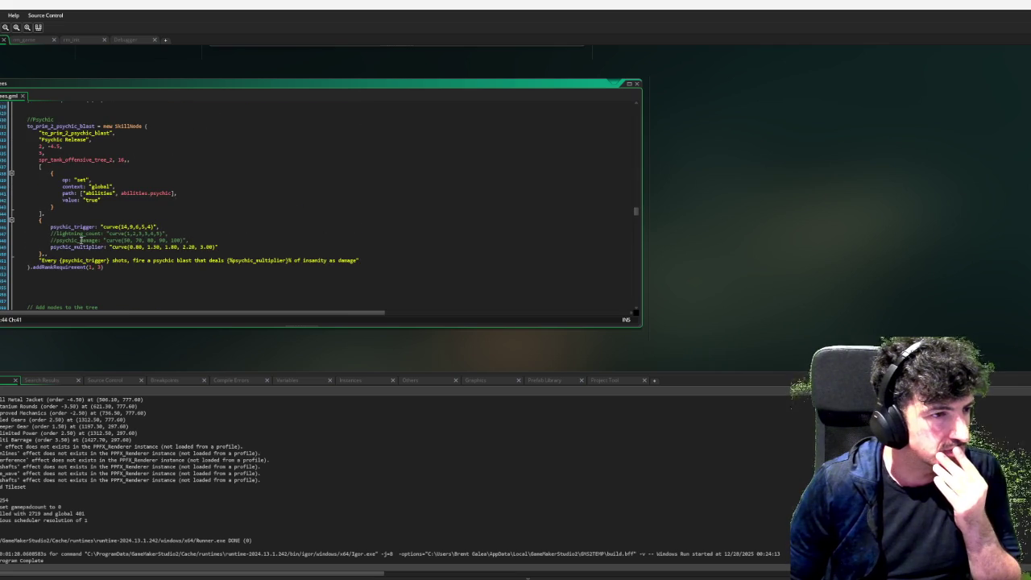
pyautogui.scroll(8, 148, 172)
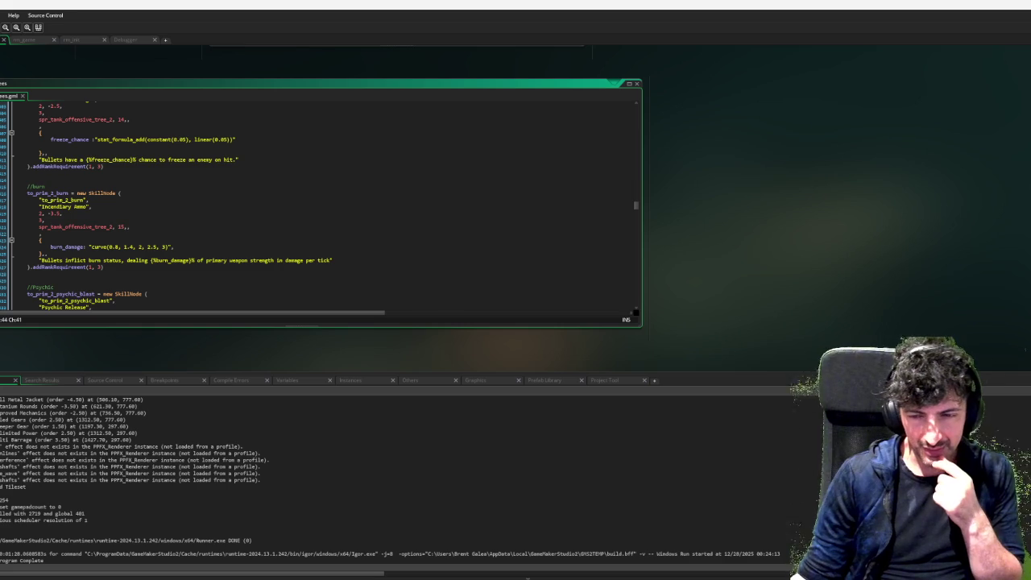
pyautogui.press('Escape')
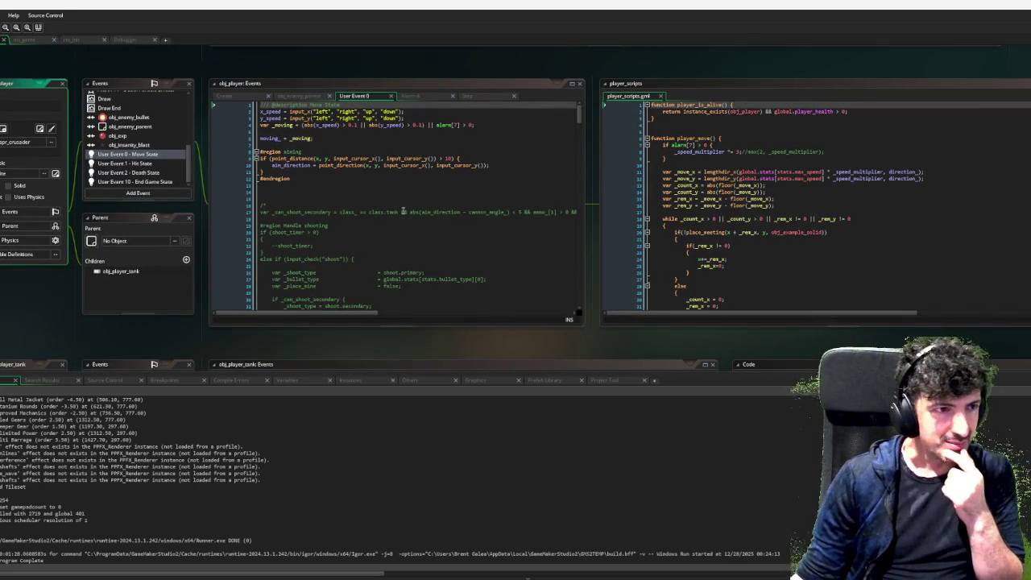
# Open obj_player_tank's User Event 0 code and scroll to the if _place_mine shoot_bullets block.
pyautogui.scroll(5, 166, 155)
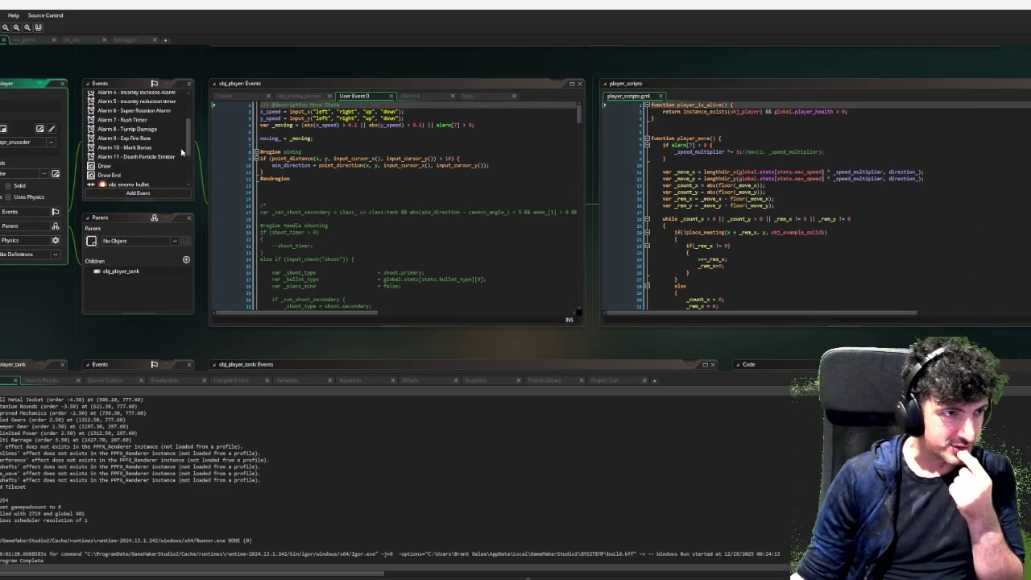
pyautogui.click(129, 95)
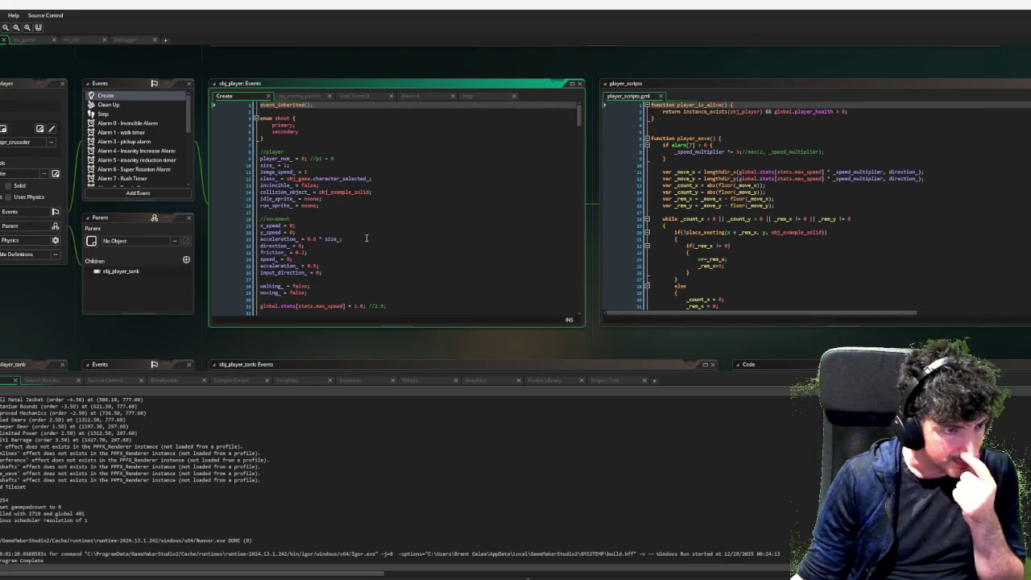
pyautogui.scroll(-4, 362, 243)
pyautogui.scroll(-4, 357, 250)
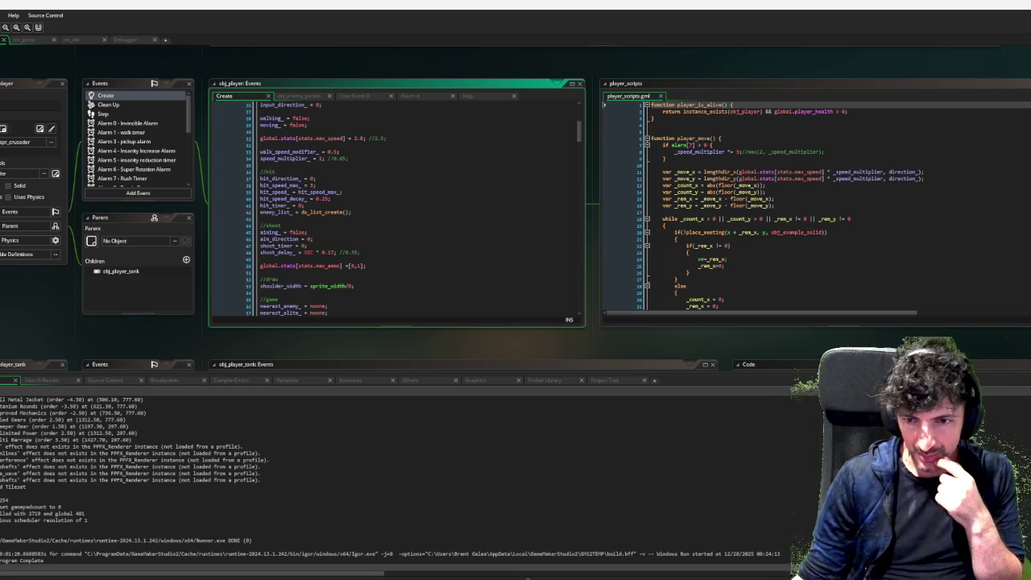
pyautogui.scroll(-5, 138, 192)
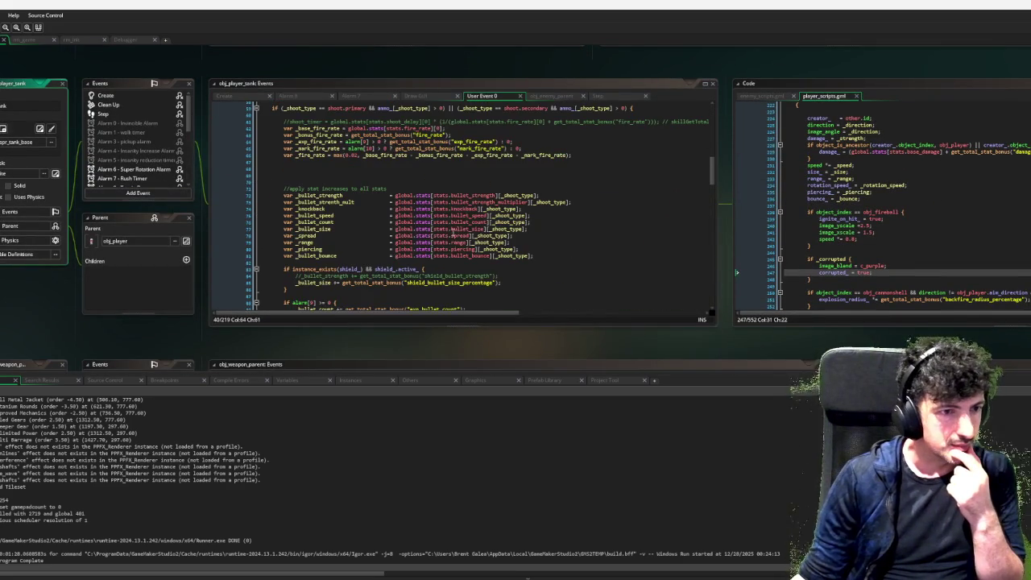
pyautogui.moveTo(709, 158)
pyautogui.mouseDown()
pyautogui.moveTo(726, 262)
pyautogui.moveTo(710, 248)
pyautogui.mouseUp()
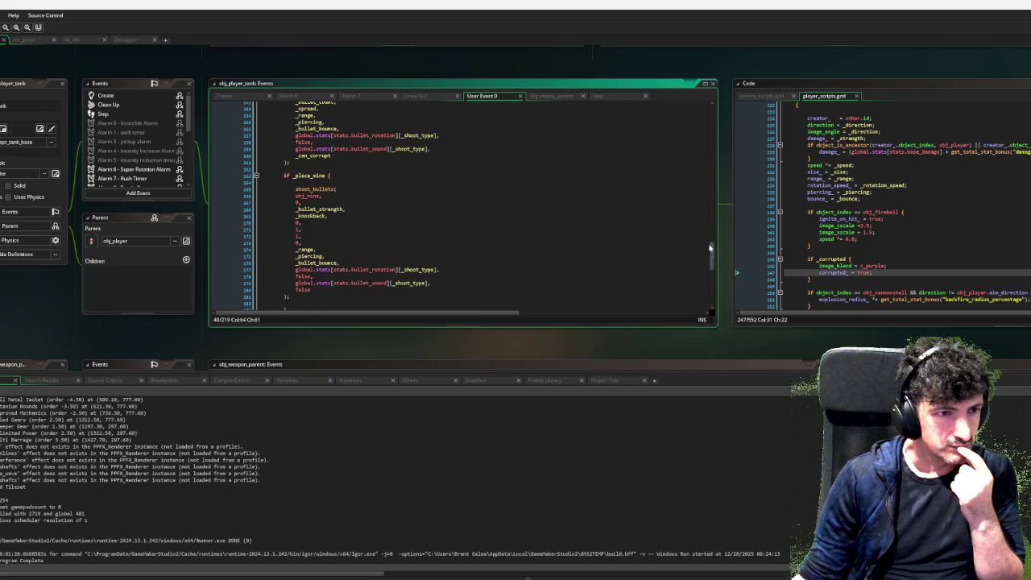
# Multiply _bullet_strength by 1.25 in the mine's shoot_bullets call.
pyautogui.click(344, 209)
pyautogui.scroll(1, 415, 233)
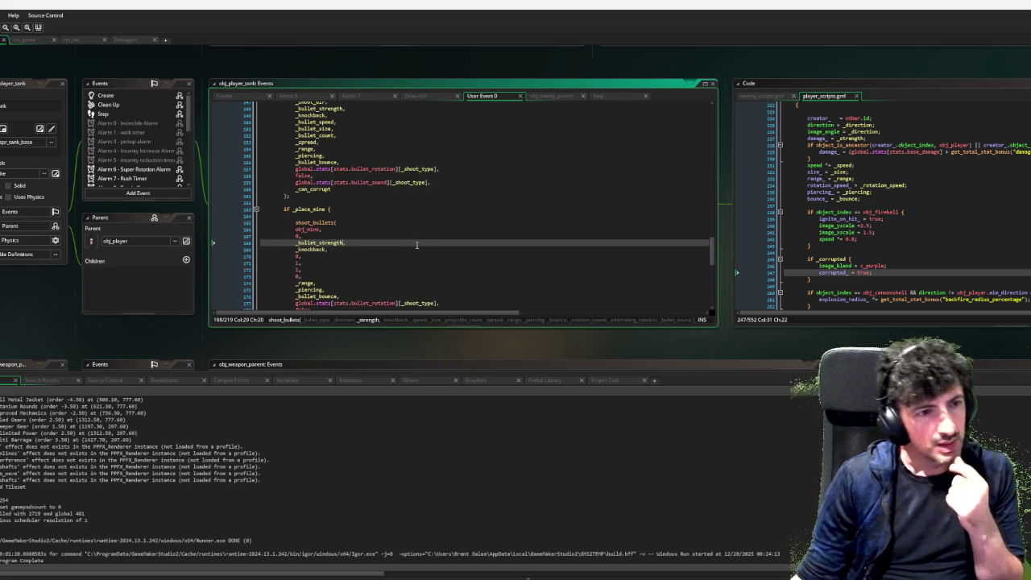
pyautogui.write('1.')
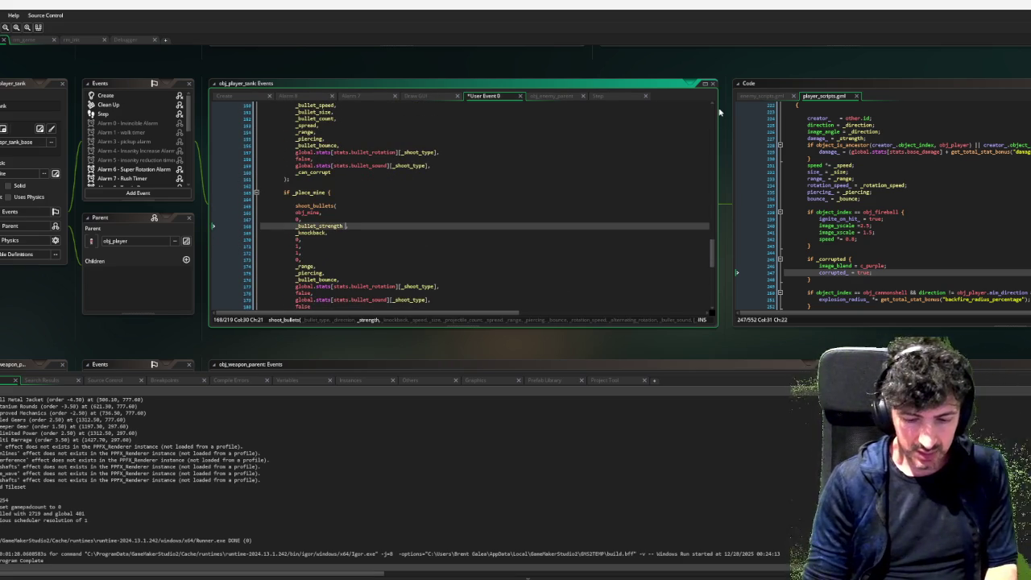
pyautogui.write('4')
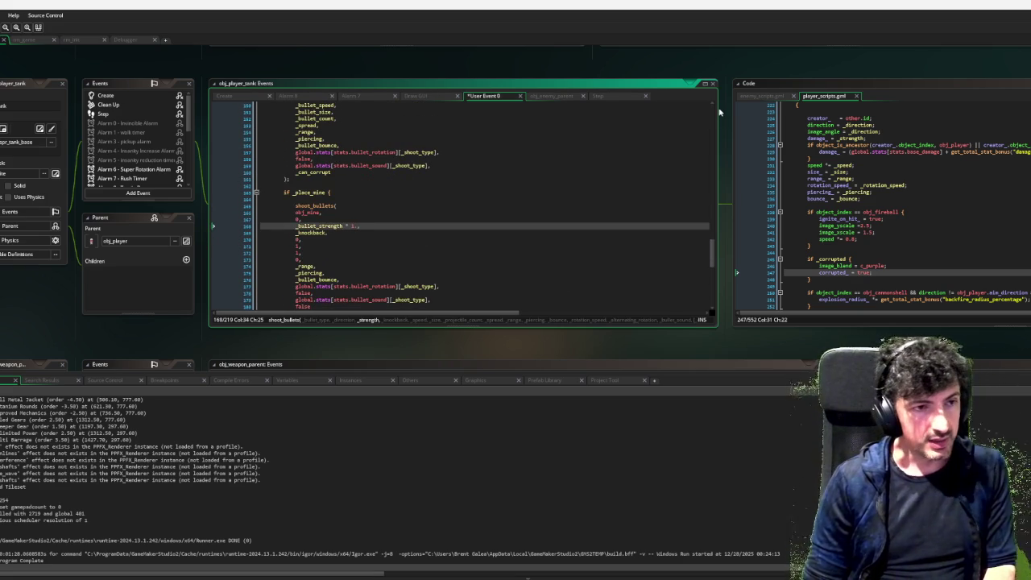
pyautogui.write('5')
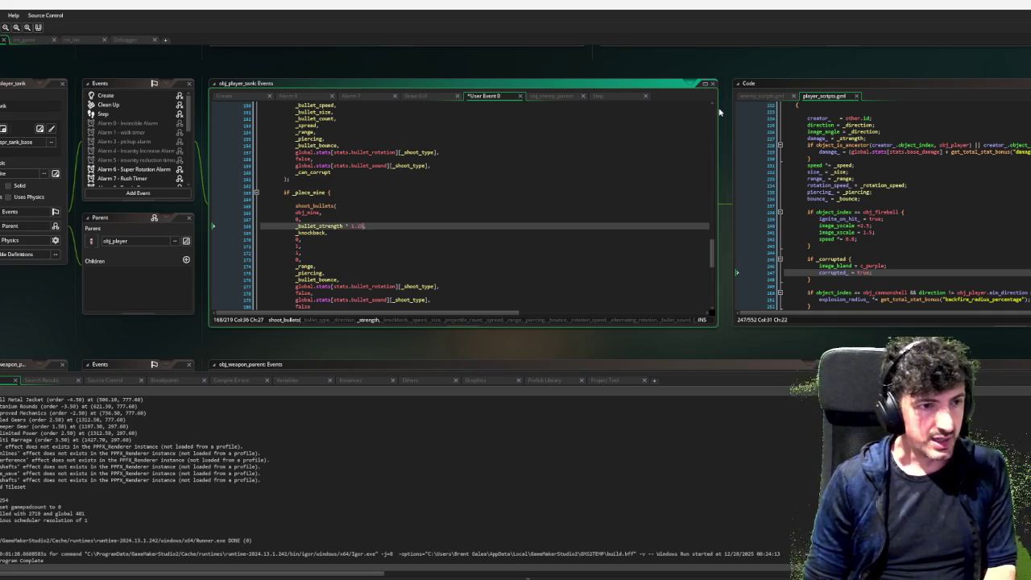
pyautogui.click(314, 265)
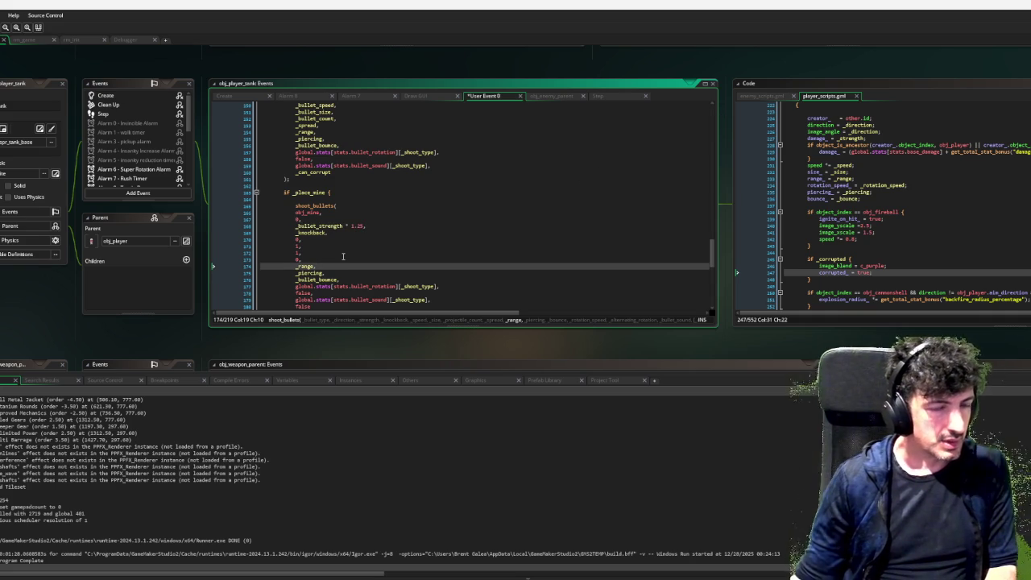
pyautogui.scroll(-3, 352, 263)
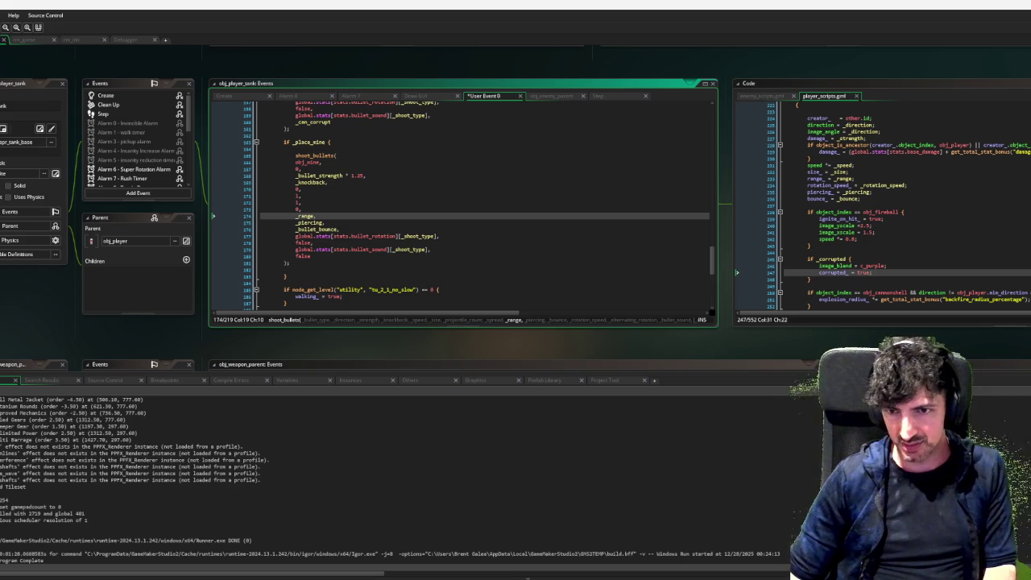
pyautogui.scroll(-5, 941, 277)
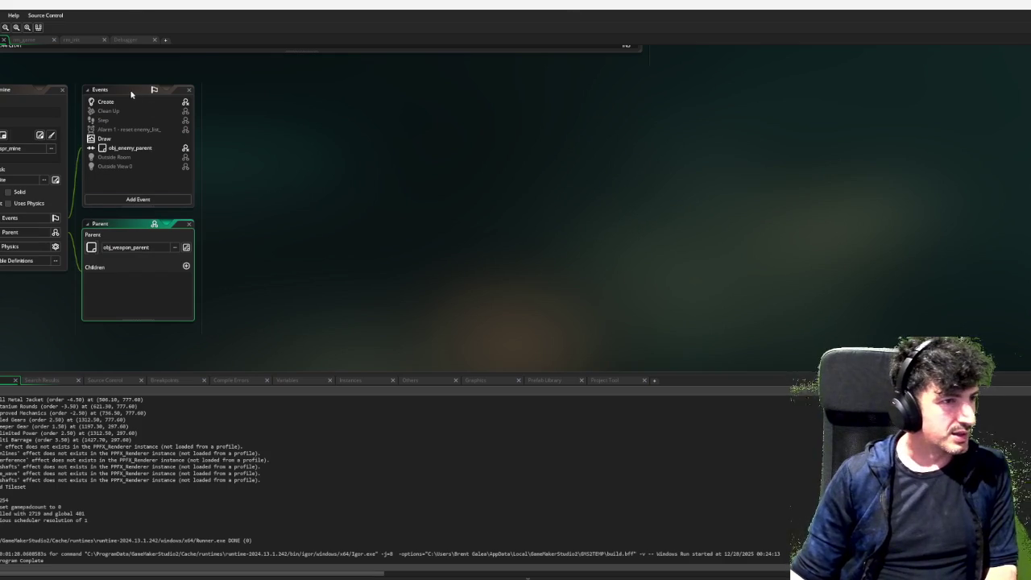
# Append * 1.5 to the explosion_radius_ line in obj_mine's Create event.
pyautogui.doubleClick(114, 103)
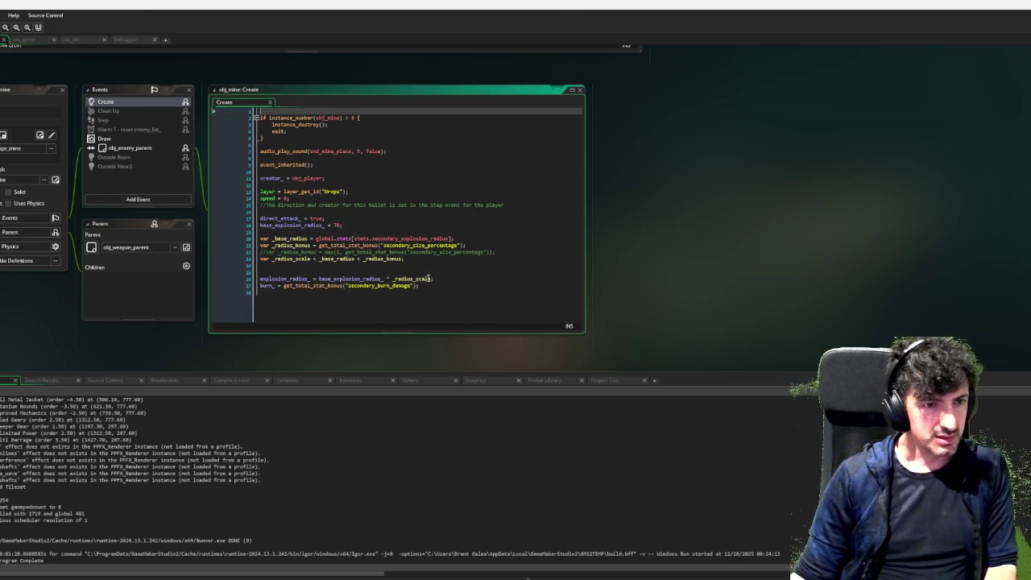
pyautogui.click(434, 278)
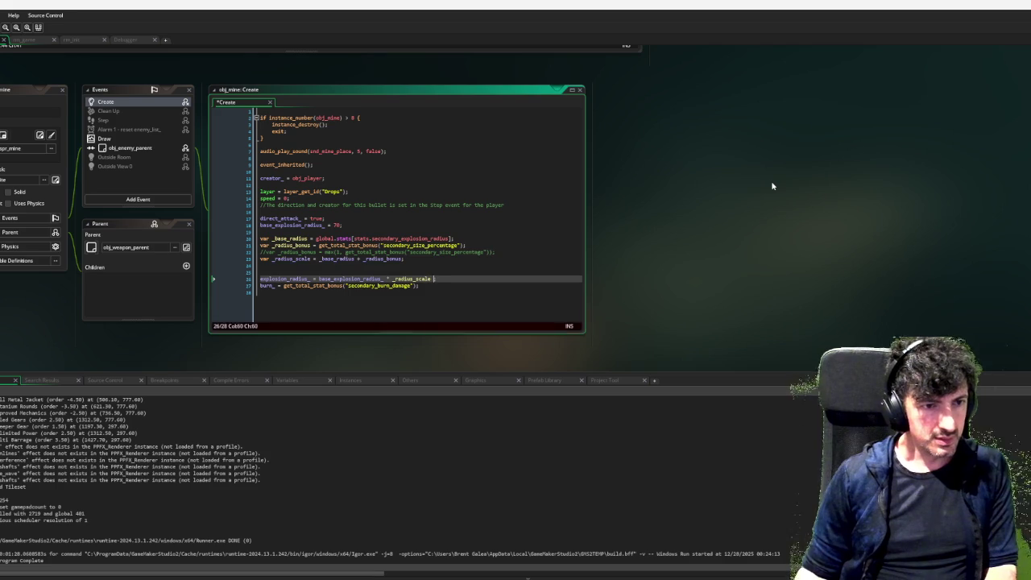
pyautogui.write('* 1.5')
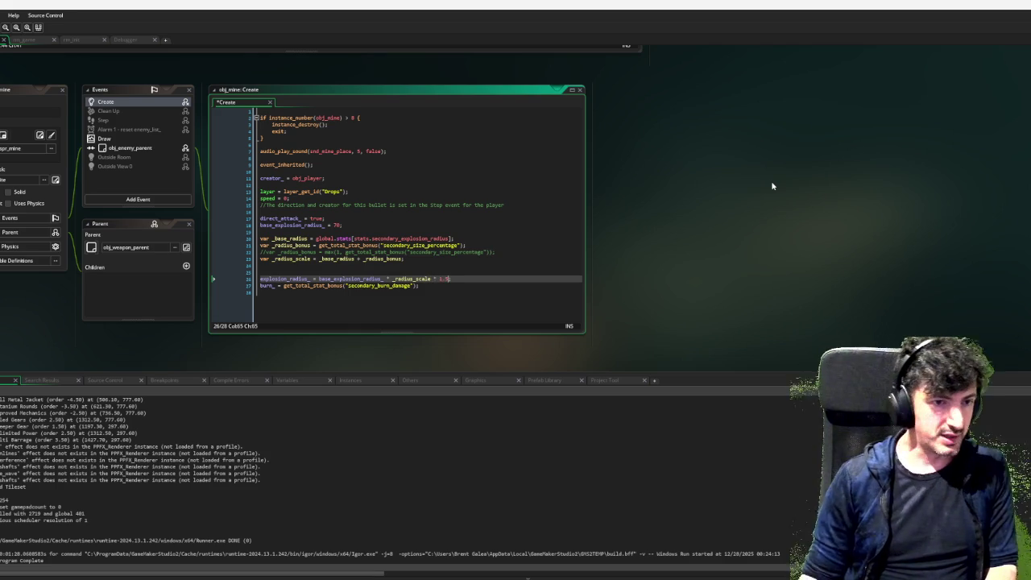
pyautogui.write(';')
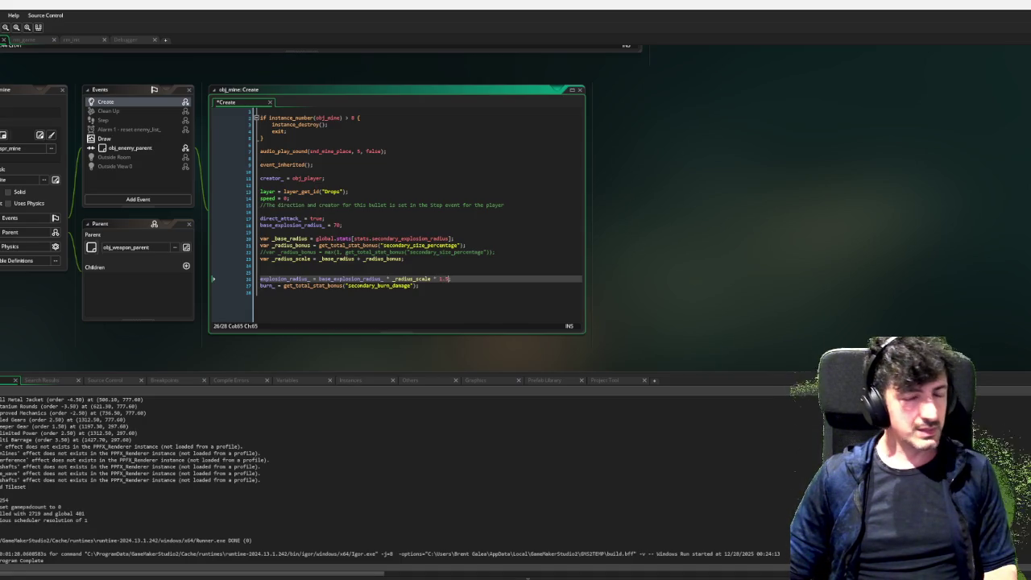
pyautogui.write(';')
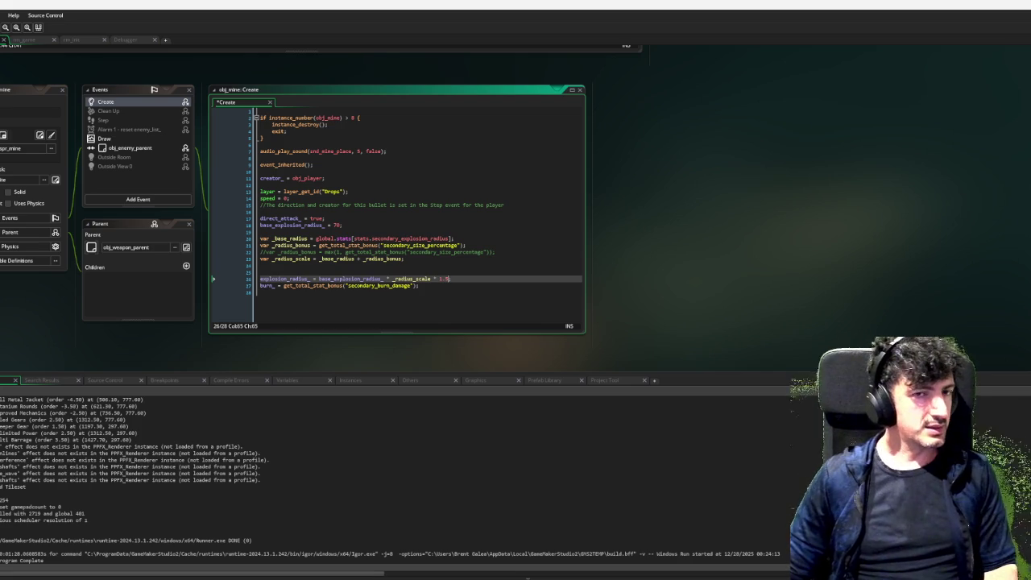
# Run the game with F6, start a tank run, and open the skill tree with Tab.
pyautogui.press('F6')
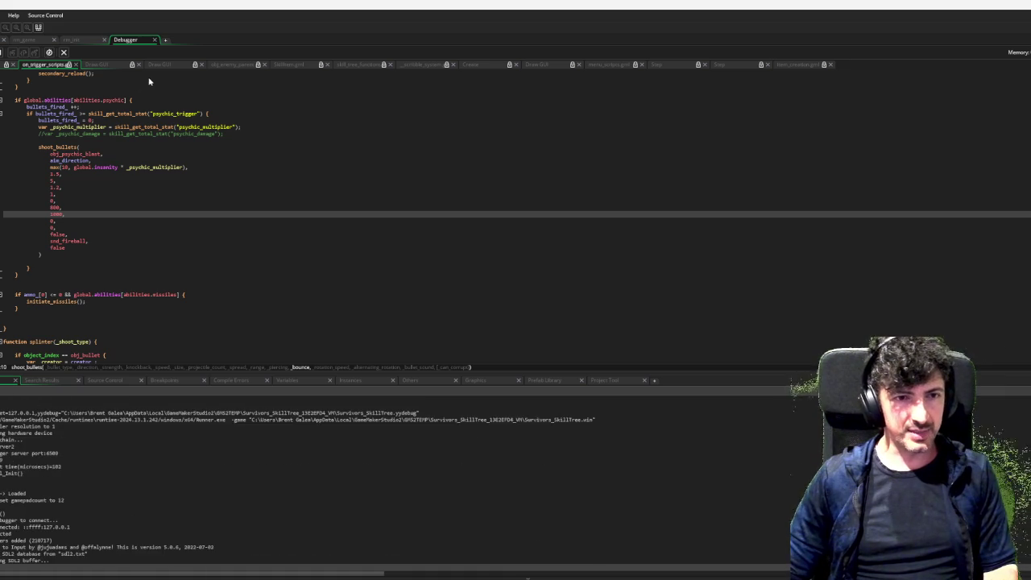
pyautogui.press('Return')
pyautogui.press('Return')
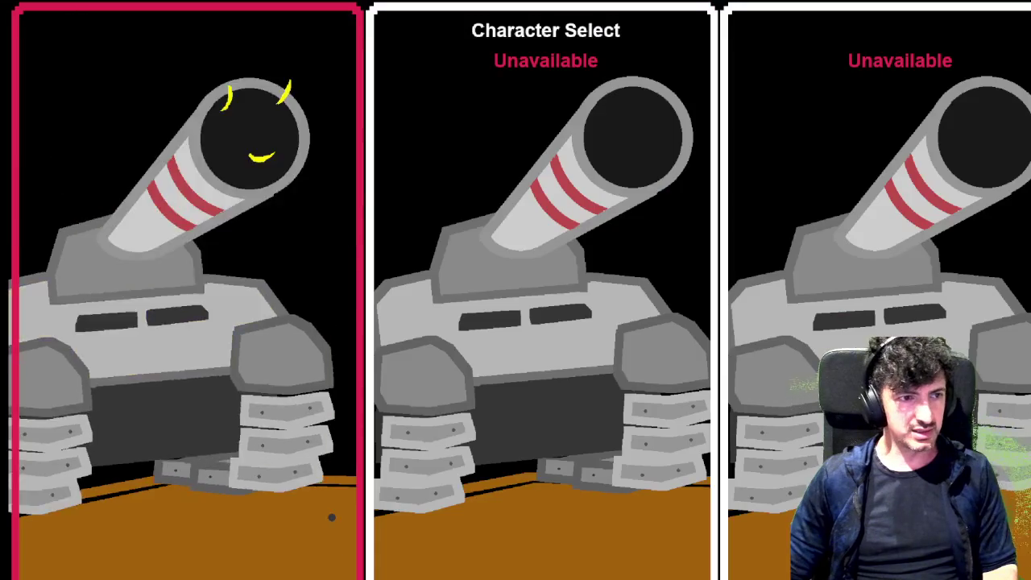
pyautogui.press('Return')
pyautogui.press('Tab')
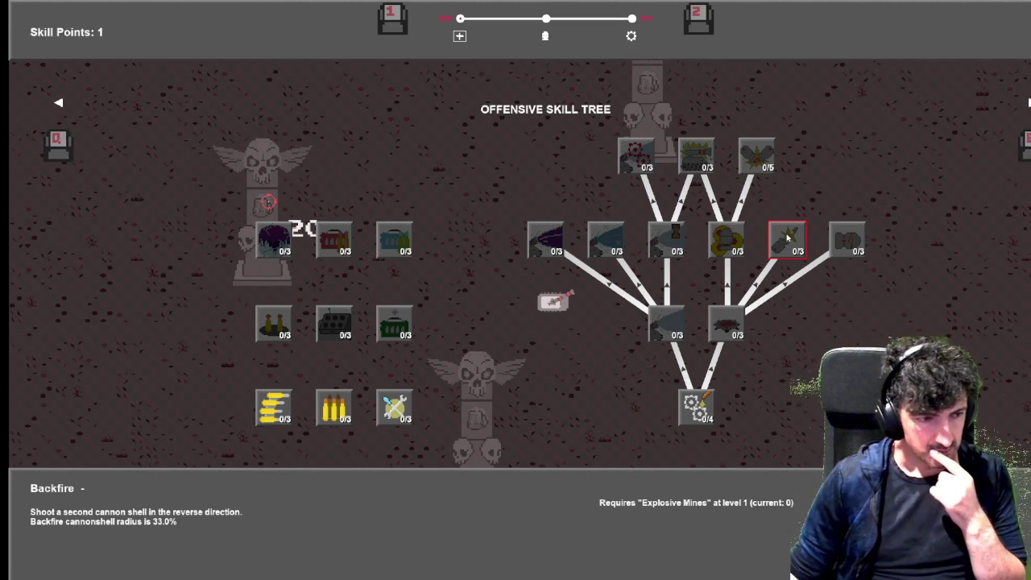
# Spend a skill point on Magnetic Chassis in the Utility Skill Tree and resume play.
pyautogui.press('e')
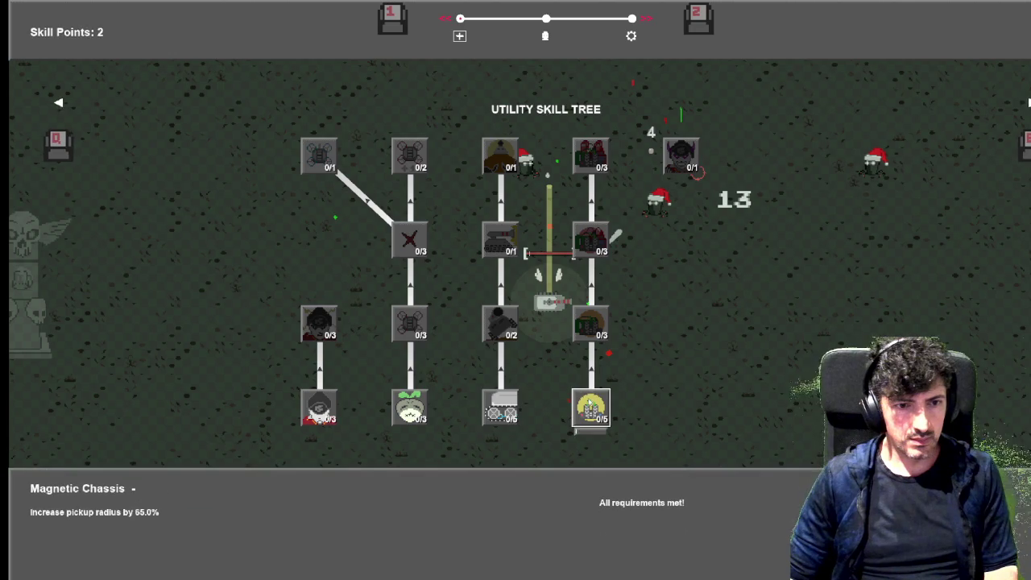
pyautogui.click(588, 402)
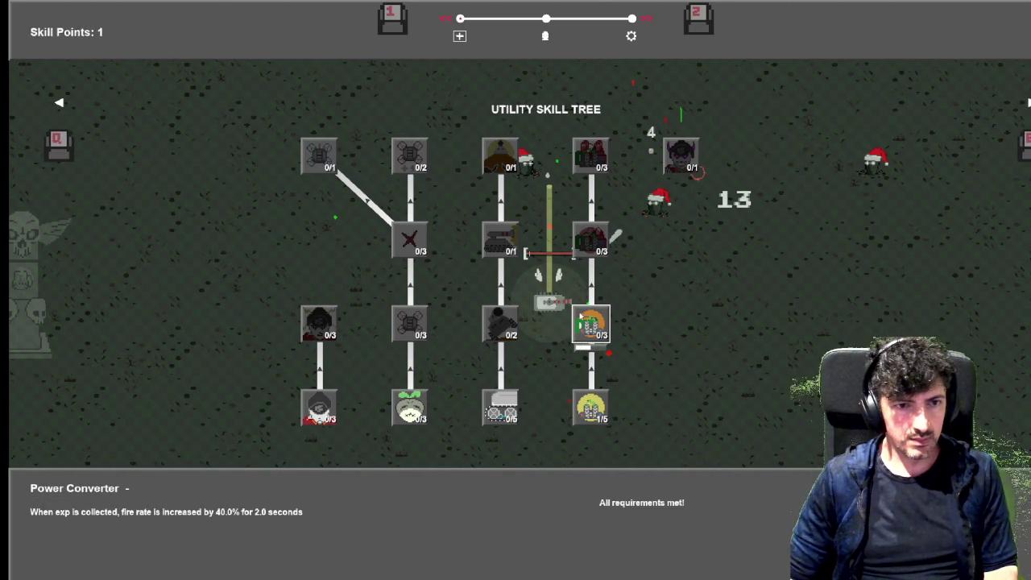
pyautogui.click(580, 317)
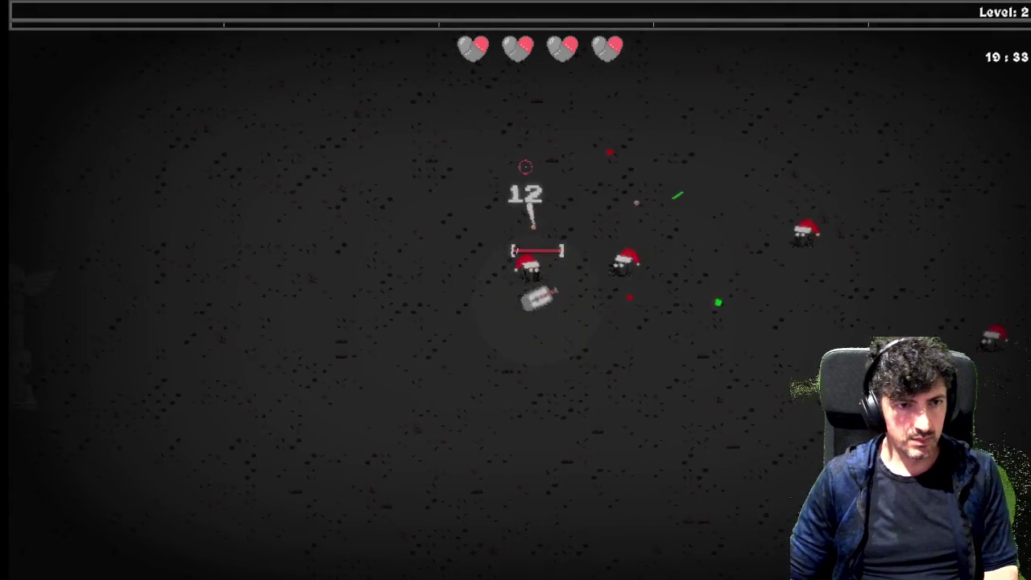
# Drive the tank up and left while shooting and reloading against the surrounding enemies.
pyautogui.press('w')
pyautogui.click(603, 115)
pyautogui.click(620, 156)
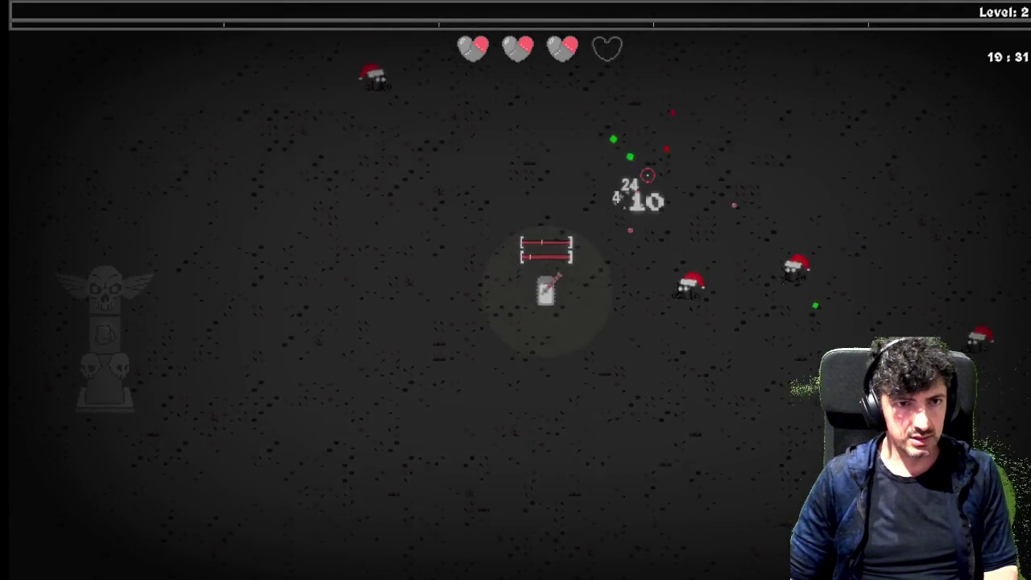
pyautogui.press('r')
pyautogui.click(559, 380)
pyautogui.click(517, 396)
pyautogui.press('w')
pyautogui.click(515, 399)
pyautogui.click(522, 400)
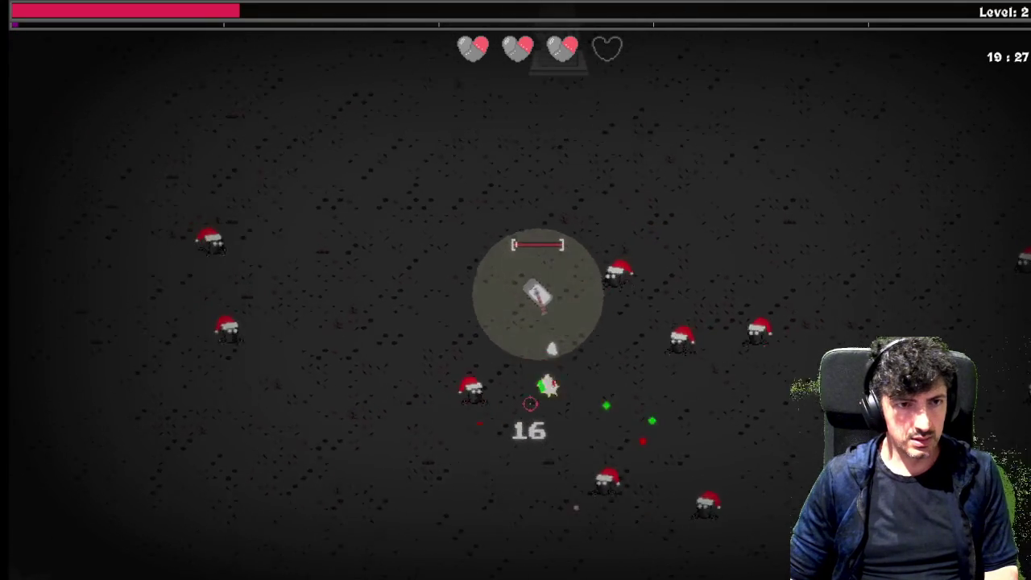
pyautogui.click(529, 404)
pyautogui.press('w')
pyautogui.click(556, 408)
pyautogui.click(587, 437)
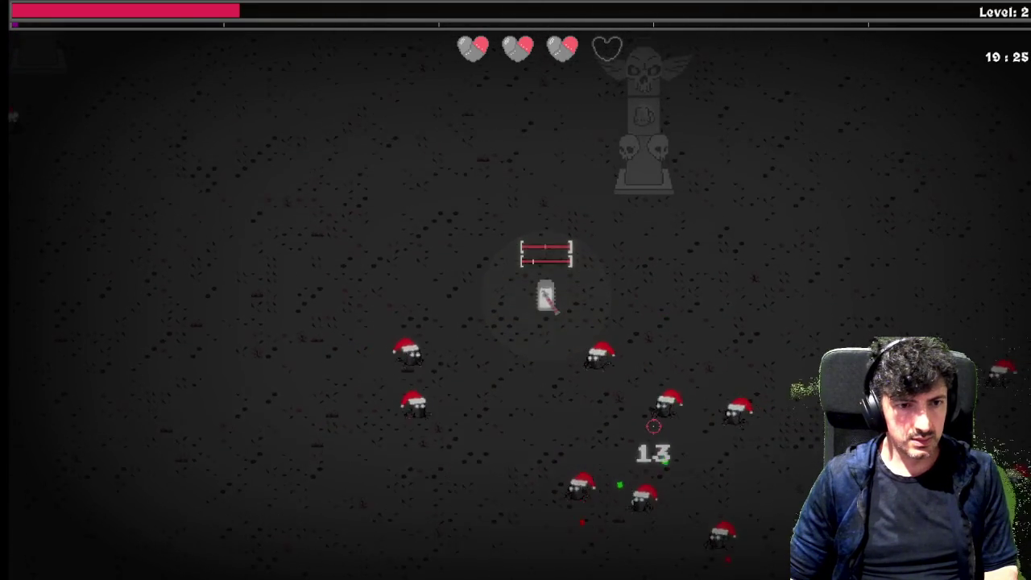
pyautogui.click(642, 438)
pyautogui.press('w')
pyautogui.click(648, 443)
pyautogui.click(654, 444)
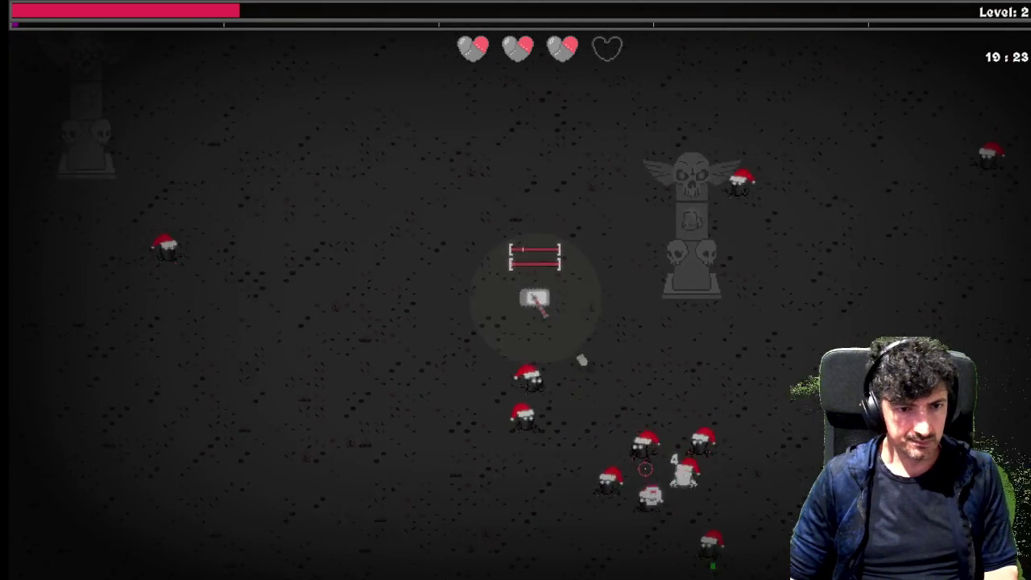
pyautogui.click(659, 467)
pyautogui.press('w')
pyautogui.press('a')
pyautogui.click(659, 467)
pyautogui.click(636, 471)
# Steer around the enemy packs and keep firing until the tank reaches level 3.
pyautogui.press('s')
pyautogui.press('a')
pyautogui.press('d')
pyautogui.click(720, 395)
pyautogui.click(691, 366)
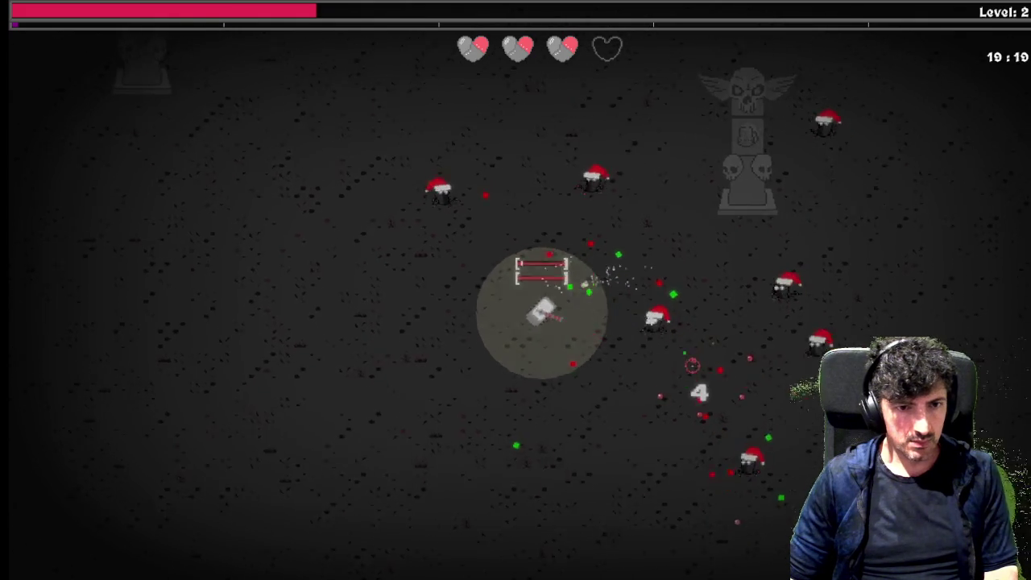
pyautogui.press('s')
pyautogui.click(686, 318)
pyautogui.press('d')
pyautogui.click(710, 147)
pyautogui.press('d')
pyautogui.click(649, 161)
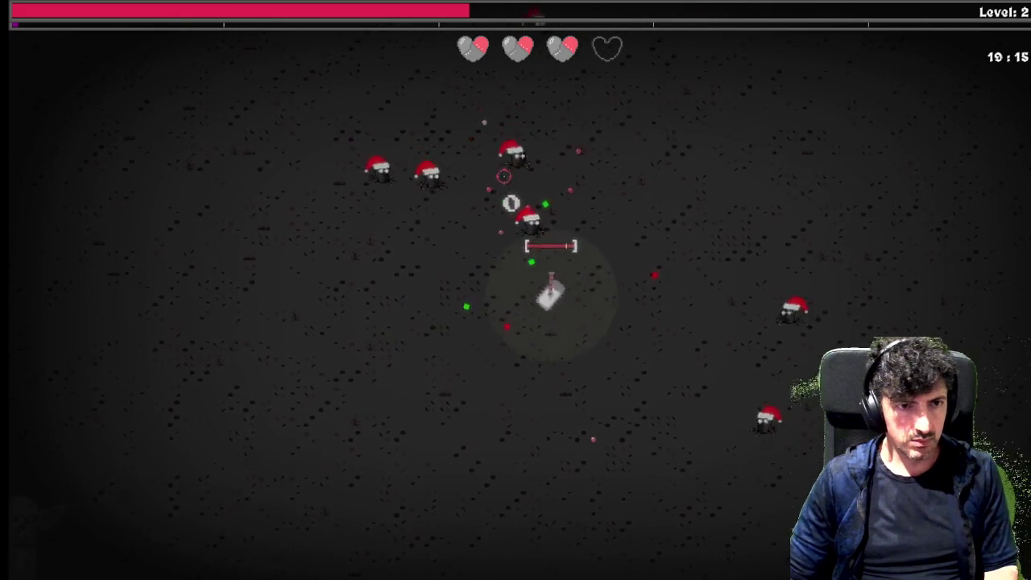
pyautogui.press('s')
pyautogui.click(491, 169)
pyautogui.click(461, 153)
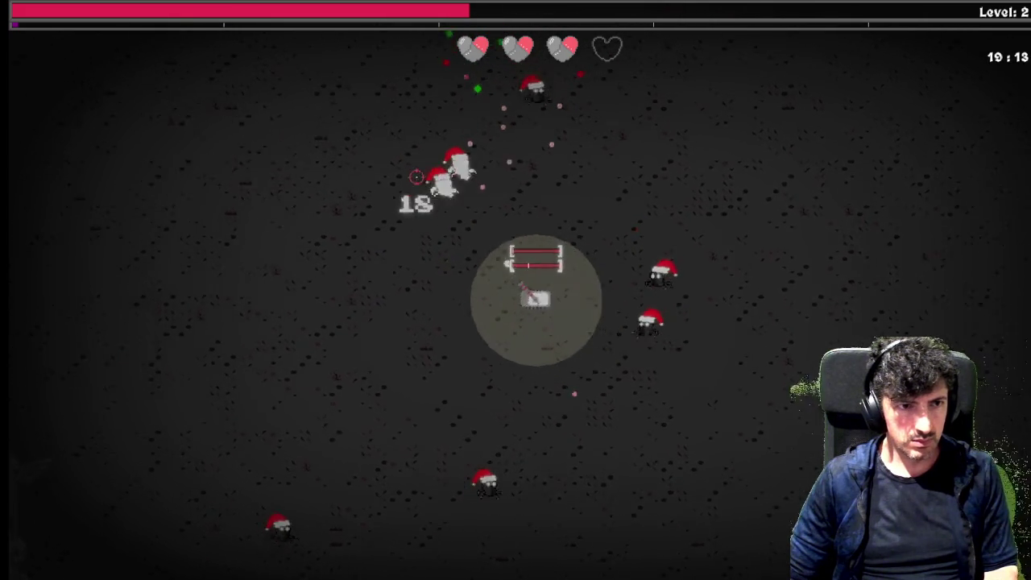
pyautogui.press('a')
pyautogui.click(496, 138)
pyautogui.click(651, 189)
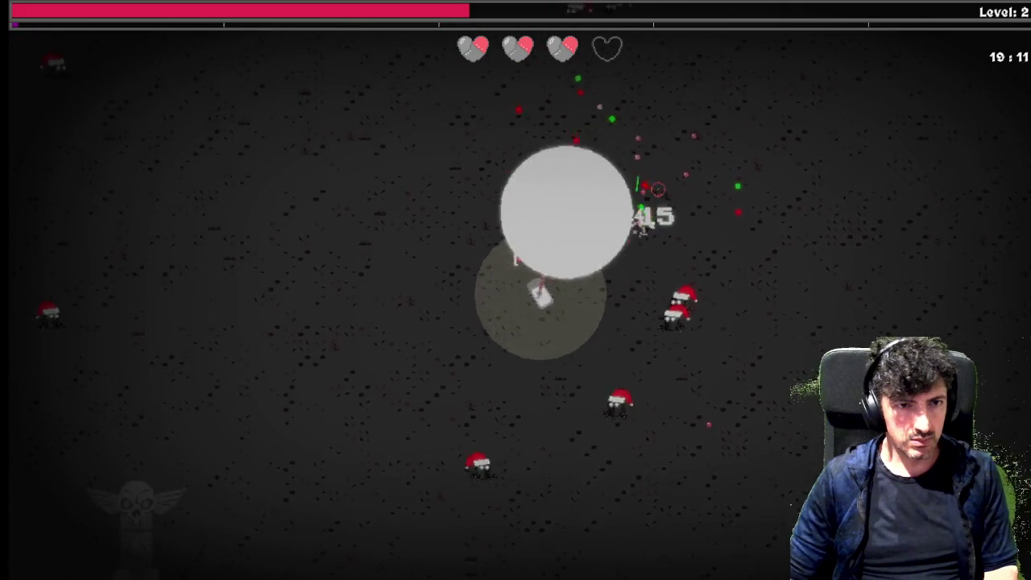
pyautogui.press('w')
pyautogui.click(683, 229)
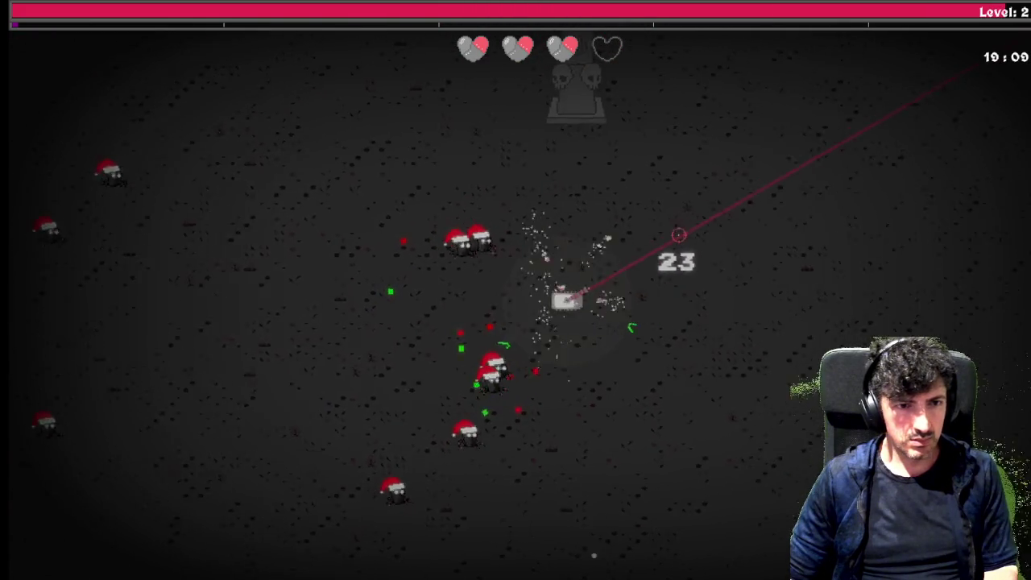
pyautogui.click(432, 335)
pyautogui.click(342, 350)
pyautogui.click(350, 285)
pyautogui.click(403, 234)
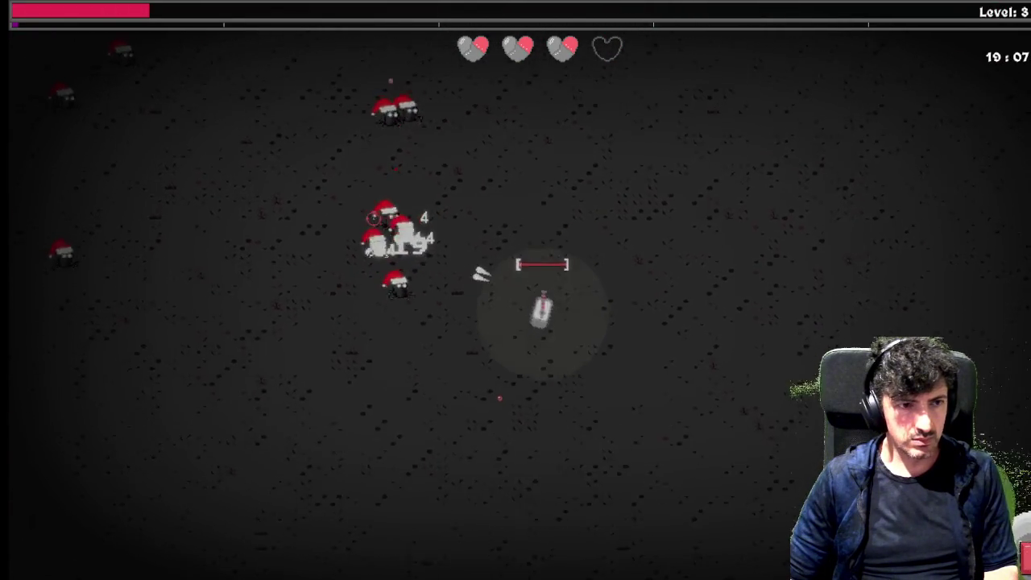
pyautogui.click(466, 147)
pyautogui.press('Tab')
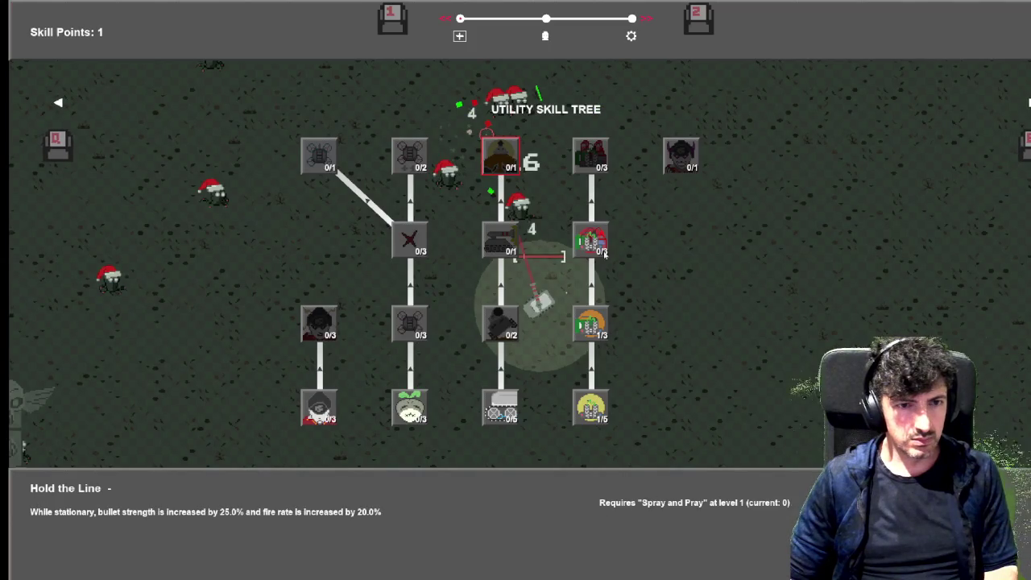
# Upgrade Power Extractor once and resume shooting the nearby enemies.
pyautogui.click(591, 242)
pyautogui.press('Tab')
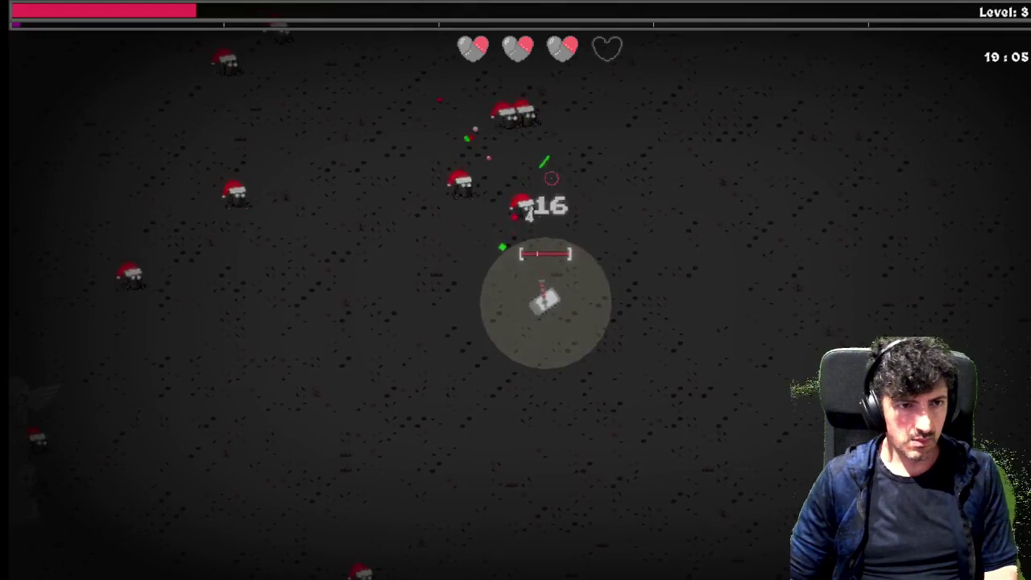
pyautogui.click(536, 149)
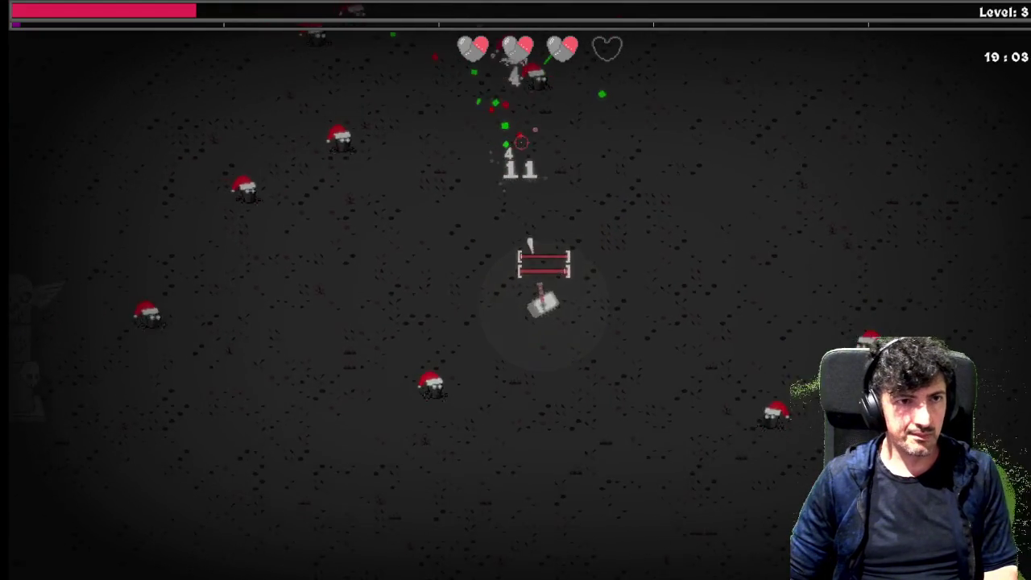
pyautogui.moveTo(531, 126)
pyautogui.mouseDown()
pyautogui.moveTo(534, 152)
pyautogui.moveTo(497, 286)
pyautogui.moveTo(520, 368)
pyautogui.moveTo(483, 414)
pyautogui.moveTo(395, 447)
pyautogui.moveTo(393, 432)
pyautogui.moveTo(484, 434)
pyautogui.moveTo(438, 449)
pyautogui.moveTo(526, 421)
pyautogui.moveTo(483, 405)
pyautogui.moveTo(512, 270)
pyautogui.moveTo(501, 234)
pyautogui.moveTo(580, 222)
pyautogui.moveTo(581, 280)
pyautogui.moveTo(681, 317)
pyautogui.moveTo(719, 230)
pyautogui.moveTo(705, 169)
pyautogui.moveTo(660, 145)
pyautogui.moveTo(689, 154)
pyautogui.moveTo(559, 144)
pyautogui.moveTo(532, 156)
pyautogui.moveTo(564, 133)
pyautogui.moveTo(628, 180)
pyautogui.moveTo(674, 191)
pyautogui.moveTo(697, 156)
pyautogui.moveTo(603, 172)
pyautogui.moveTo(622, 145)
pyautogui.moveTo(613, 149)
pyautogui.mouseUp()
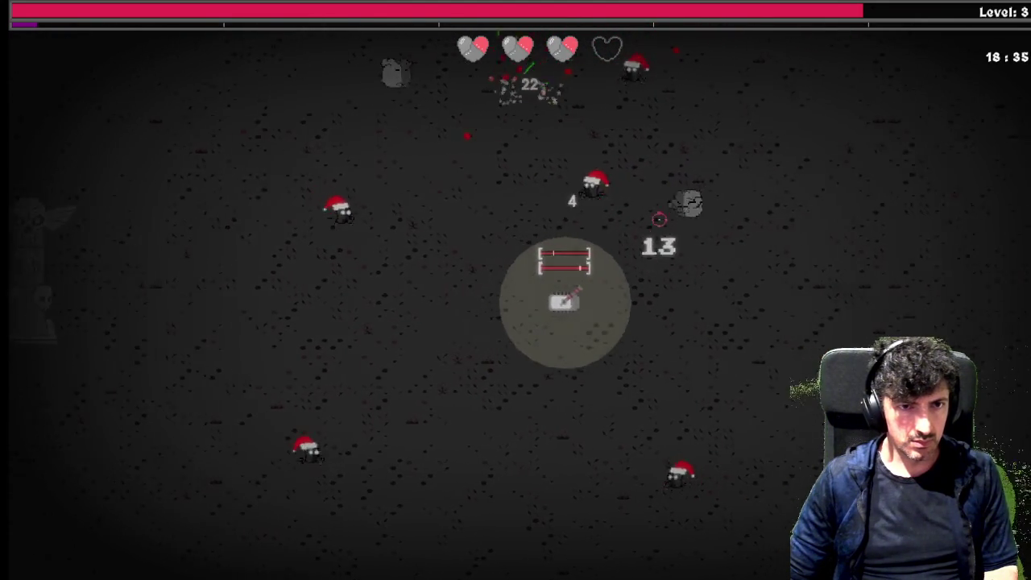
pyautogui.click(490, 250)
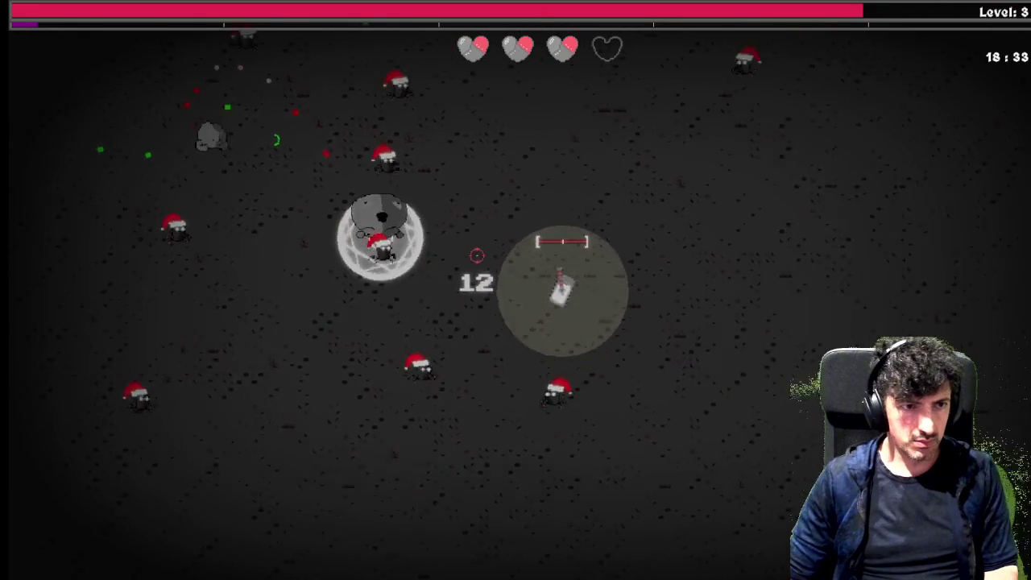
pyautogui.click(447, 245)
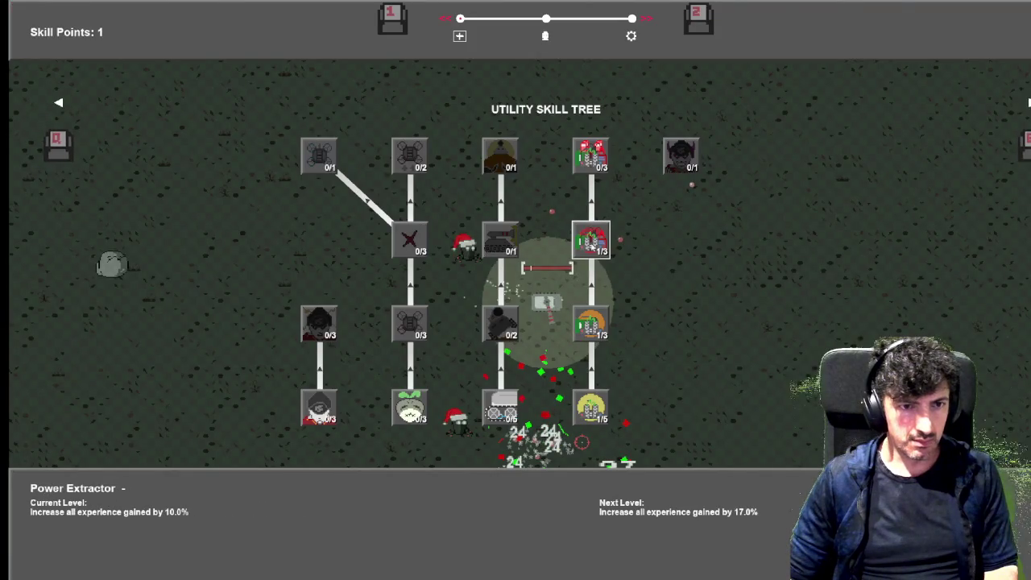
# Upgrade Power Extractor again and manoeuvre the tank around the arena.
pyautogui.click(588, 238)
pyautogui.press('w')
pyautogui.press('d')
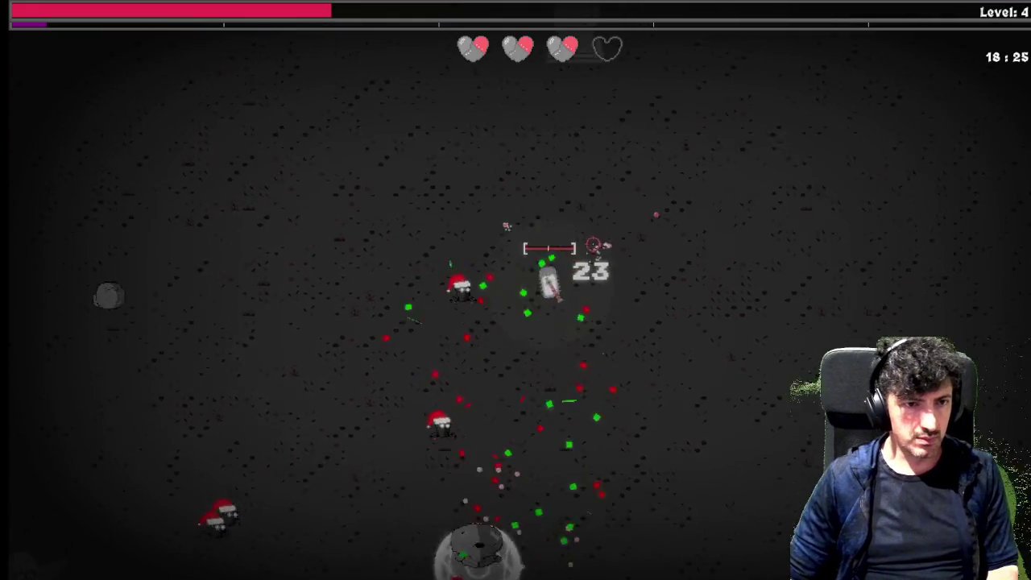
pyautogui.press('s')
pyautogui.press('a')
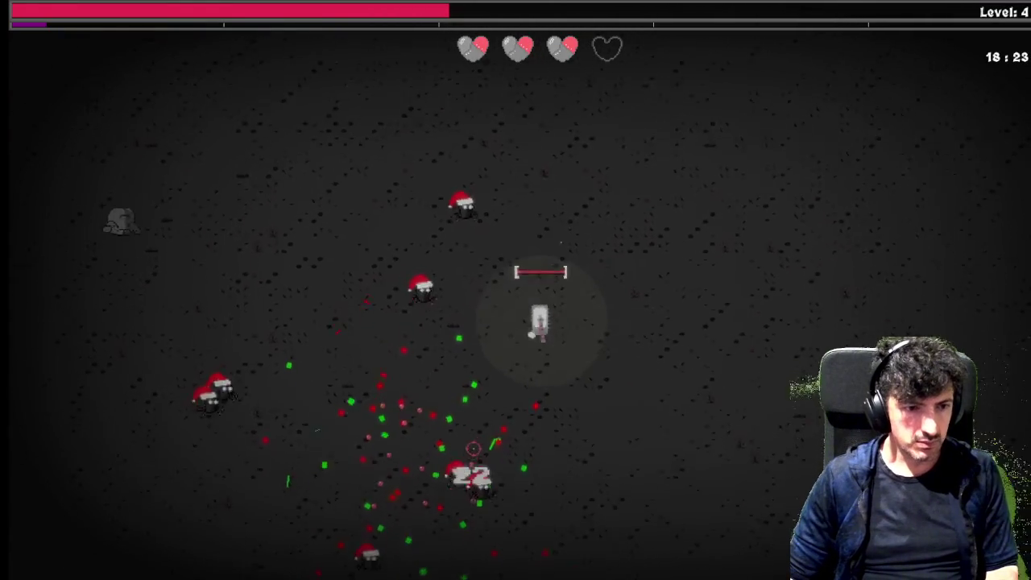
pyautogui.press('s')
pyautogui.press('a')
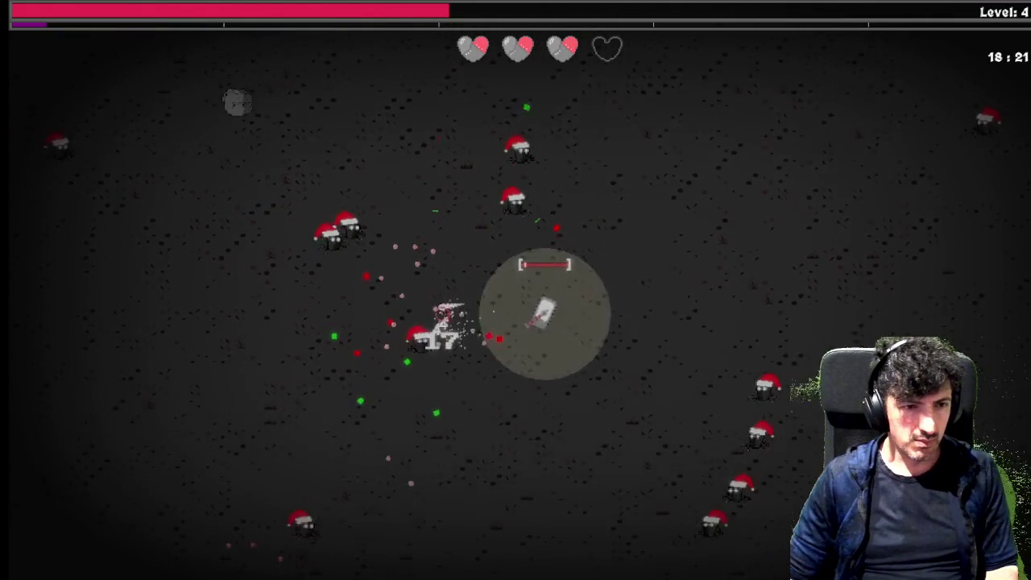
pyautogui.press('a')
pyautogui.press('w')
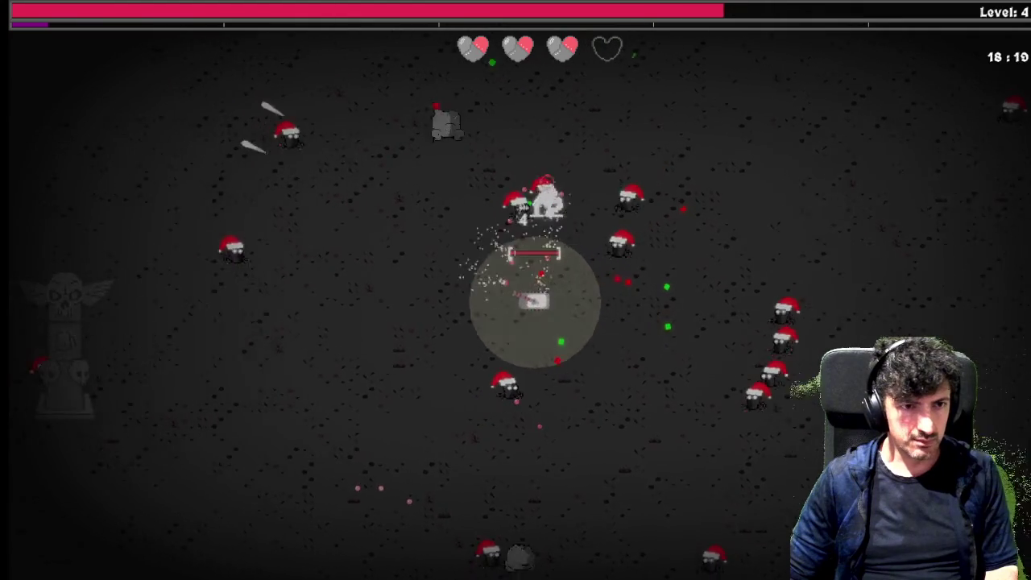
pyautogui.press('s')
pyautogui.press('a')
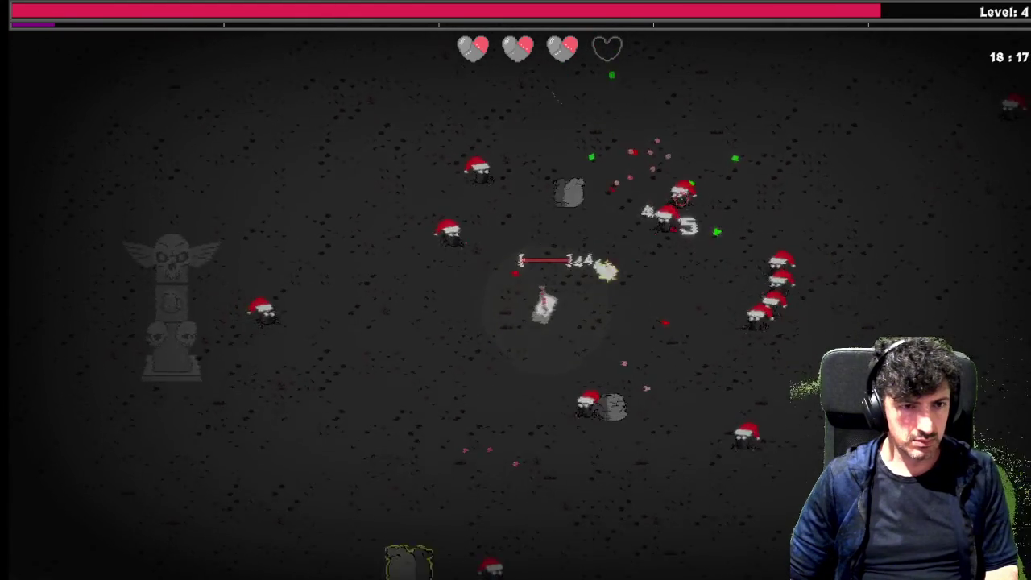
pyautogui.press('d')
pyautogui.press('s')
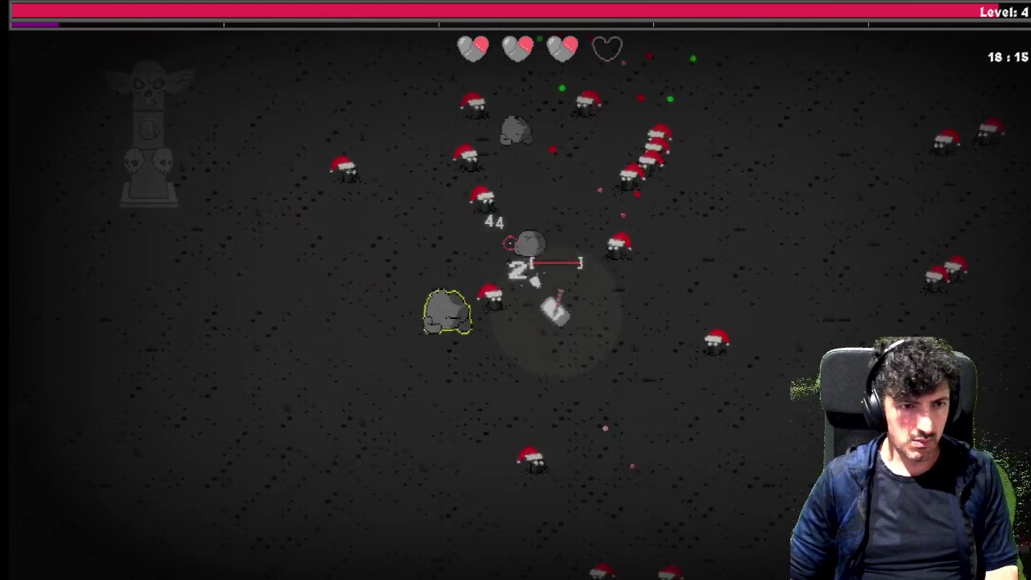
pyautogui.press('d')
pyautogui.press('s')
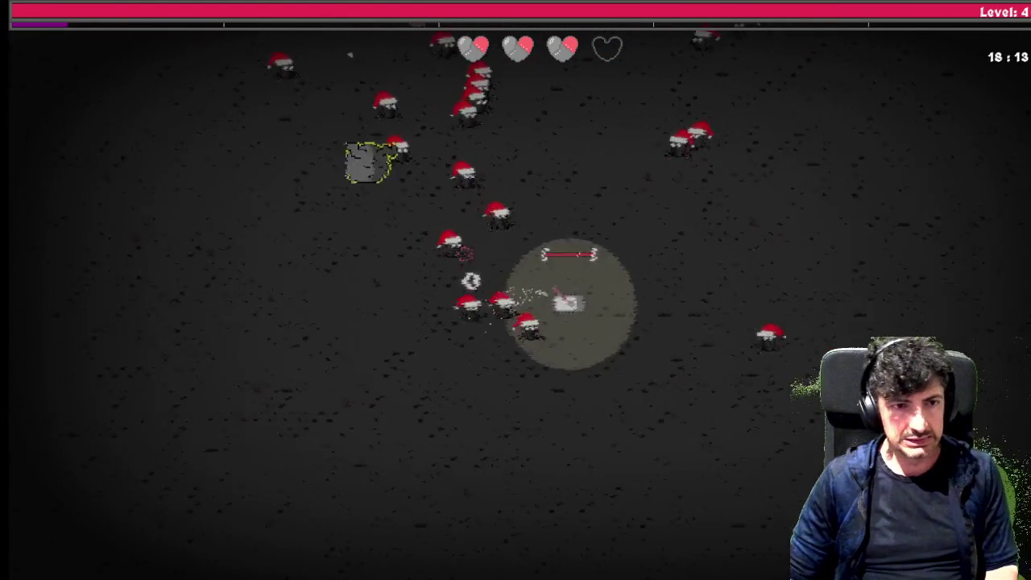
pyautogui.press('w')
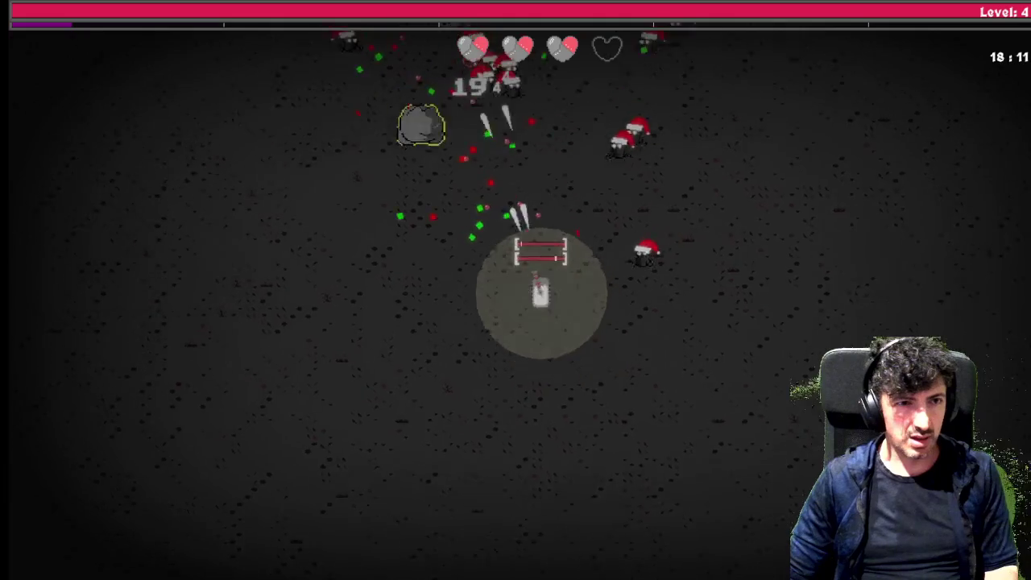
pyautogui.press('a')
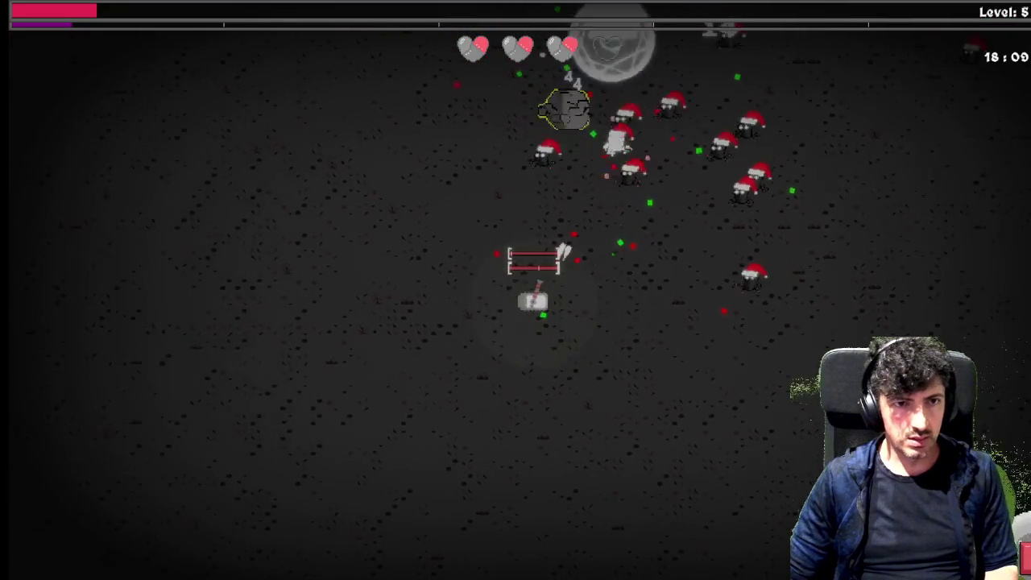
# Max out Power Extractor at 3/3 and keep moving.
pyautogui.press('Tab')
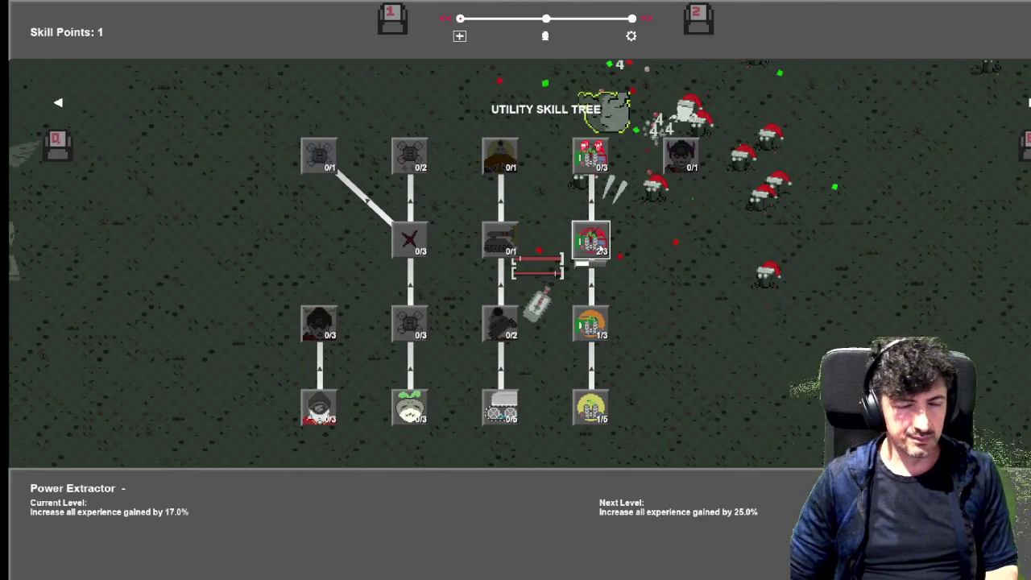
pyautogui.click(590, 239)
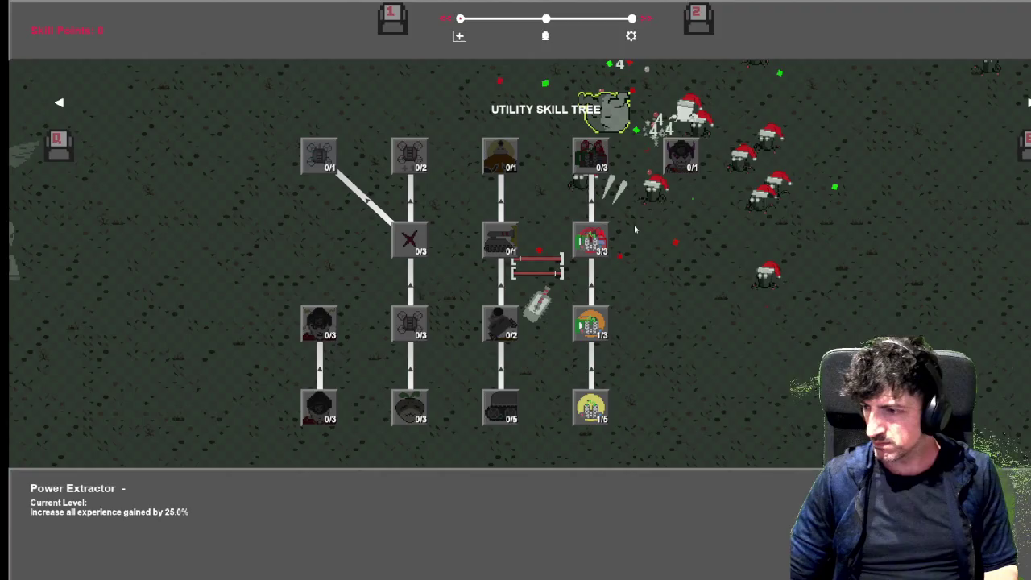
pyautogui.press('Tab')
pyautogui.press('a')
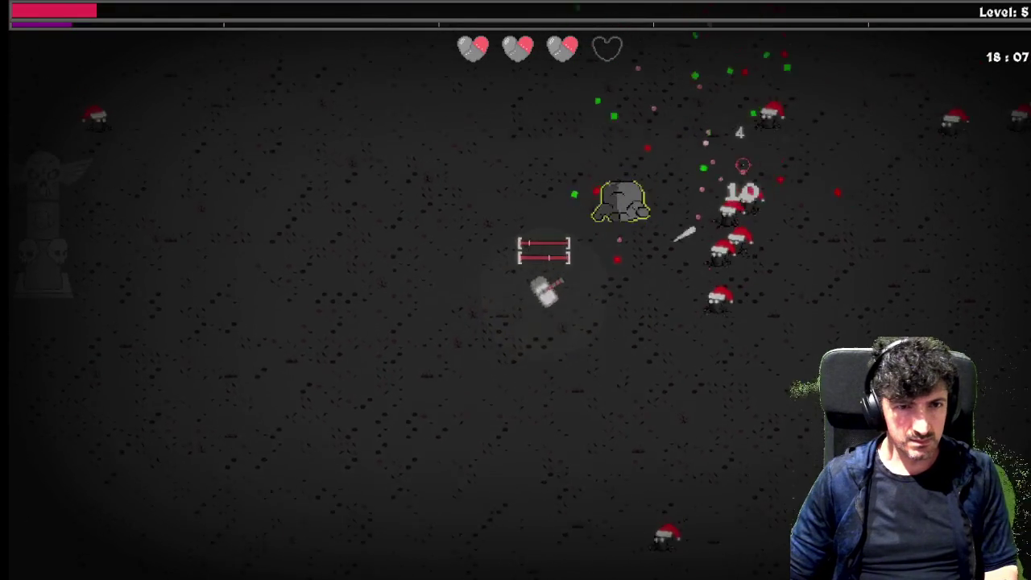
pyautogui.press('d')
pyautogui.press('s')
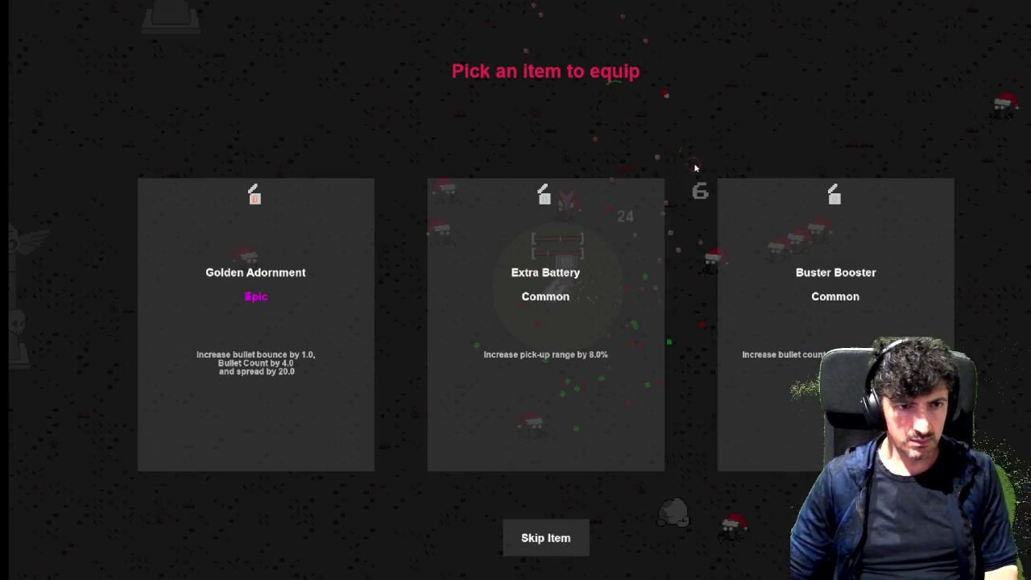
# Equip the Golden Adornment item and keep moving the tank around.
pyautogui.click(313, 277)
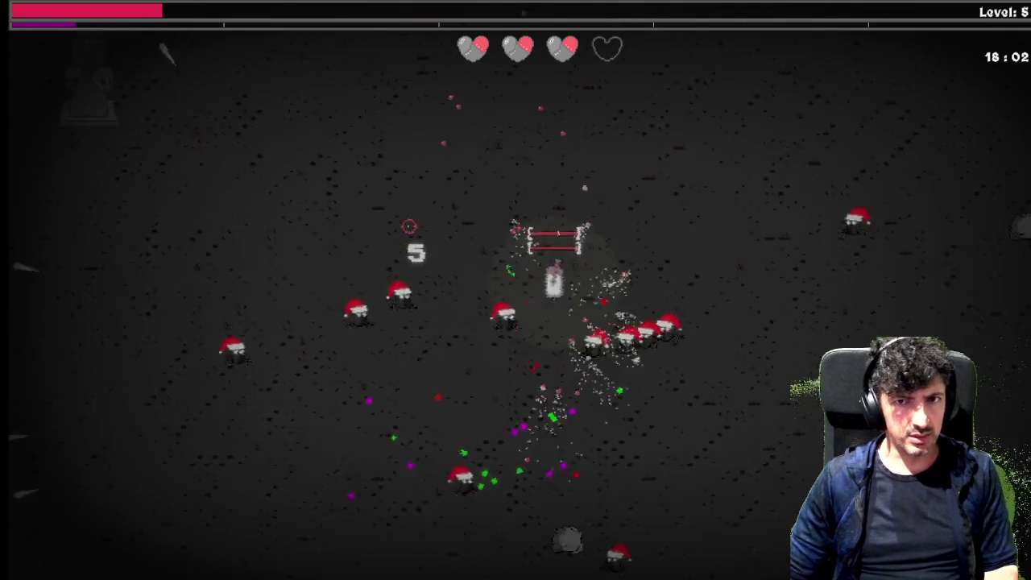
pyautogui.press('w')
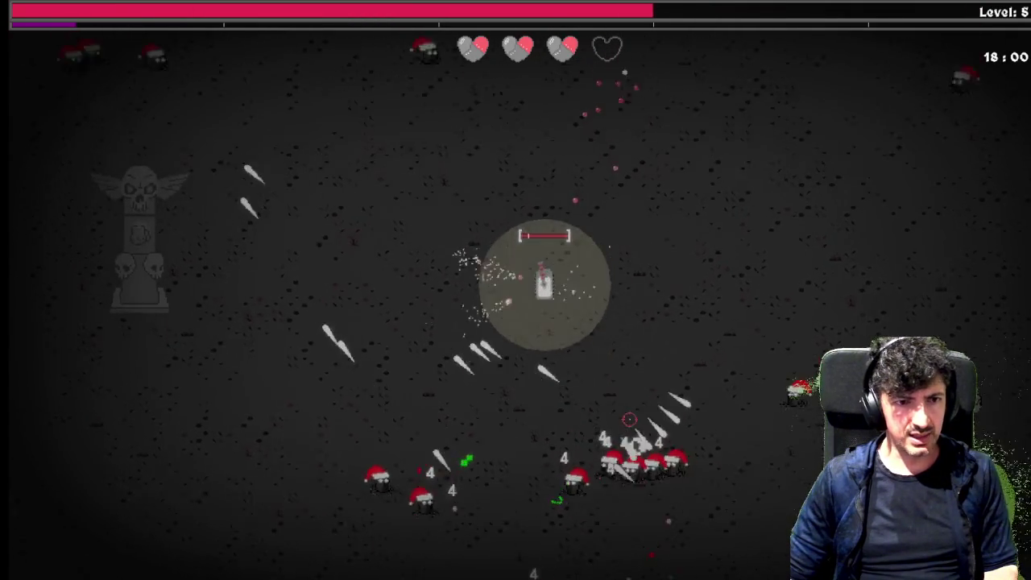
pyautogui.hotkey('w', 'd')
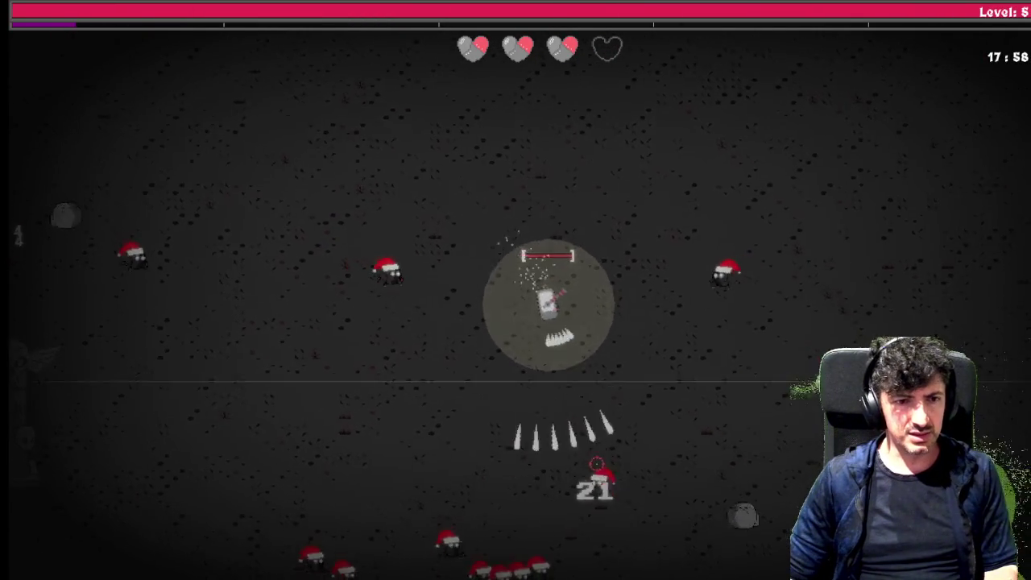
pyautogui.press('a')
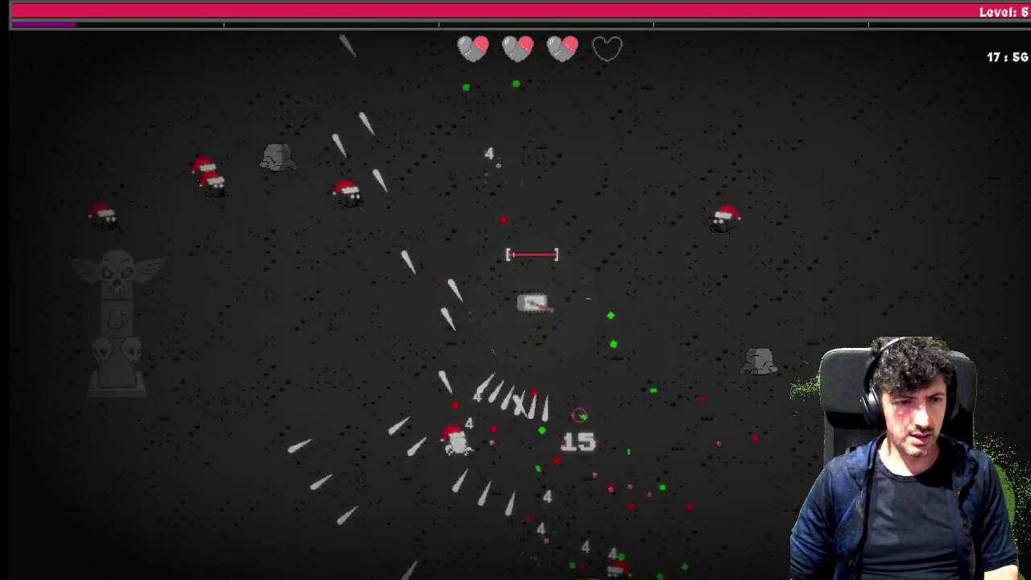
pyautogui.hotkey('a', 's')
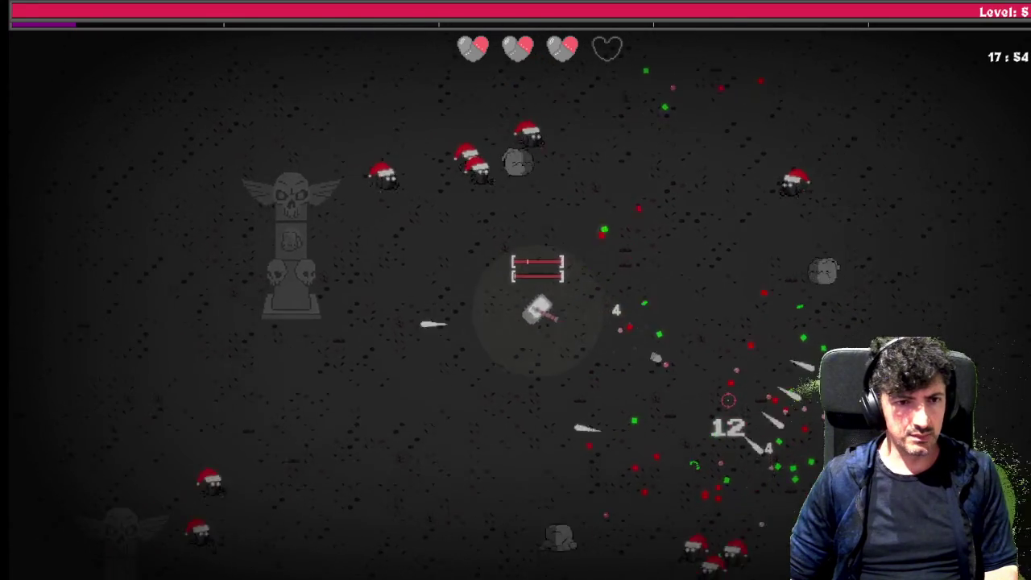
# Leave the game and bring the GameMaker editor back to the front.
pyautogui.press('Escape')
pyautogui.hotkey('alt', 'Tab')
pyautogui.press('super+Tab')
pyautogui.click(668, 282)
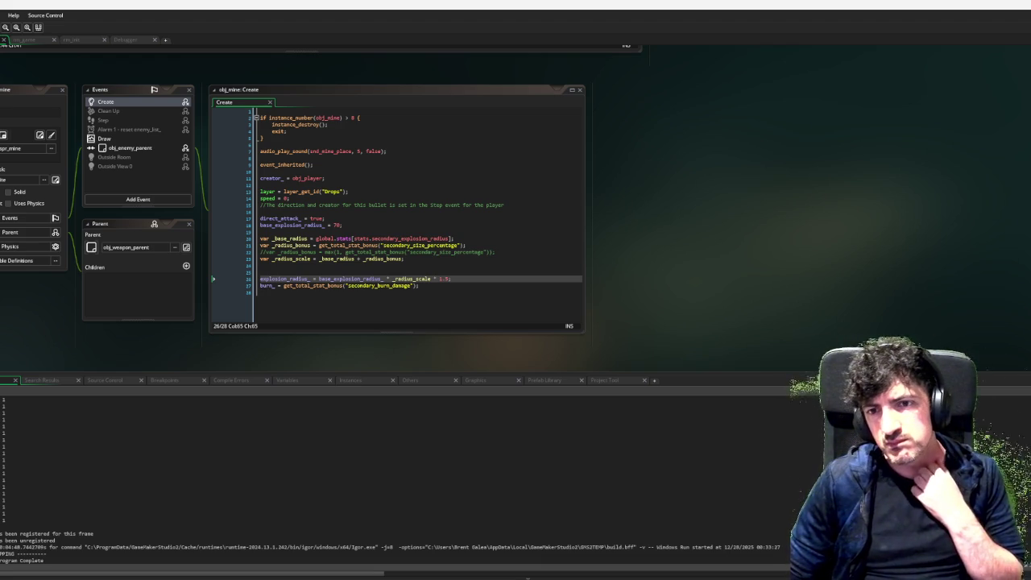
# Scroll to obj_item_parent's obj_player collision code with the elapsed-minutes rarity offset.
pyautogui.scroll(-5, 1012, 248)
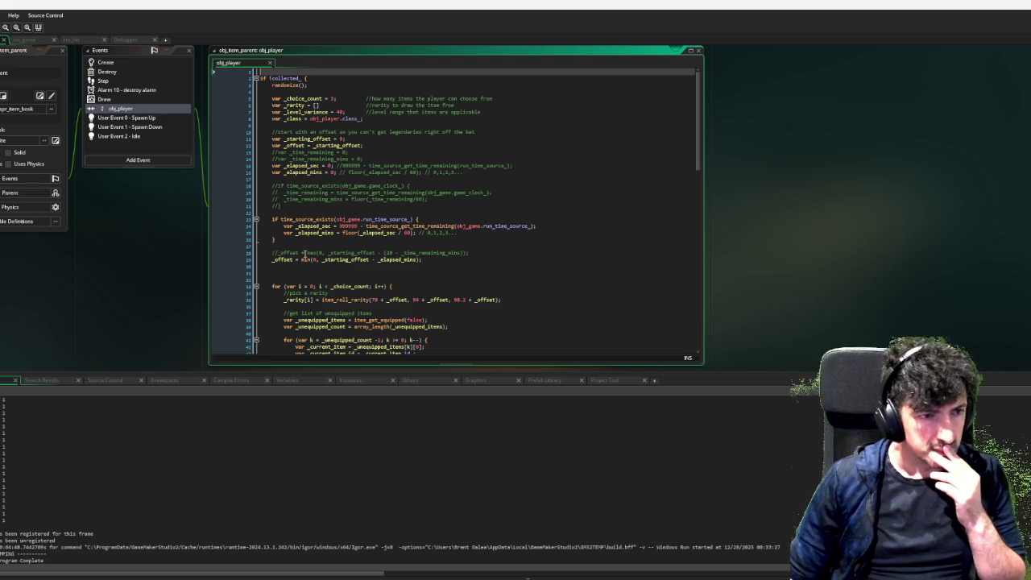
# Change the offset line to _offset = max(0, _starting_offset - _elapsed_mins).
pyautogui.click(303, 253)
pyautogui.click(307, 258)
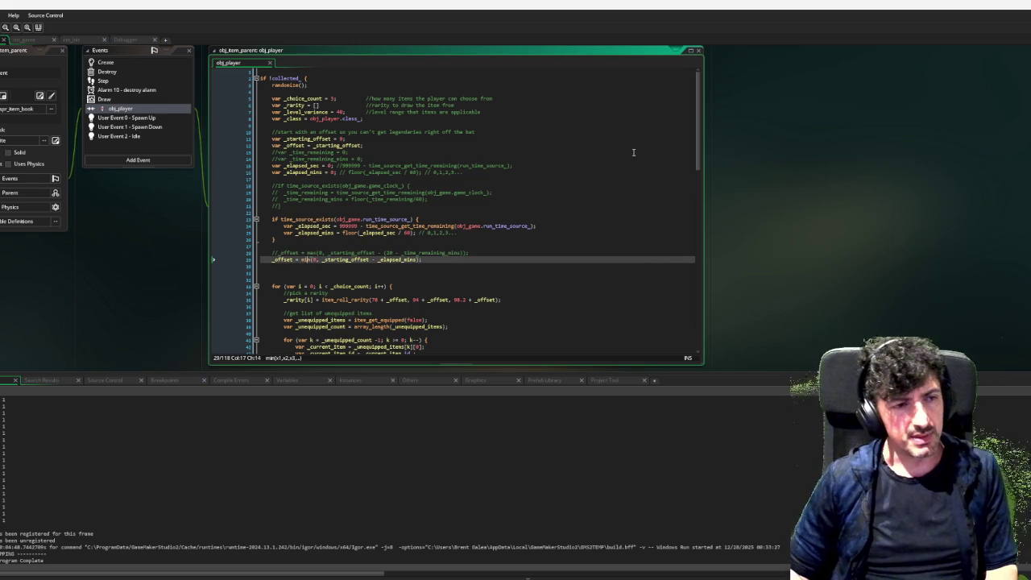
pyautogui.press('BackSpace')
pyautogui.press('BackSpace')
pyautogui.press('BackSpace')
pyautogui.write('max')
pyautogui.press('BackSpace')
pyautogui.press('Escape')
pyautogui.click(588, 265)
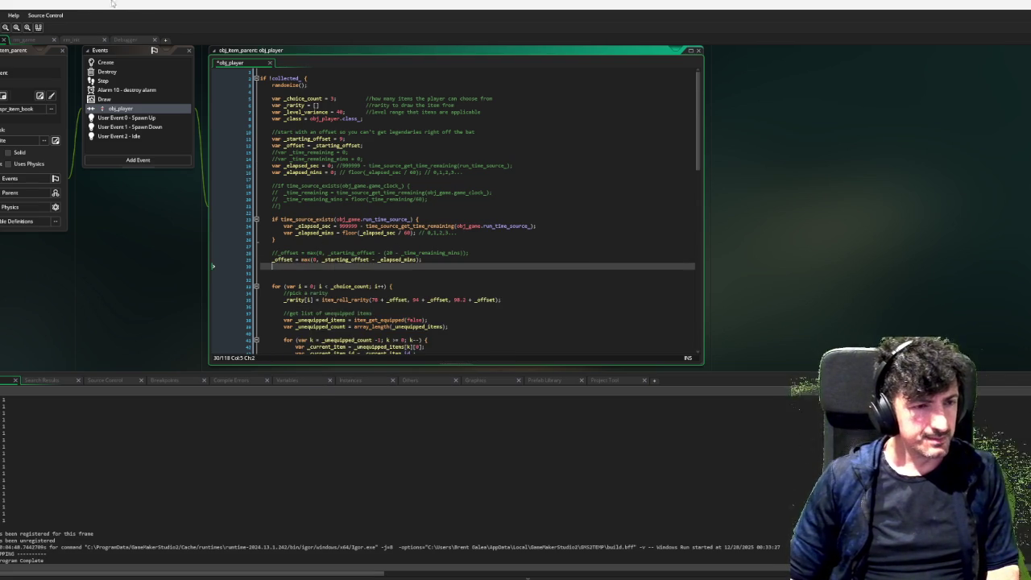
# Search the whole project for c_teal, returning 10 results.
pyautogui.hotkey('ctrl', 'f')
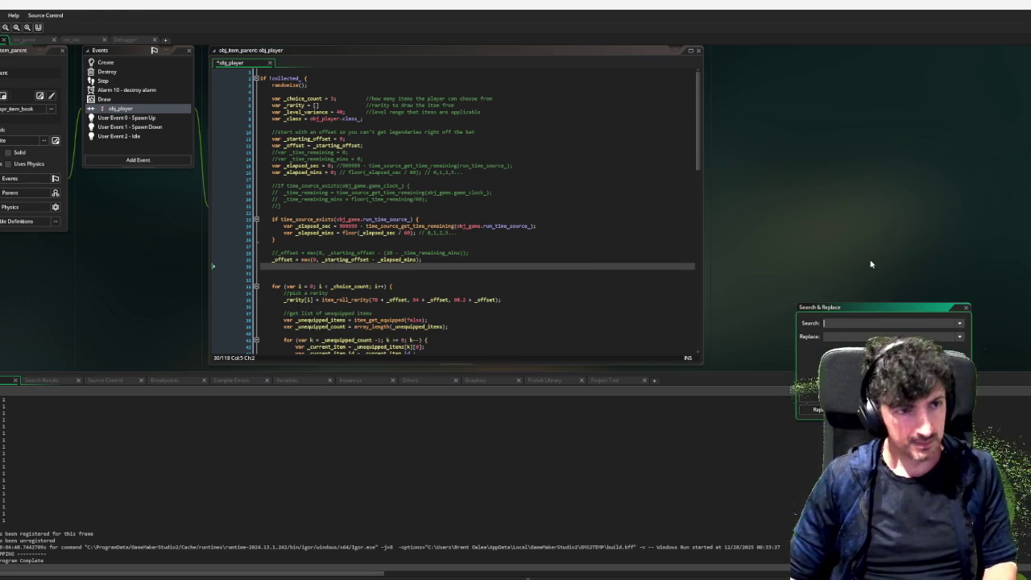
pyautogui.write('c_seal')
pyautogui.press('Return')
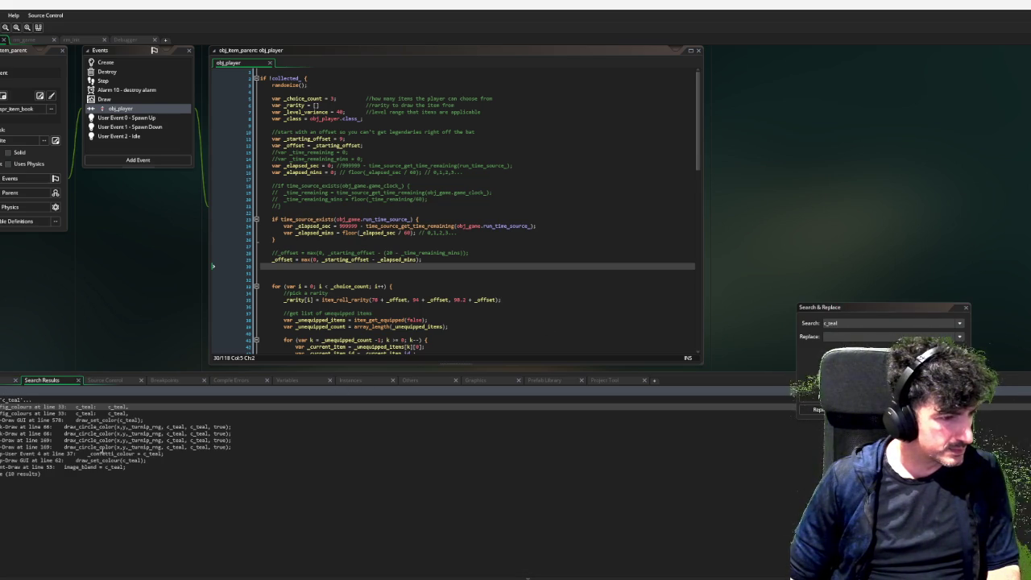
# Comment out the c_teal tint block in obj_enemy_parent's Draw event and run the game.
pyautogui.doubleClick(105, 467)
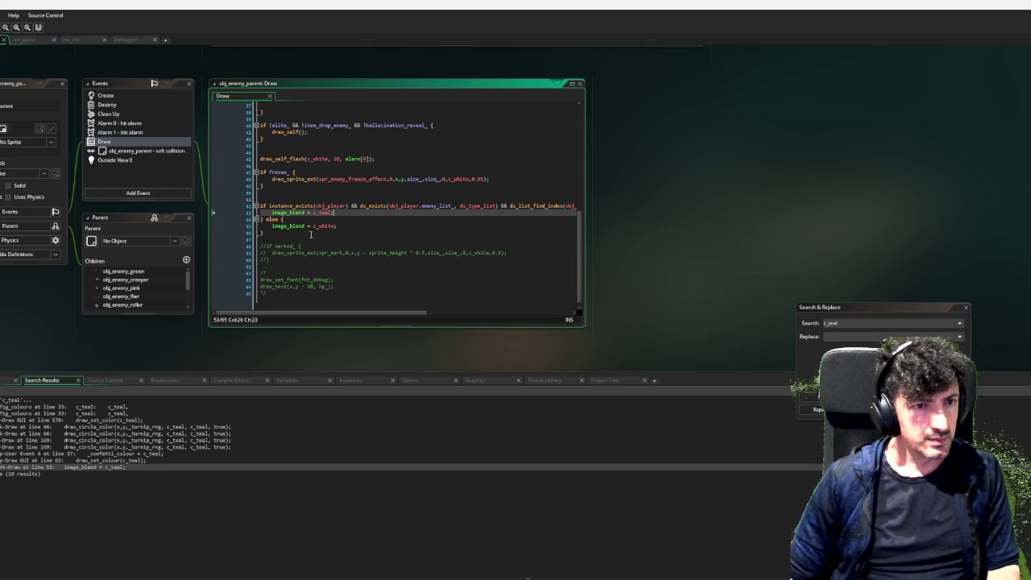
pyautogui.moveTo(292, 235); pyautogui.dragTo(253, 200)
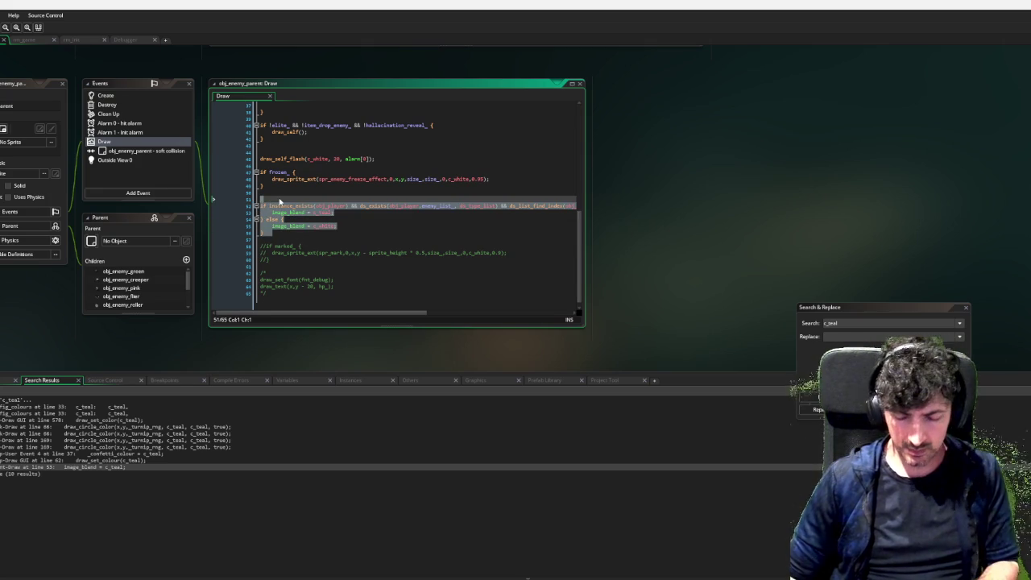
pyautogui.hotkey('ctrl', 'k')
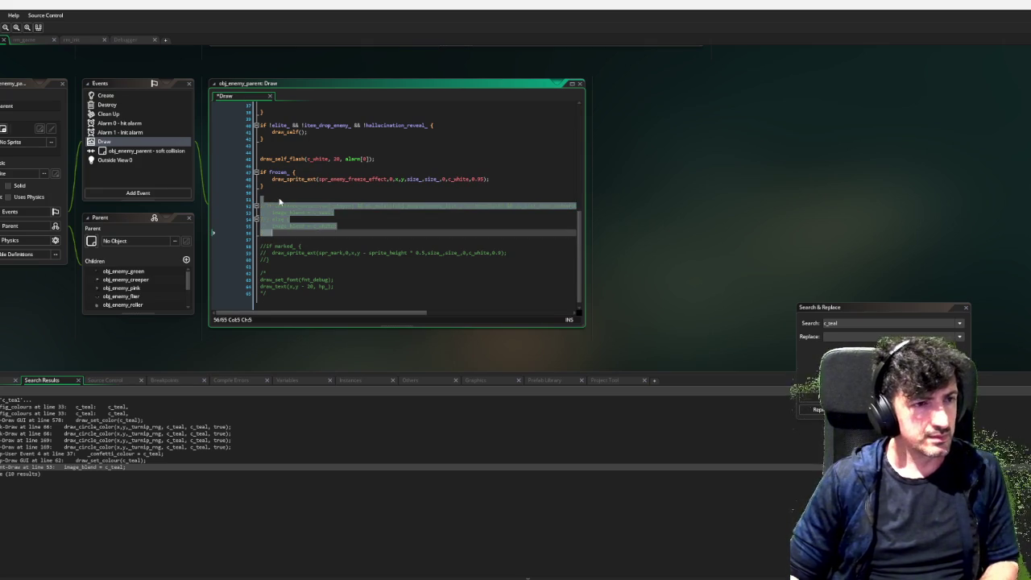
pyautogui.click(464, 231)
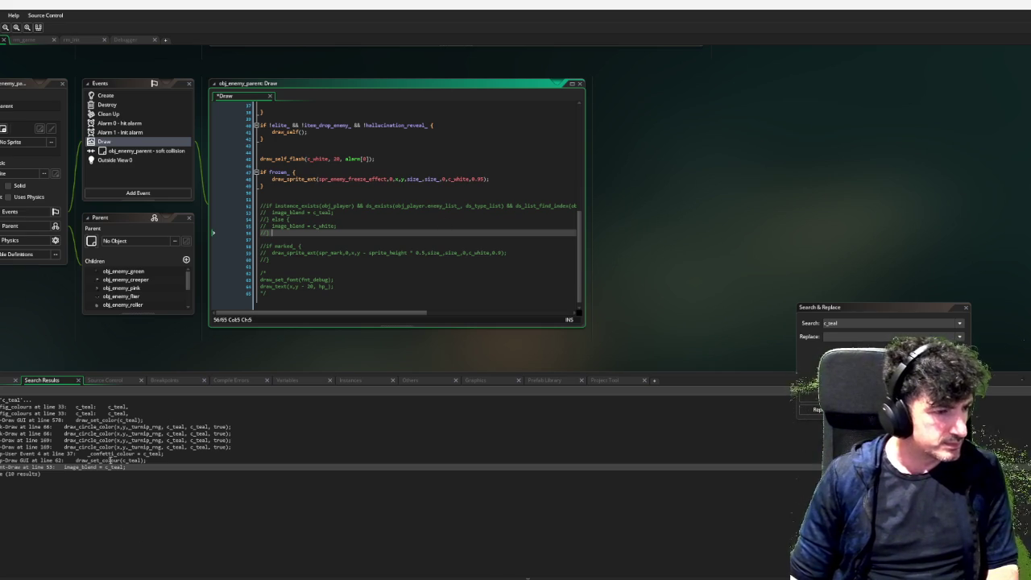
pyautogui.press('F6')
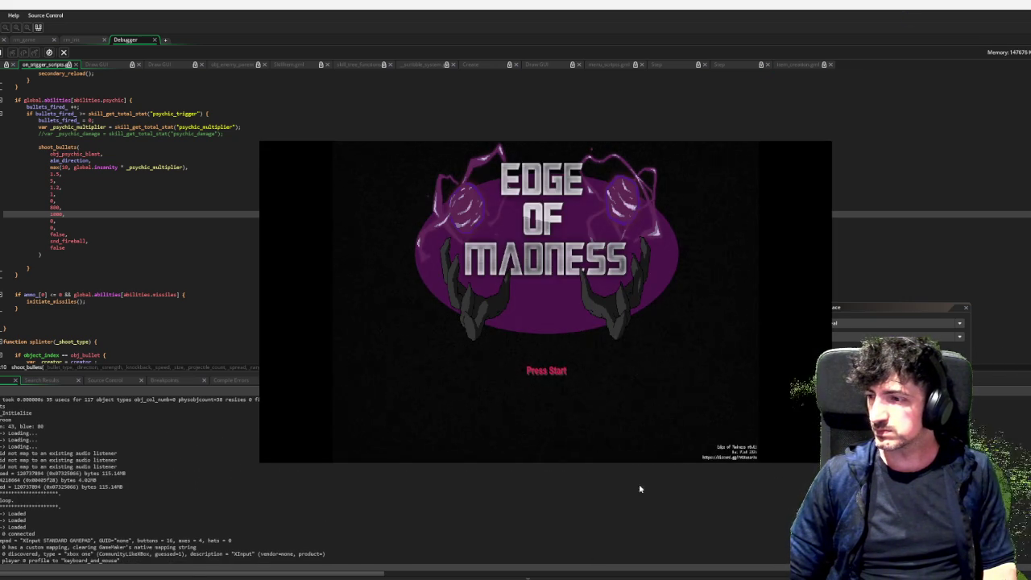
# Start a new run, check the Utility skill tree, and begin shooting enemies.
pyautogui.press('Return')
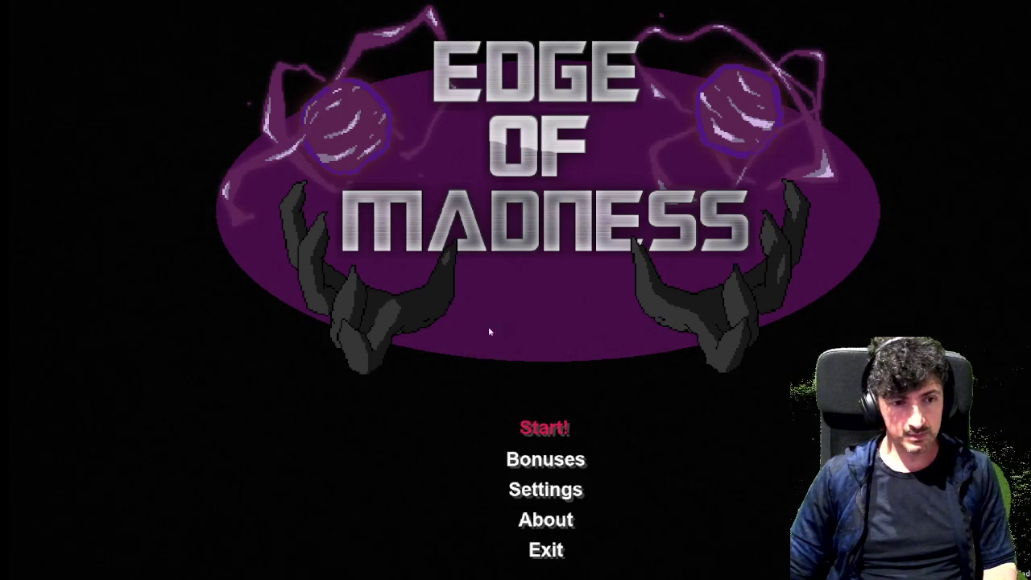
pyautogui.press('Return')
pyautogui.press('Return')
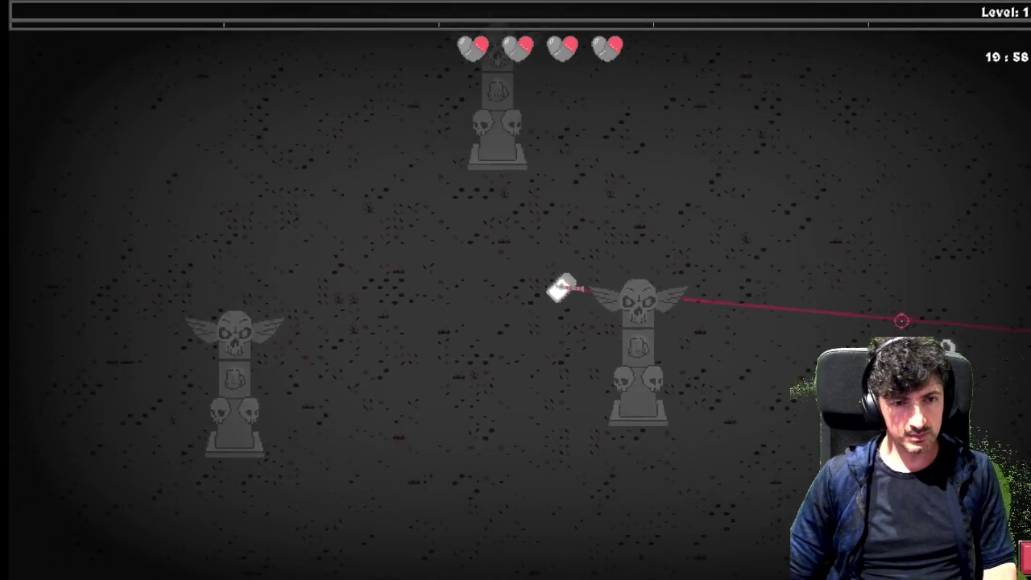
pyautogui.press('Tab')
pyautogui.press('e')
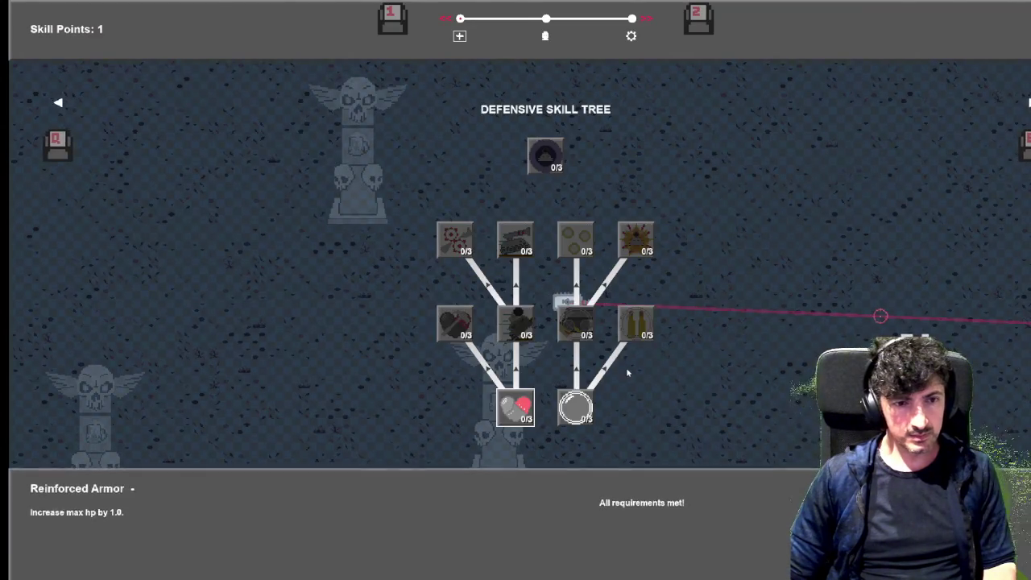
pyautogui.press('e')
pyautogui.press('Tab')
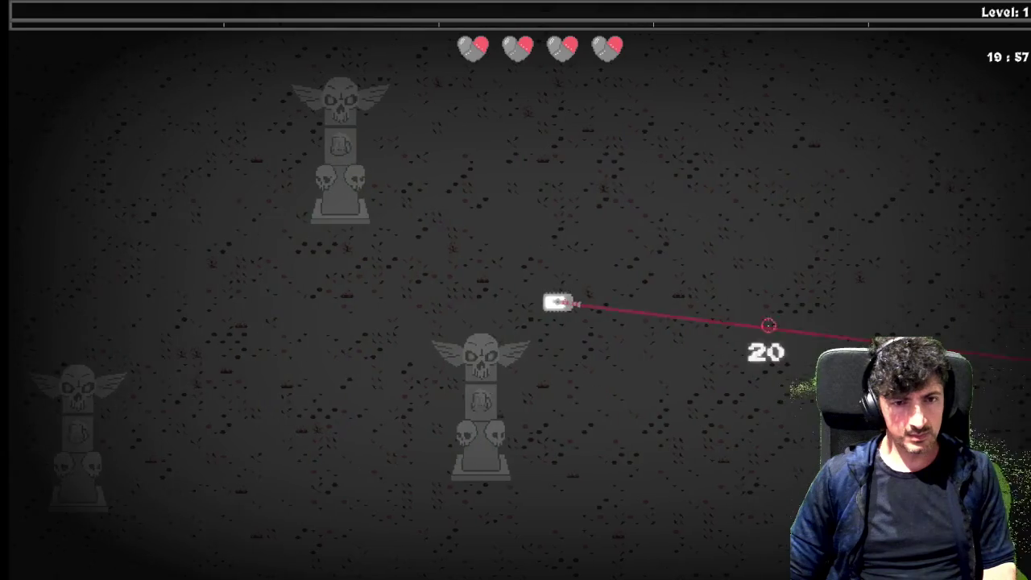
pyautogui.click(812, 196)
pyautogui.moveTo(812, 196)
pyautogui.mouseDown()
pyautogui.moveTo(518, 172)
pyautogui.moveTo(437, 180)
pyautogui.moveTo(301, 249)
pyautogui.moveTo(325, 166)
pyautogui.moveTo(369, 161)
pyautogui.moveTo(409, 207)
pyautogui.moveTo(329, 203)
pyautogui.moveTo(336, 234)
pyautogui.moveTo(255, 252)
pyautogui.moveTo(317, 166)
pyautogui.moveTo(323, 146)
pyautogui.moveTo(311, 141)
pyautogui.moveTo(305, 159)
pyautogui.moveTo(329, 164)
pyautogui.moveTo(437, 368)
pyautogui.moveTo(407, 414)
pyautogui.moveTo(416, 414)
pyautogui.mouseUp()
# Buy a level of Power Converter and fight until the next skill point arrives.
pyautogui.press('e')
pyautogui.click(590, 322)
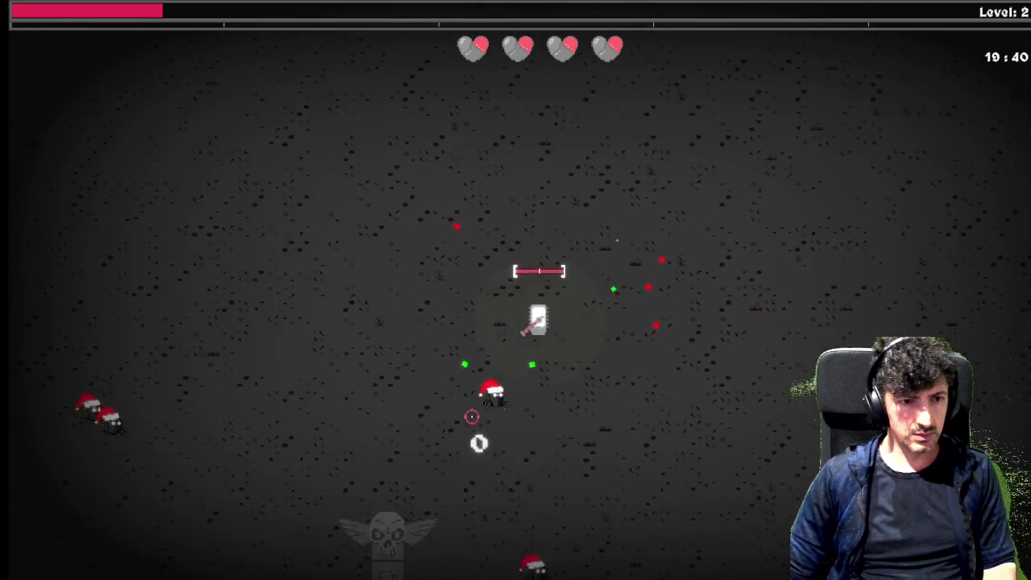
pyautogui.moveTo(481, 451); pyautogui.dragTo(476, 433)
pyautogui.moveTo(604, 392)
pyautogui.mouseDown()
pyautogui.moveTo(794, 247)
pyautogui.moveTo(767, 254)
pyautogui.moveTo(711, 326)
pyautogui.moveTo(728, 413)
pyautogui.moveTo(775, 443)
pyautogui.moveTo(765, 431)
pyautogui.moveTo(778, 470)
pyautogui.moveTo(741, 409)
pyautogui.moveTo(762, 408)
pyautogui.moveTo(690, 212)
pyautogui.moveTo(551, 190)
pyautogui.moveTo(449, 213)
pyautogui.moveTo(386, 207)
pyautogui.moveTo(391, 146)
pyautogui.moveTo(340, 225)
pyautogui.moveTo(322, 297)
pyautogui.moveTo(351, 340)
pyautogui.moveTo(408, 356)
pyautogui.moveTo(438, 422)
pyautogui.mouseUp()
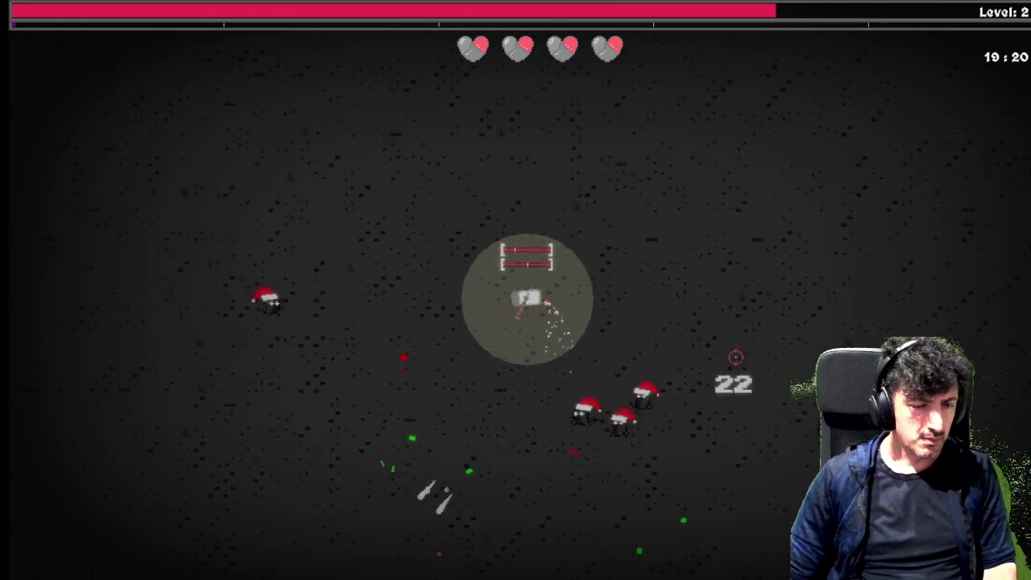
pyautogui.moveTo(719, 361); pyautogui.dragTo(749, 343)
pyautogui.moveTo(742, 269)
pyautogui.mouseDown()
pyautogui.moveTo(669, 170)
pyautogui.moveTo(716, 157)
pyautogui.moveTo(655, 172)
pyautogui.mouseUp()
pyautogui.press('Tab')
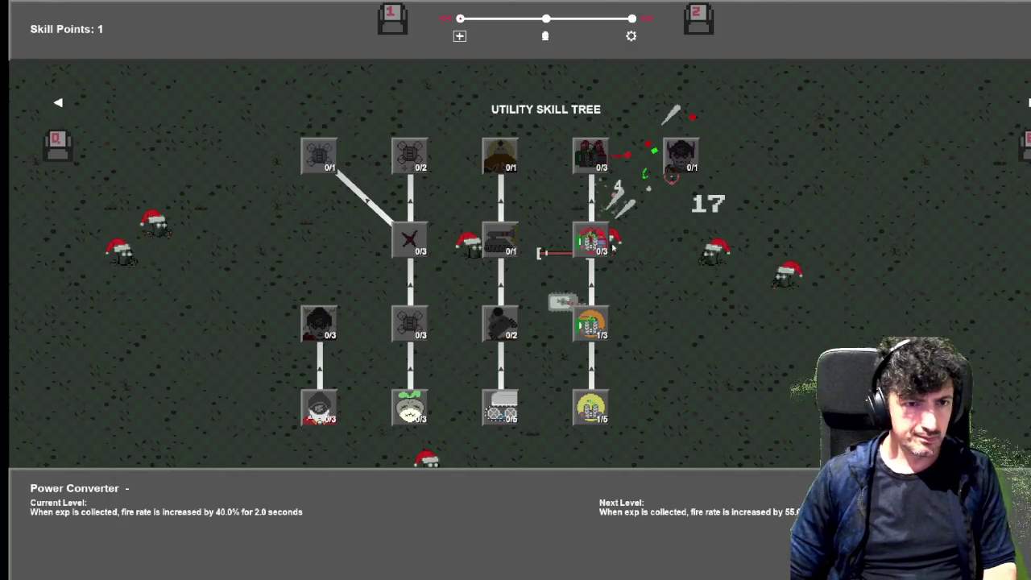
# Upgrade Power Extractor and manoeuvre the tank while firing until level 4.
pyautogui.click(585, 248)
pyautogui.press('Tab')
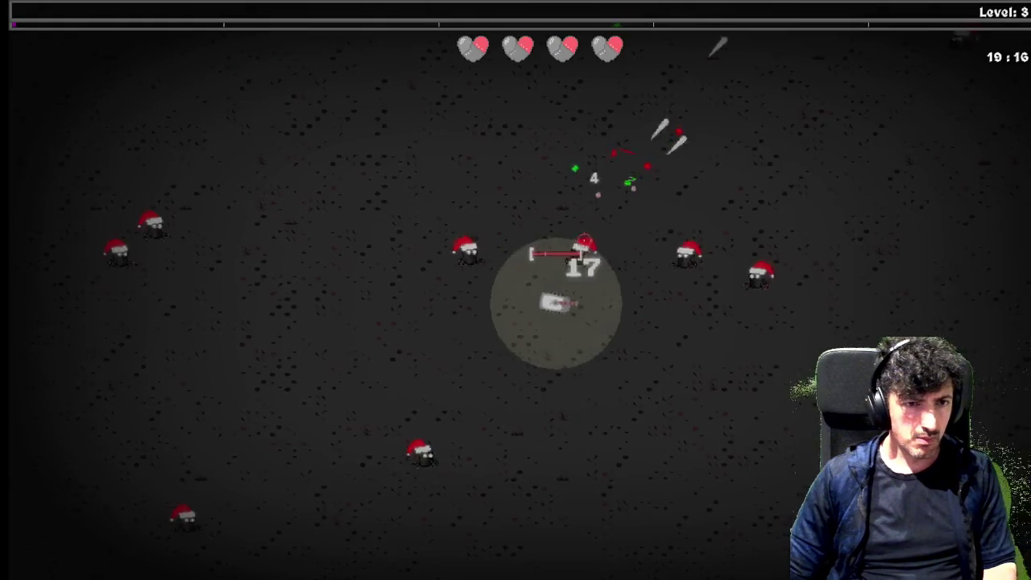
pyautogui.moveTo(525, 216)
pyautogui.mouseDown()
pyautogui.moveTo(482, 220)
pyautogui.moveTo(410, 265)
pyautogui.moveTo(402, 300)
pyautogui.moveTo(605, 384)
pyautogui.moveTo(559, 397)
pyautogui.mouseUp()
pyautogui.press('a')
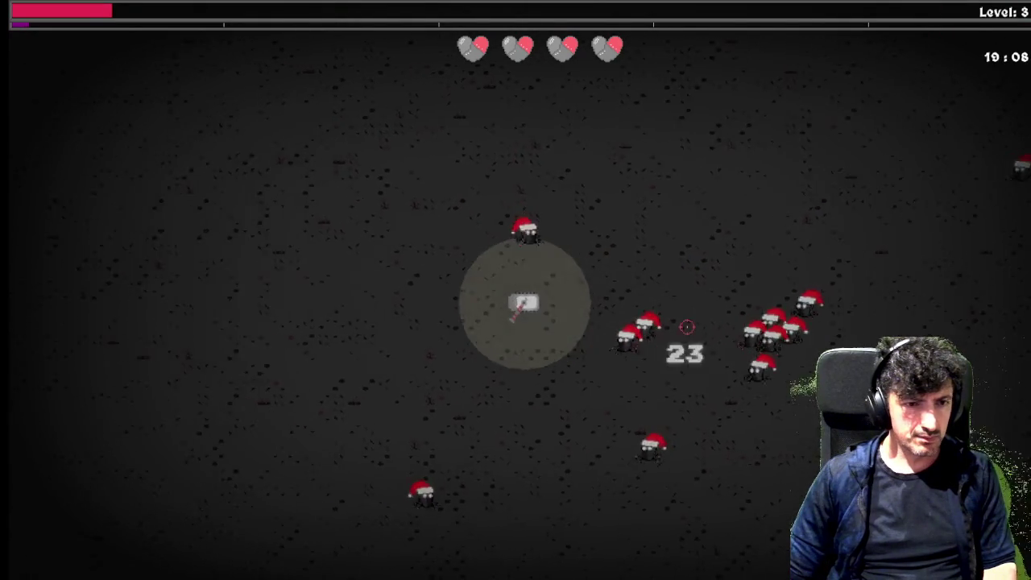
pyautogui.click(729, 282)
pyautogui.press('s')
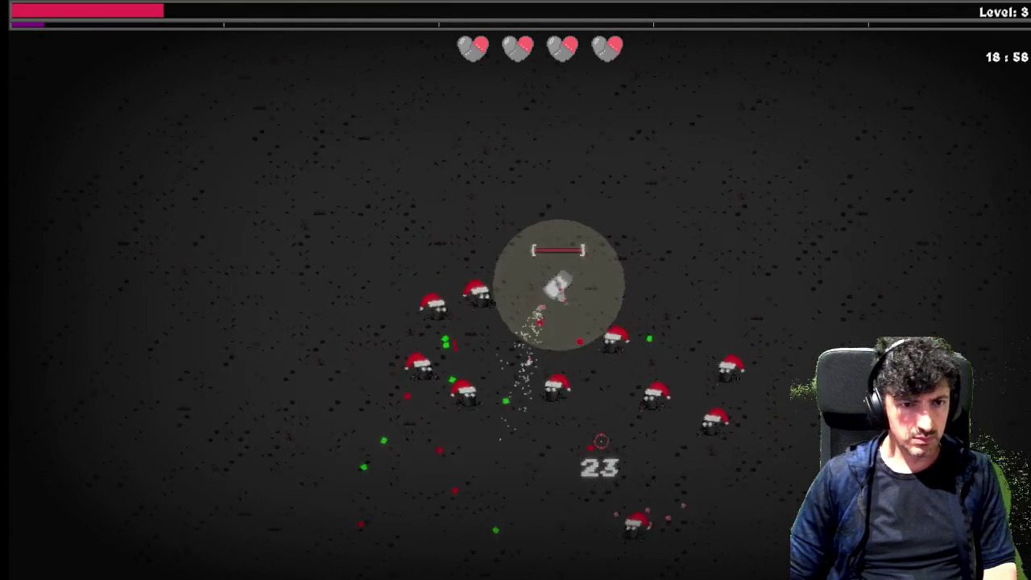
pyautogui.press('w')
pyautogui.press('d')
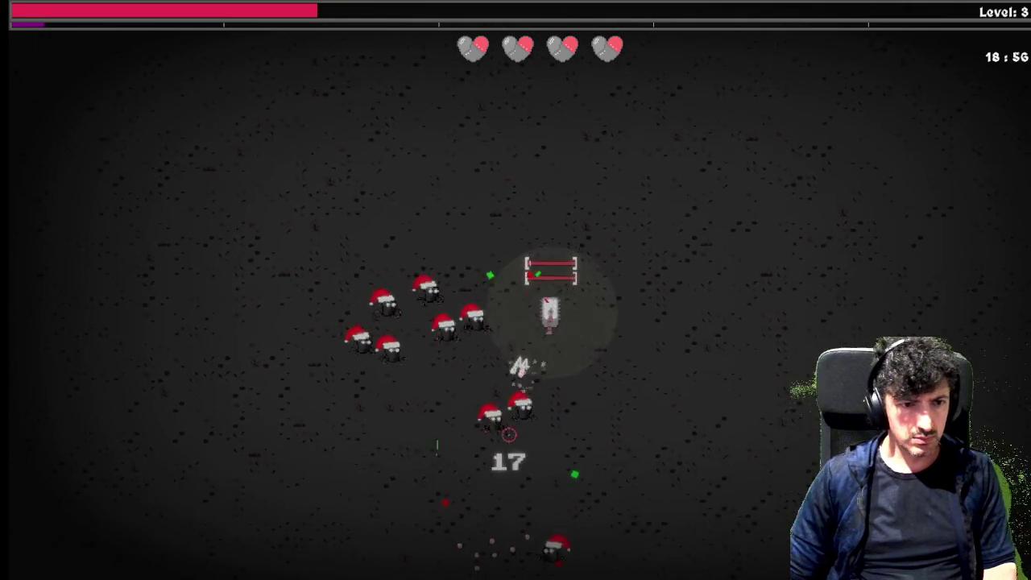
pyautogui.press('s')
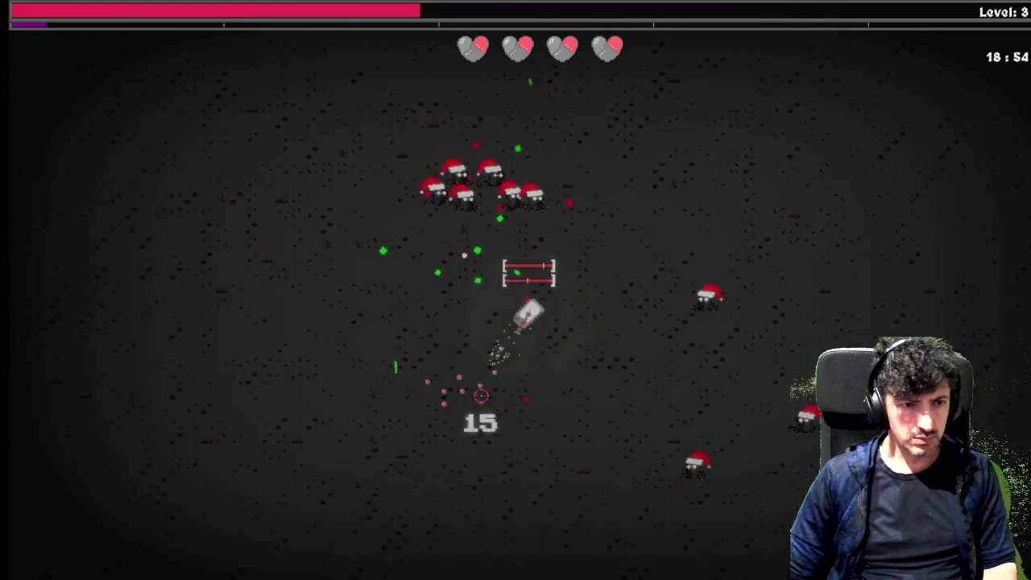
pyautogui.press('a')
pyautogui.press('s')
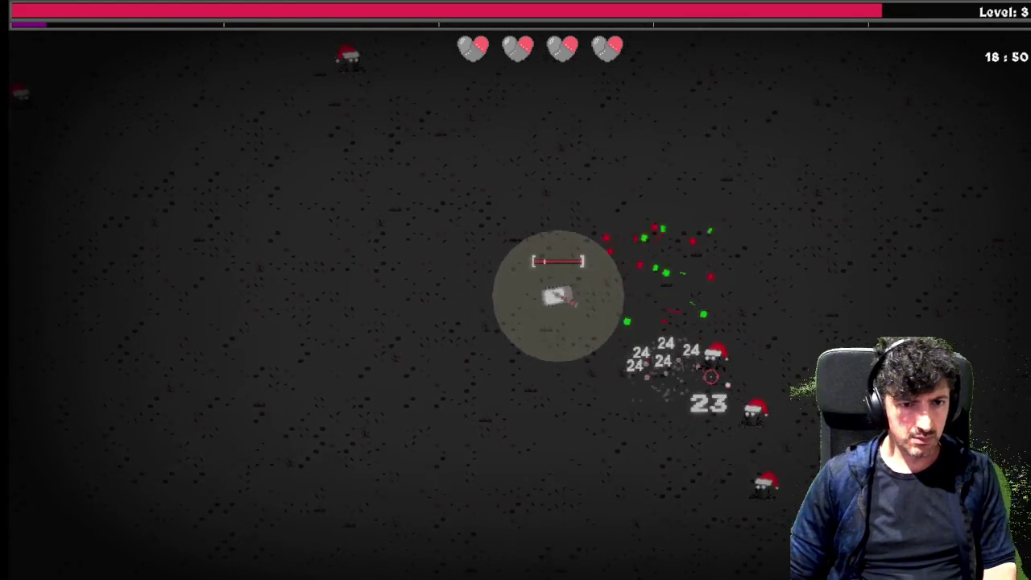
pyautogui.press('a')
pyautogui.press('s')
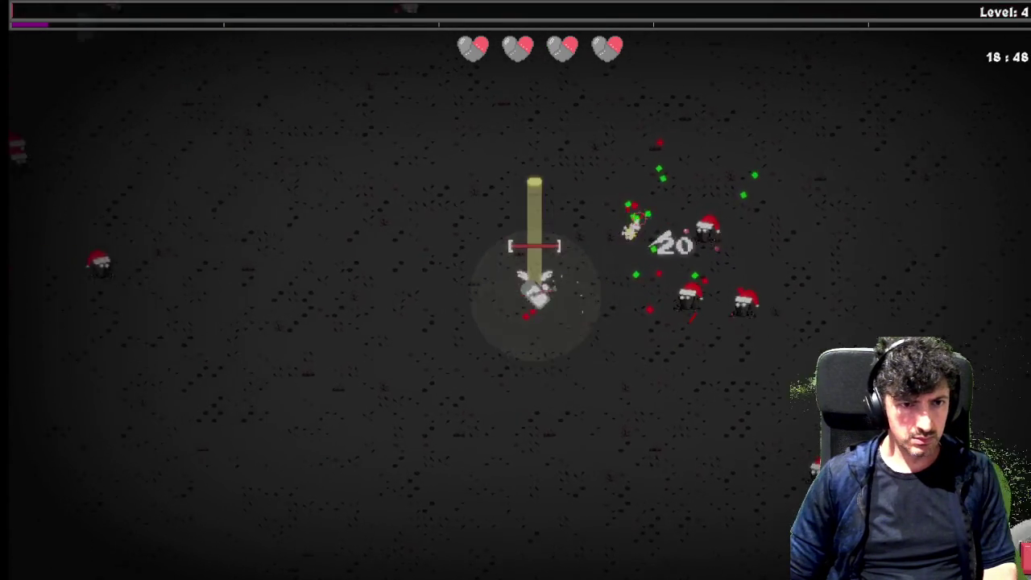
pyautogui.press('d')
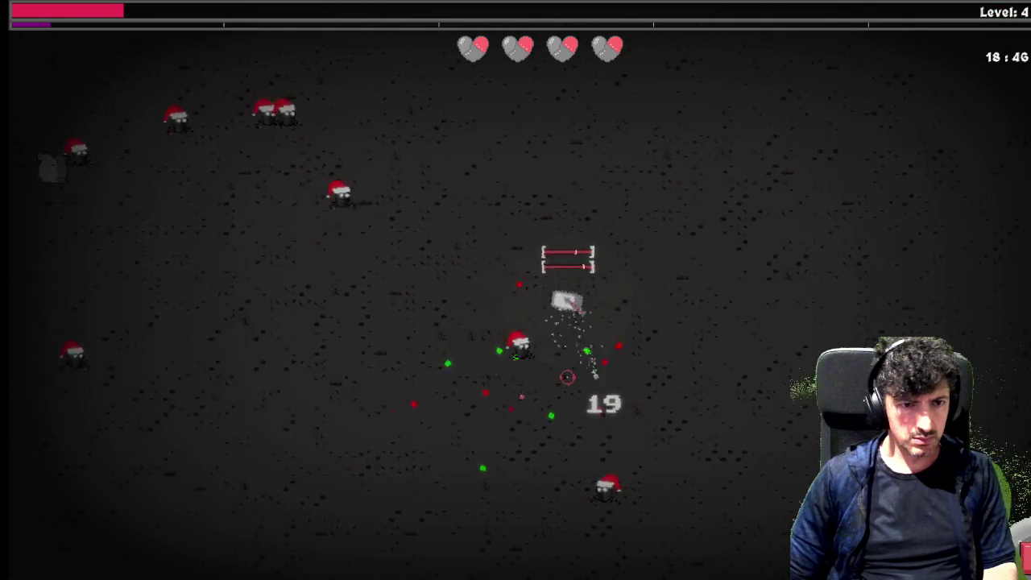
# Raise Power Extractor to 2/3 for 17% more experience and keep moving.
pyautogui.press('Tab')
pyautogui.press('e')
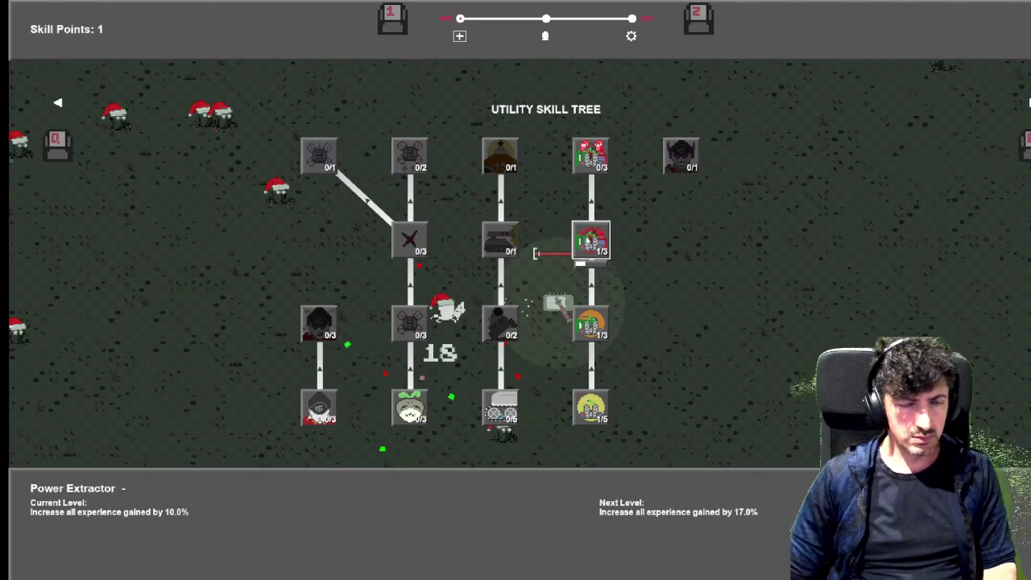
pyautogui.click(589, 240)
pyautogui.press('Tab')
pyautogui.press('s')
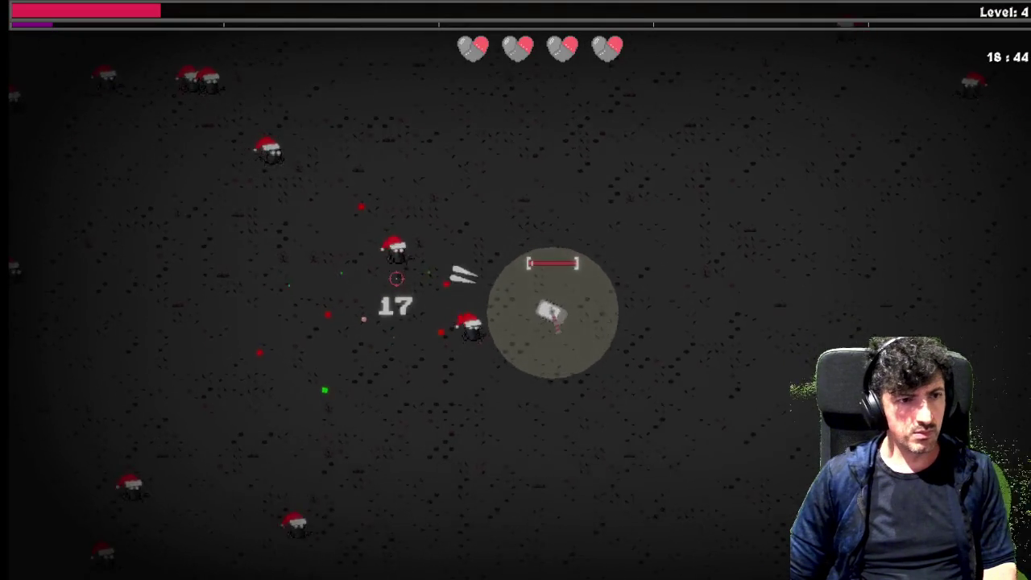
pyautogui.press('s')
pyautogui.press('s')
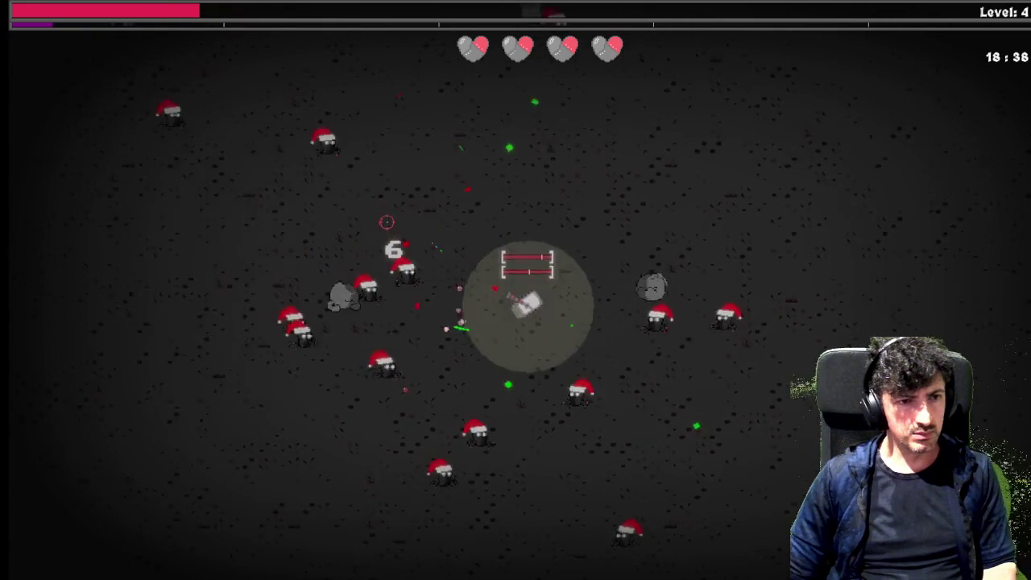
pyautogui.press('Tab')
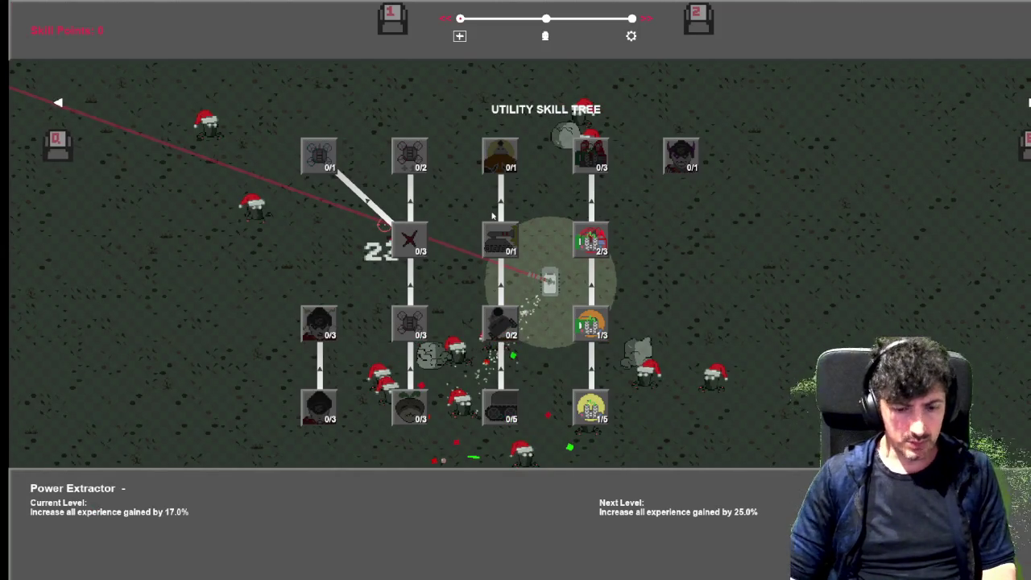
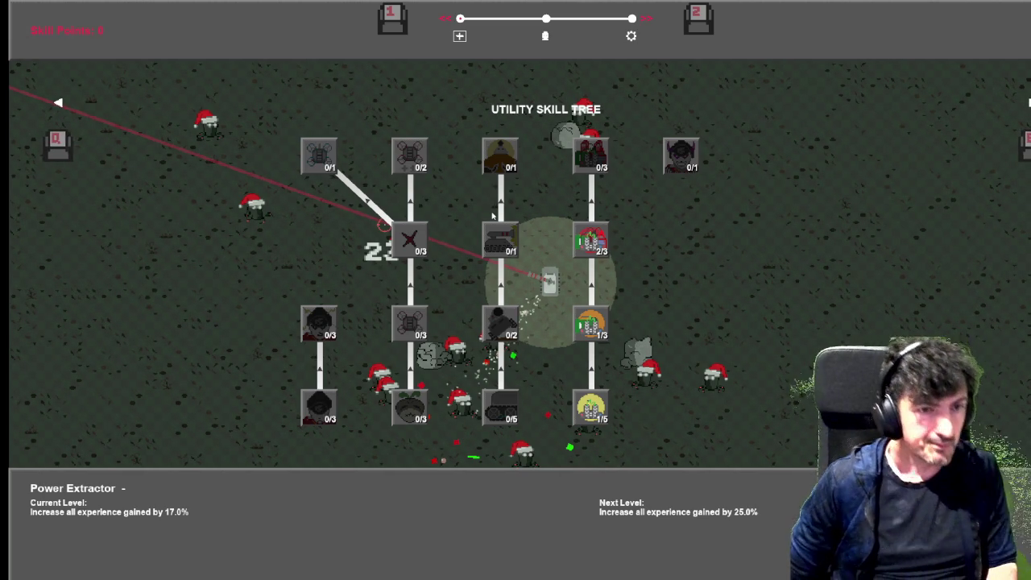
# Resume the run and drive around the map, dodging enemies while levelling toward level 5.
pyautogui.press('Escape')
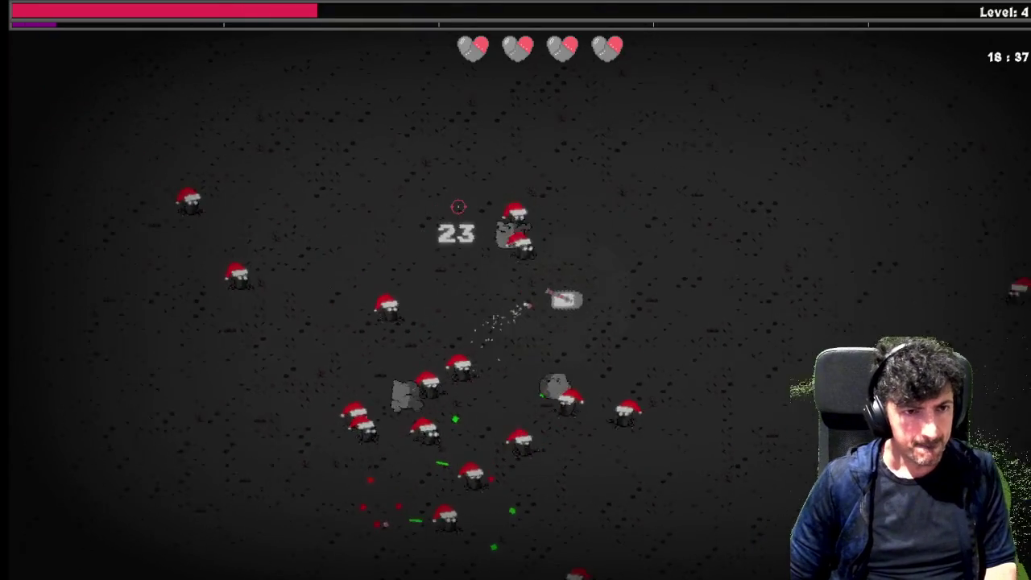
pyautogui.press('d')
pyautogui.press('a')
pyautogui.press('w')
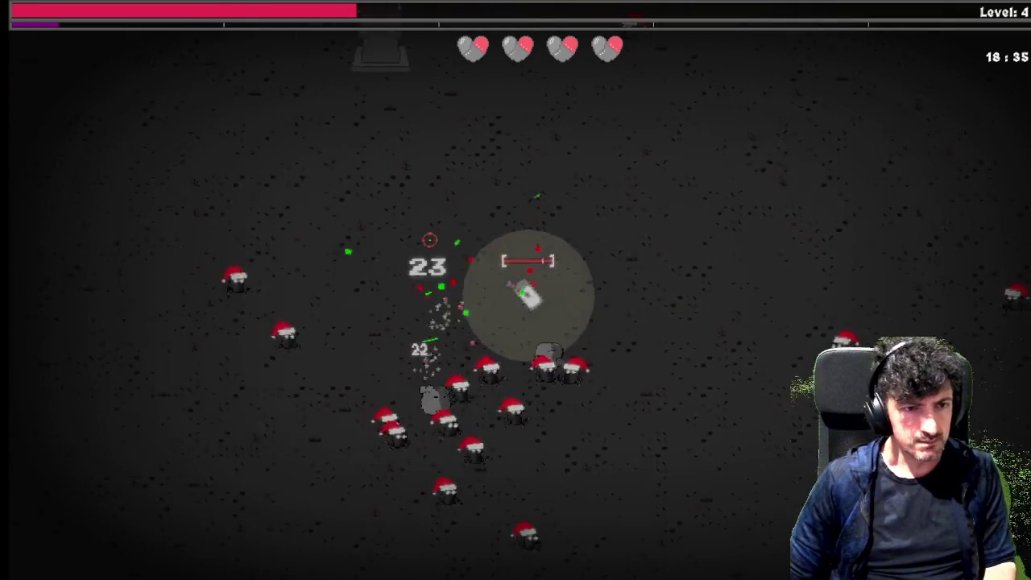
pyautogui.press('w')
pyautogui.press('a')
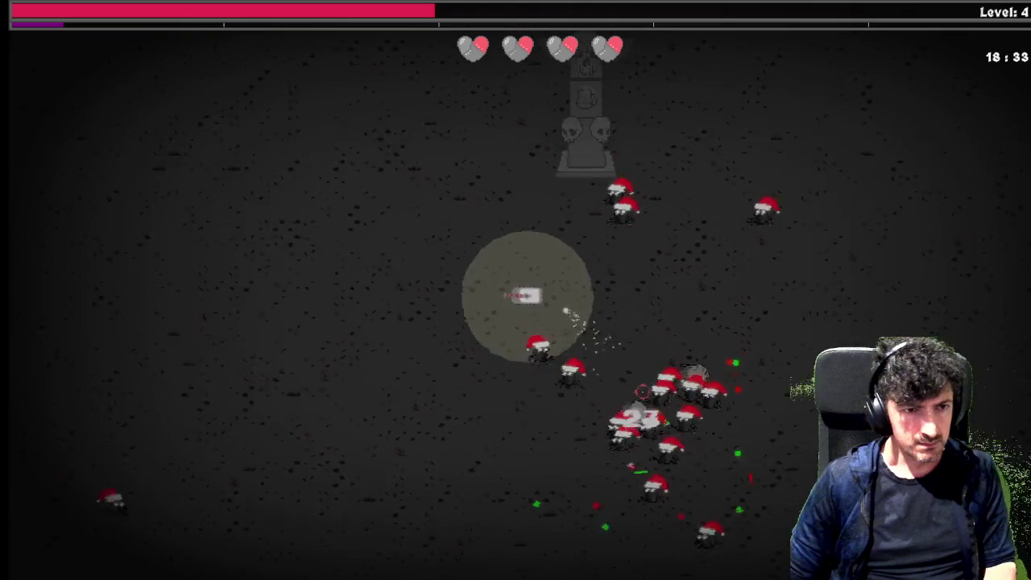
pyautogui.press('s')
pyautogui.press('s')
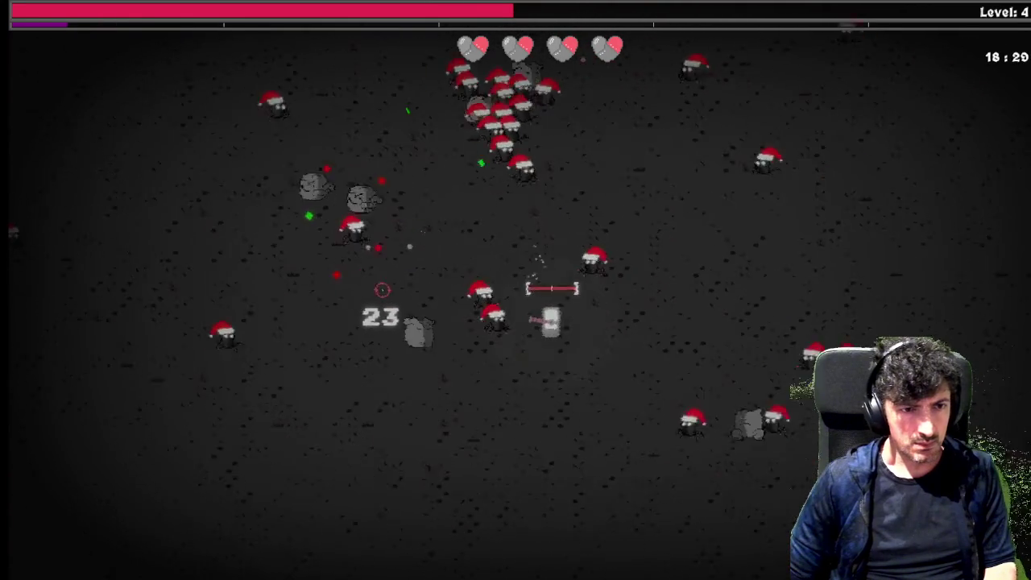
pyautogui.press('s')
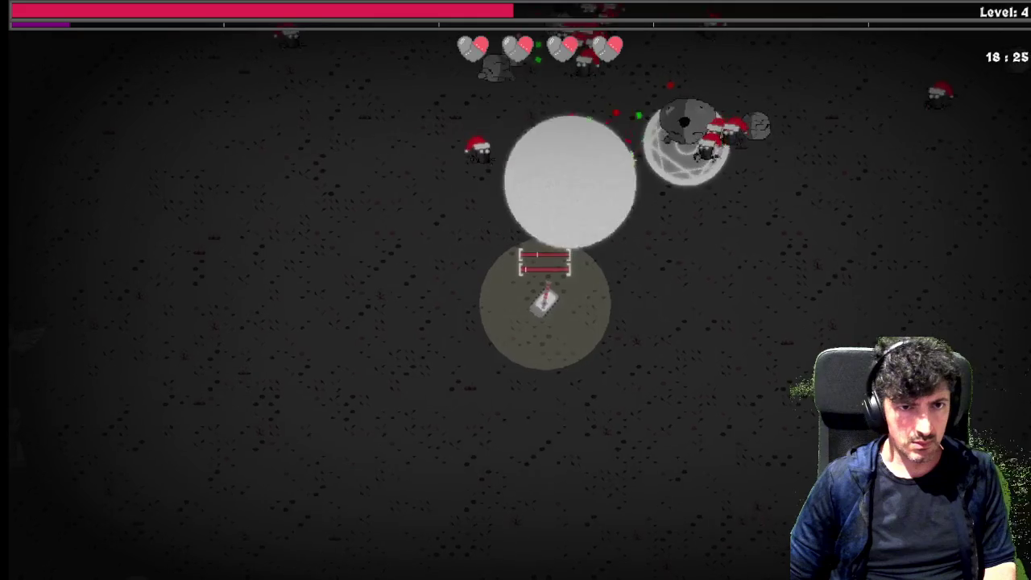
pyautogui.press('s')
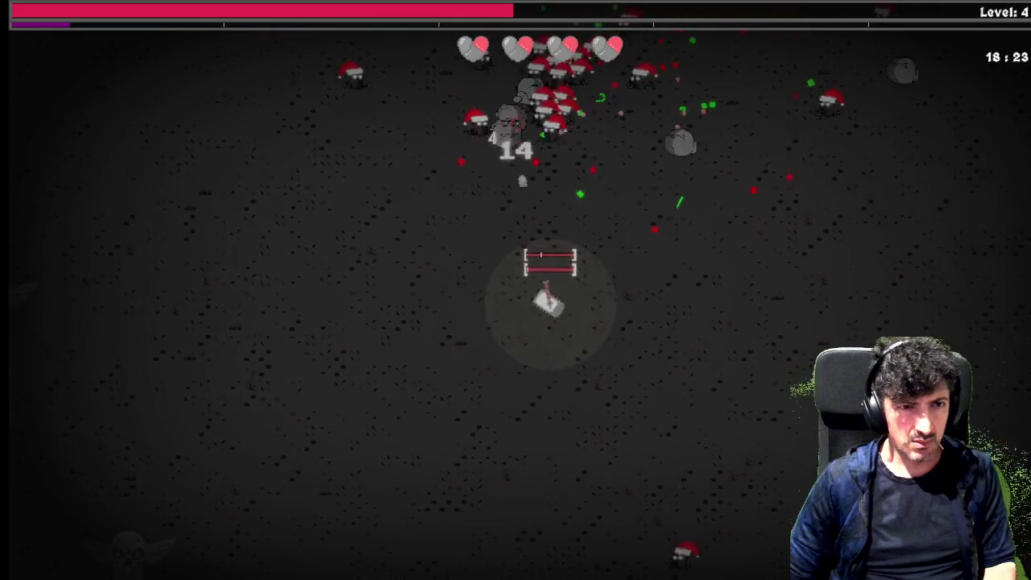
pyautogui.press('a')
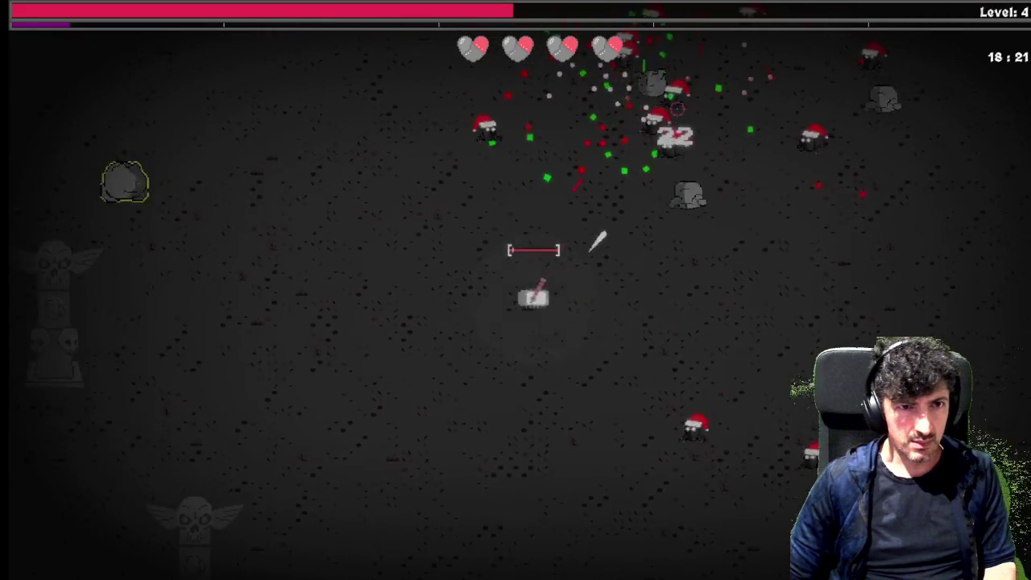
pyautogui.press('a')
pyautogui.press('a')
pyautogui.press('s')
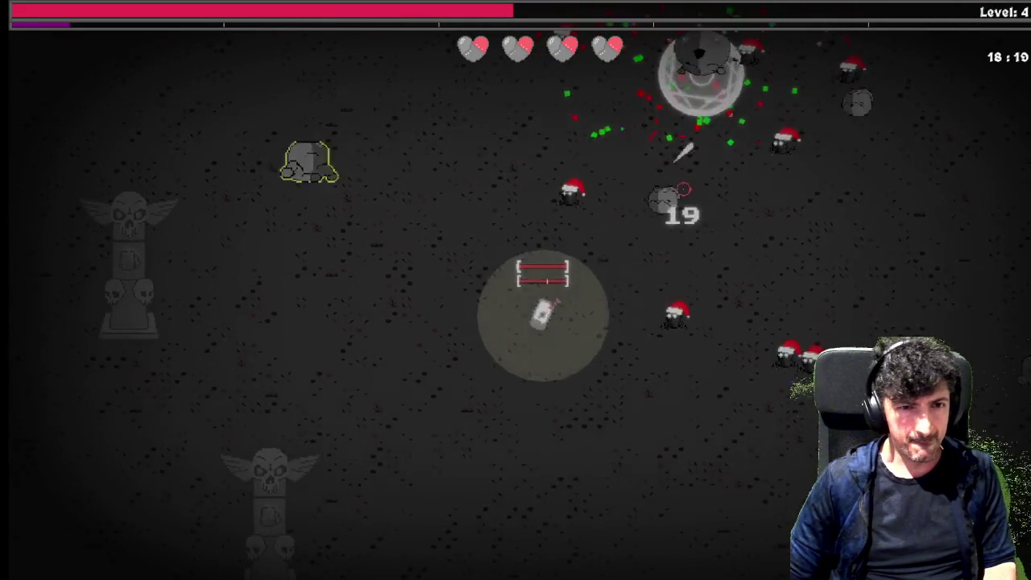
pyautogui.press('a')
pyautogui.press('w')
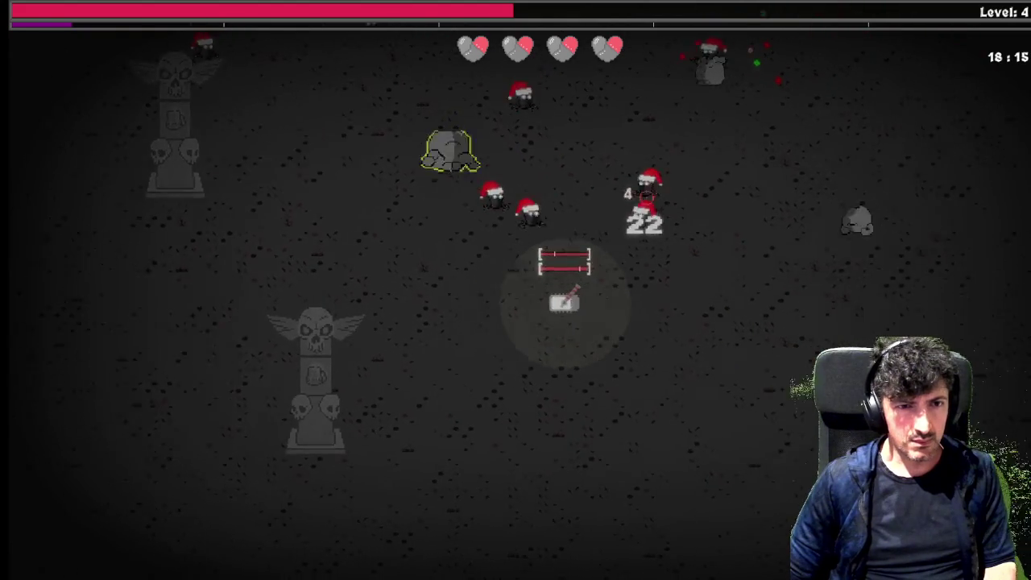
pyautogui.press('d')
pyautogui.press('w')
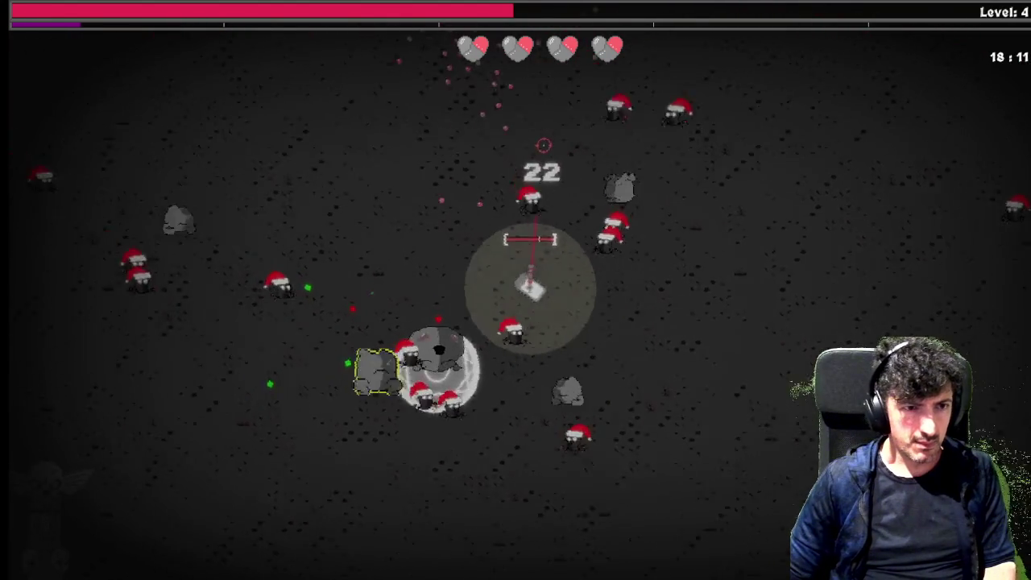
# Reach level 5 and spend the new skill point on Power Extractor in the Utility tree.
pyautogui.press('a')
pyautogui.press('w')
pyautogui.press('w')
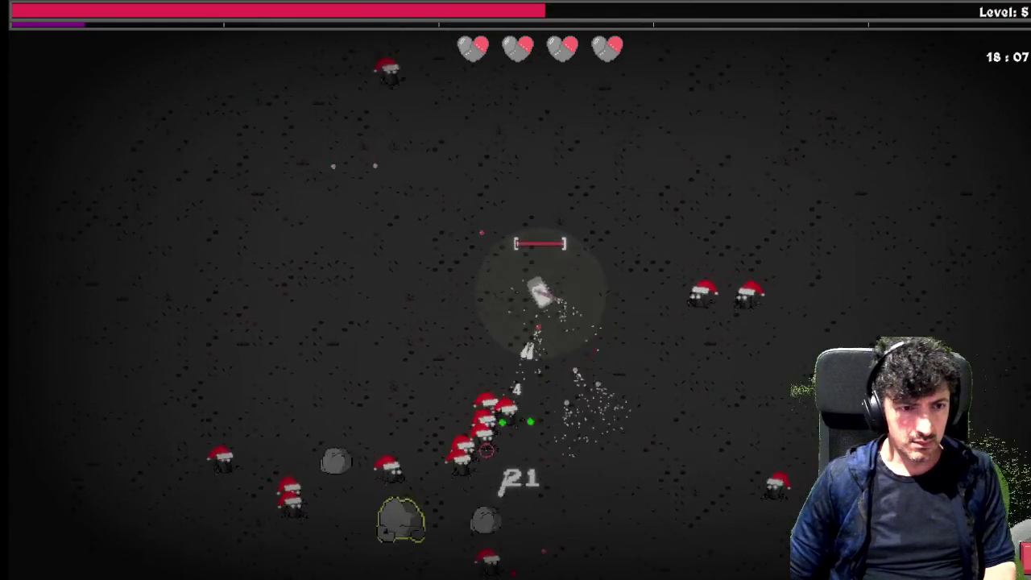
pyautogui.press('a')
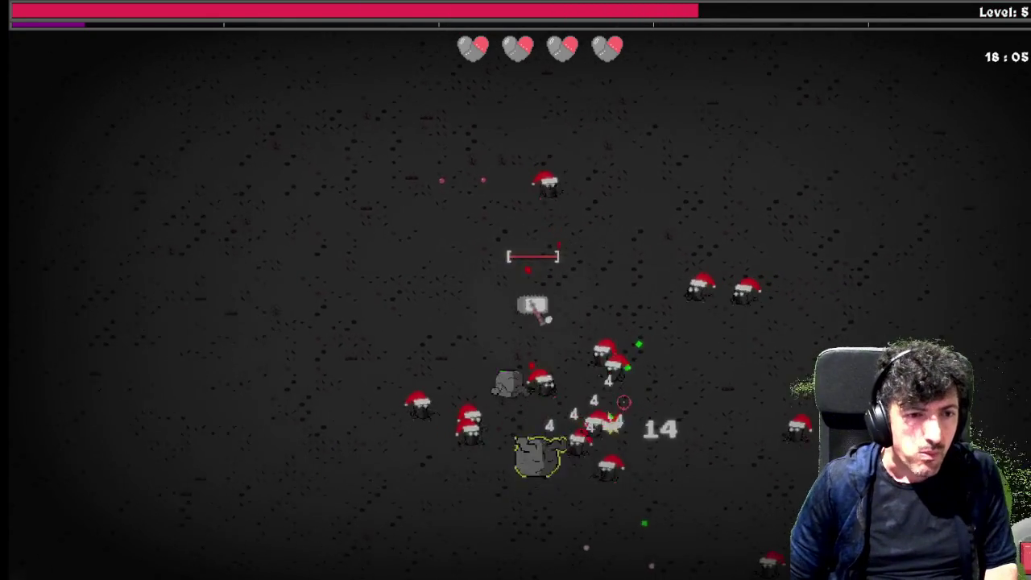
pyautogui.press('Tab')
pyautogui.click(590, 240)
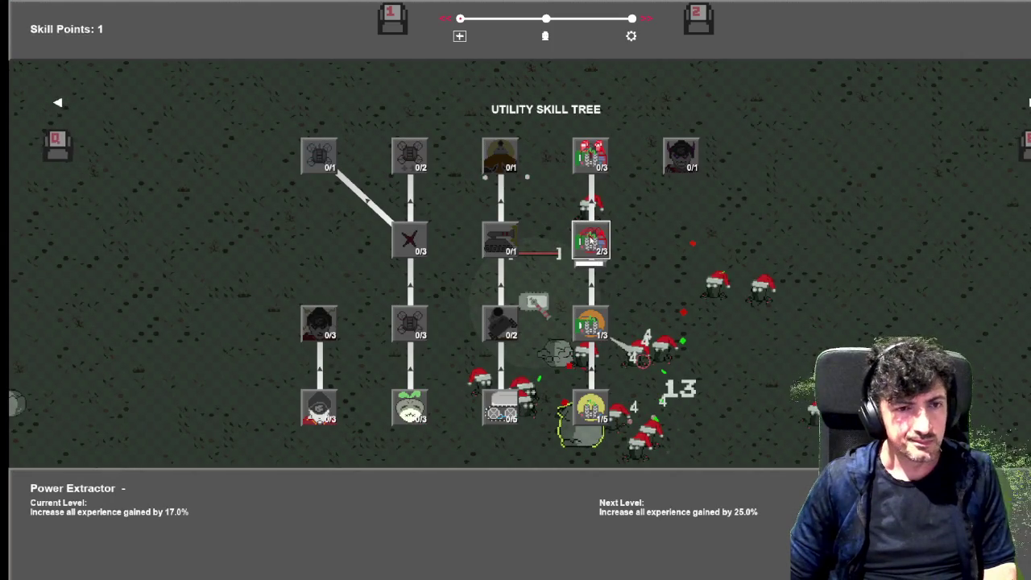
# Keep dodging enemies, then equip the Frequency Amplifier item from the item pick.
pyautogui.press('w')
pyautogui.press('a')
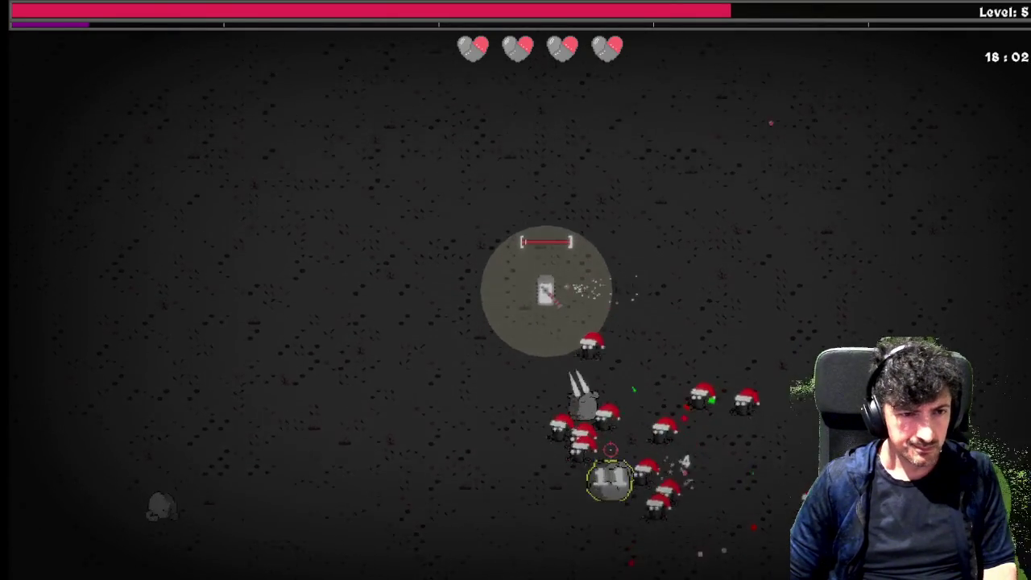
pyautogui.press('a')
pyautogui.press('s')
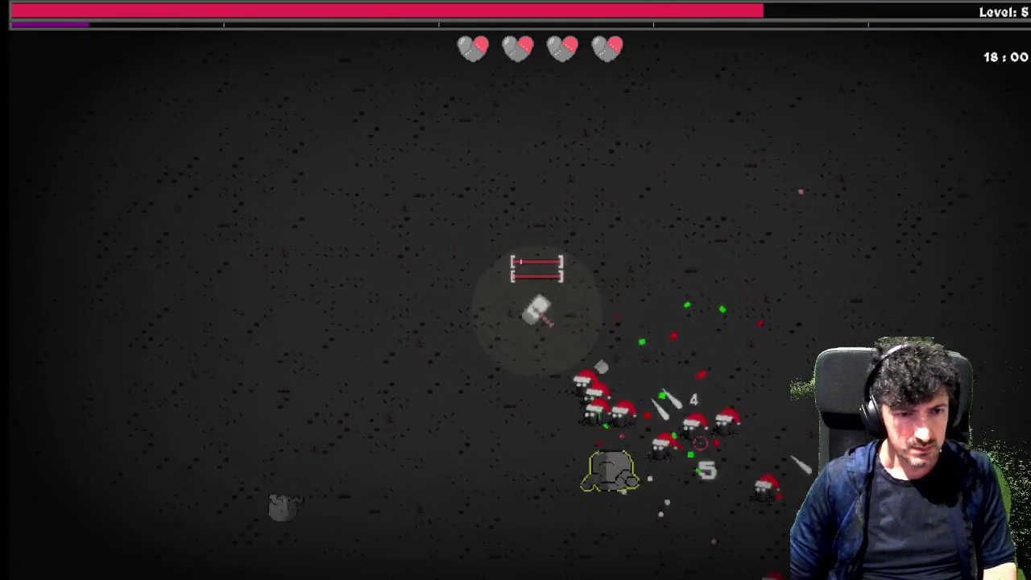
pyautogui.press('a')
pyautogui.press('s')
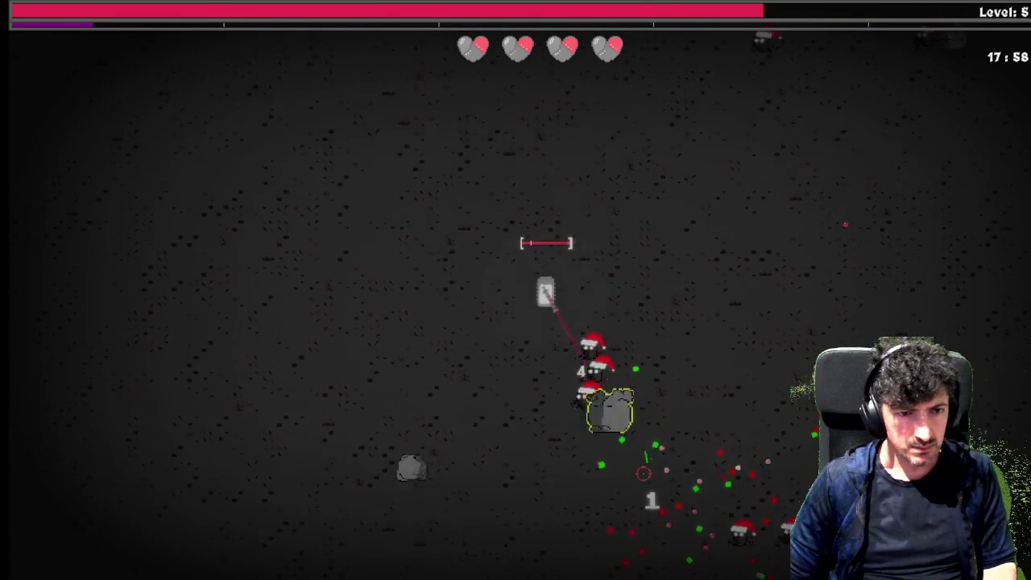
pyautogui.press('w')
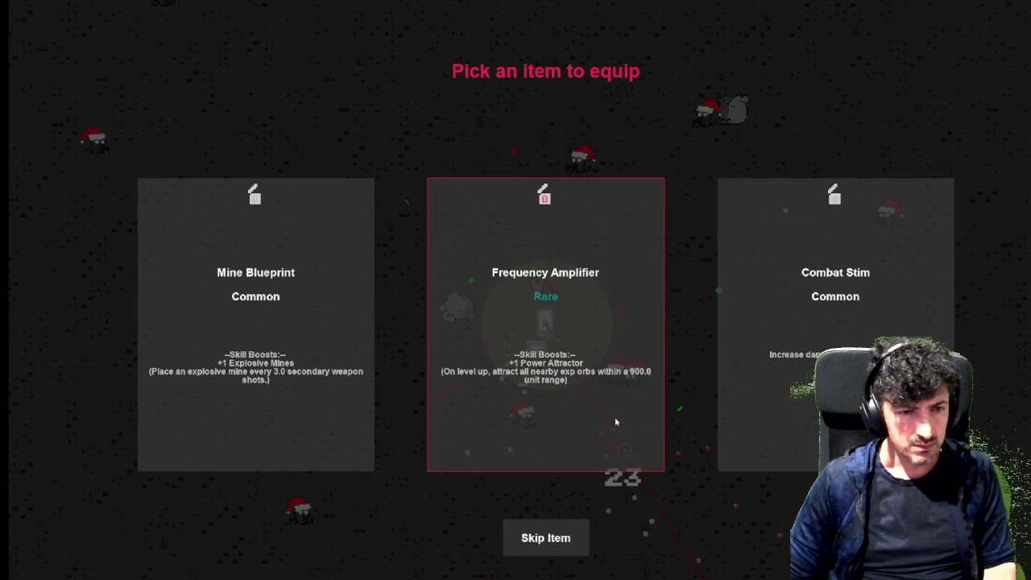
pyautogui.click(578, 263)
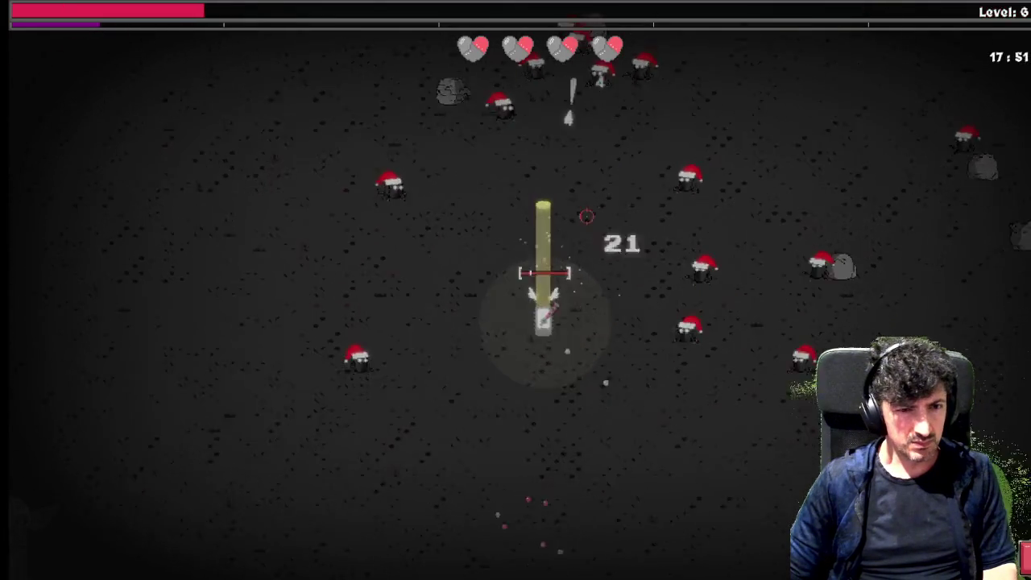
# Put a skill point into Oiled Gears in the Offensive Skill Tree and resume the run.
pyautogui.press('Tab')
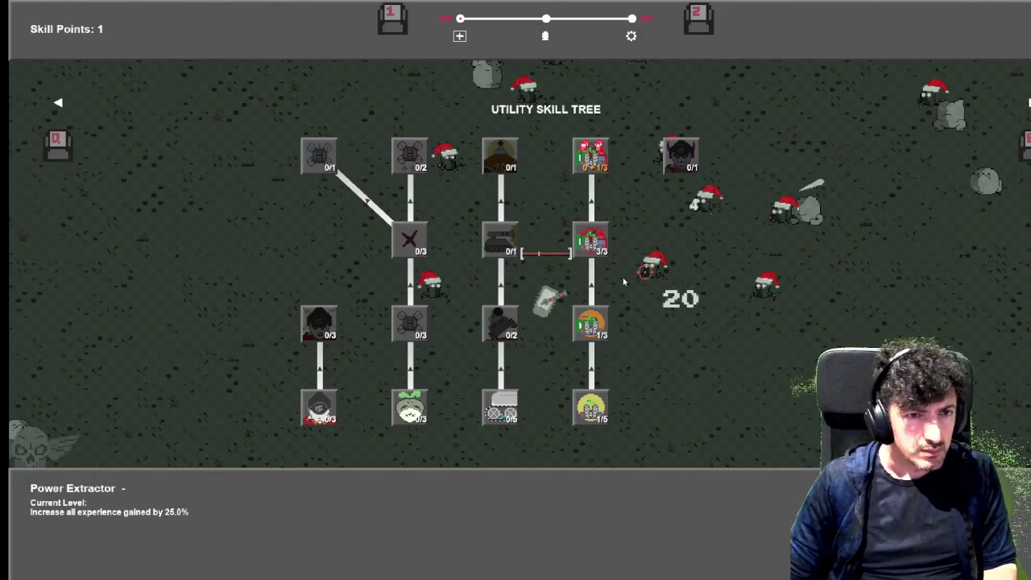
pyautogui.moveTo(500, 408)
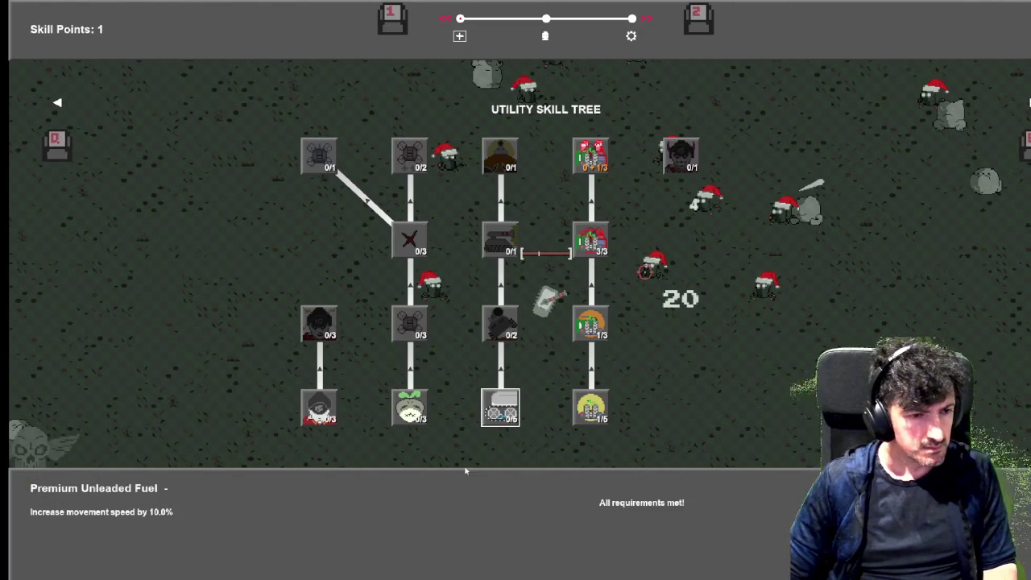
pyautogui.press('q')
pyautogui.press('q')
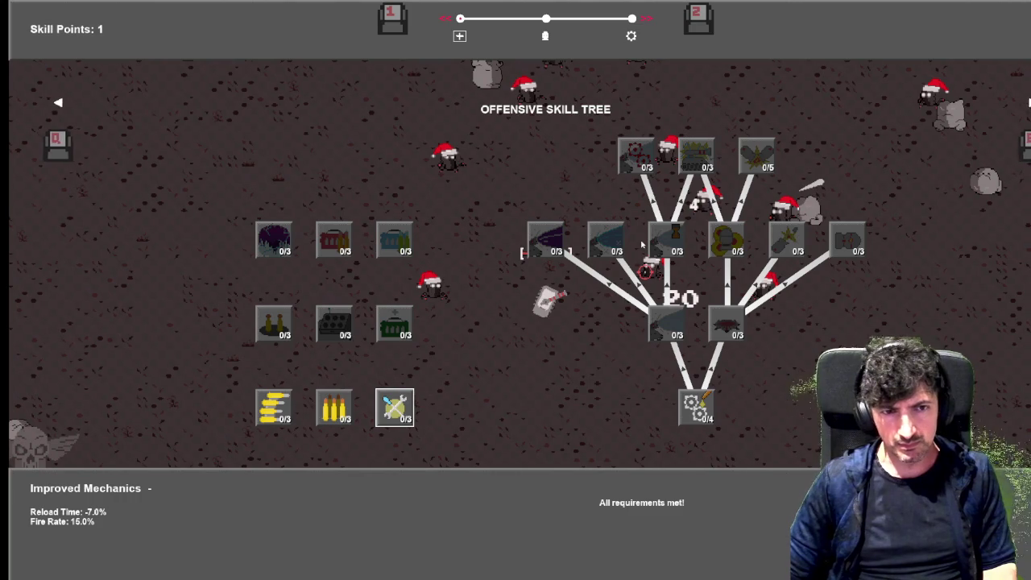
pyautogui.click(707, 425)
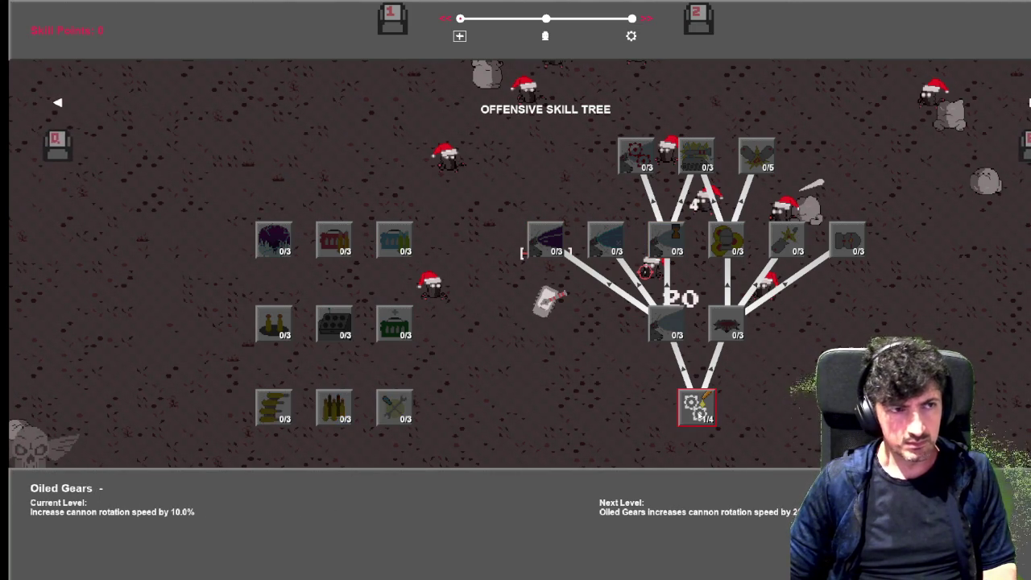
pyautogui.press('Escape')
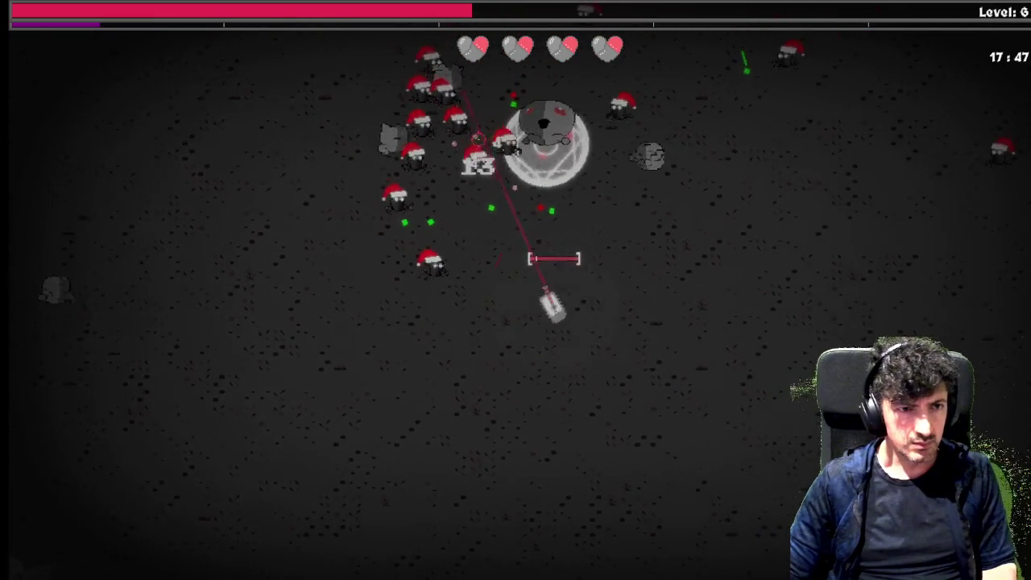
# Steer the tank up-left, then down-right, keeping clear of the horde from level 6.
pyautogui.press('s')
pyautogui.press('w')
pyautogui.press('a')
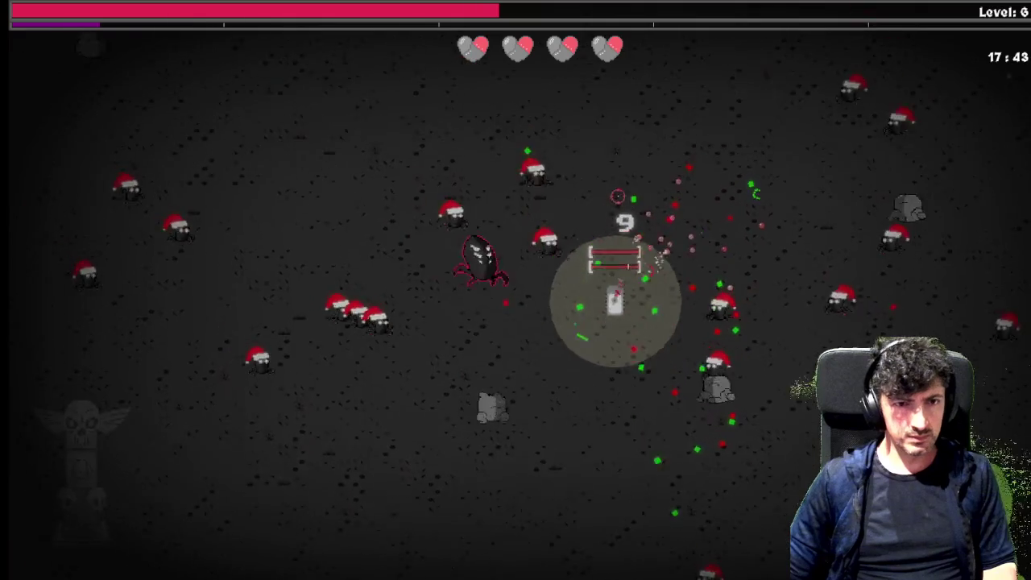
pyautogui.press('w')
pyautogui.press('a')
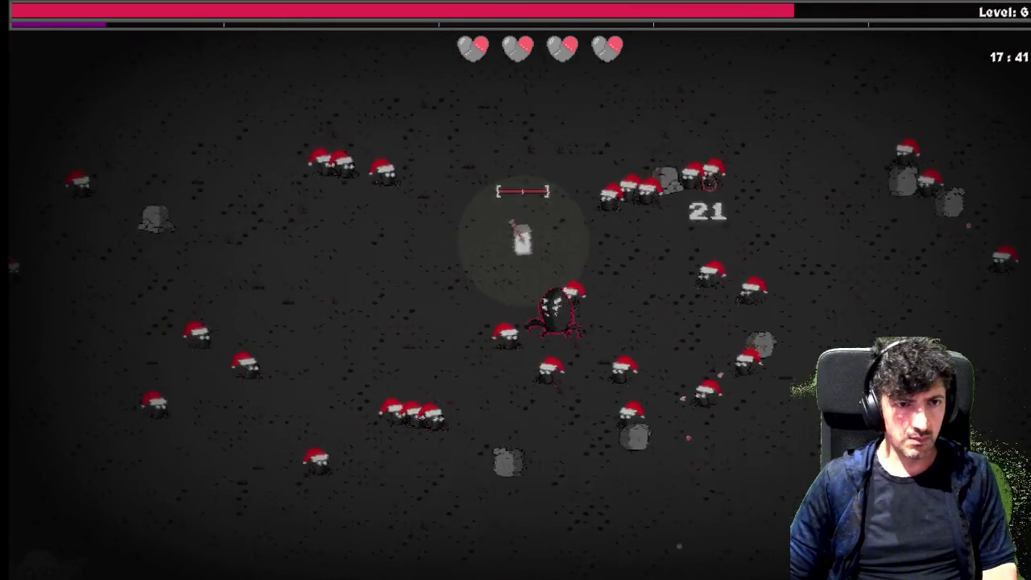
pyautogui.press('w')
pyautogui.press('a')
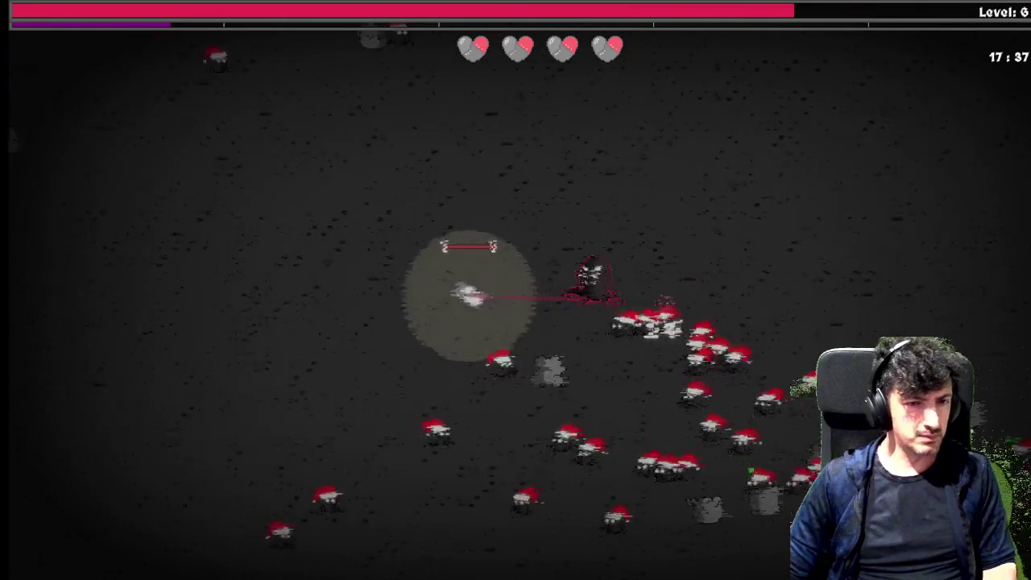
pyautogui.press('a')
pyautogui.press('a')
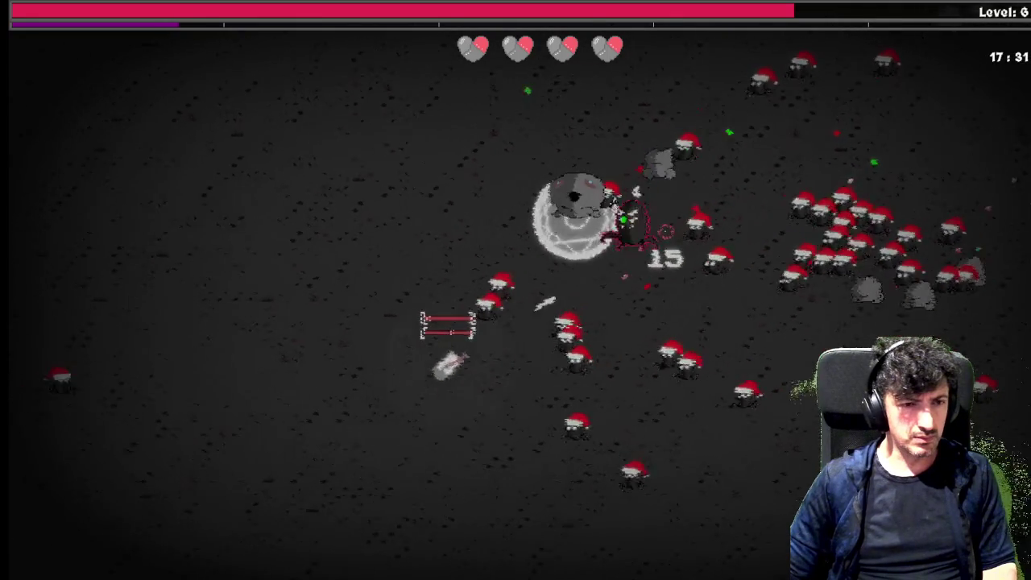
pyautogui.press('a')
pyautogui.press('s')
pyautogui.press('s')
pyautogui.press('s')
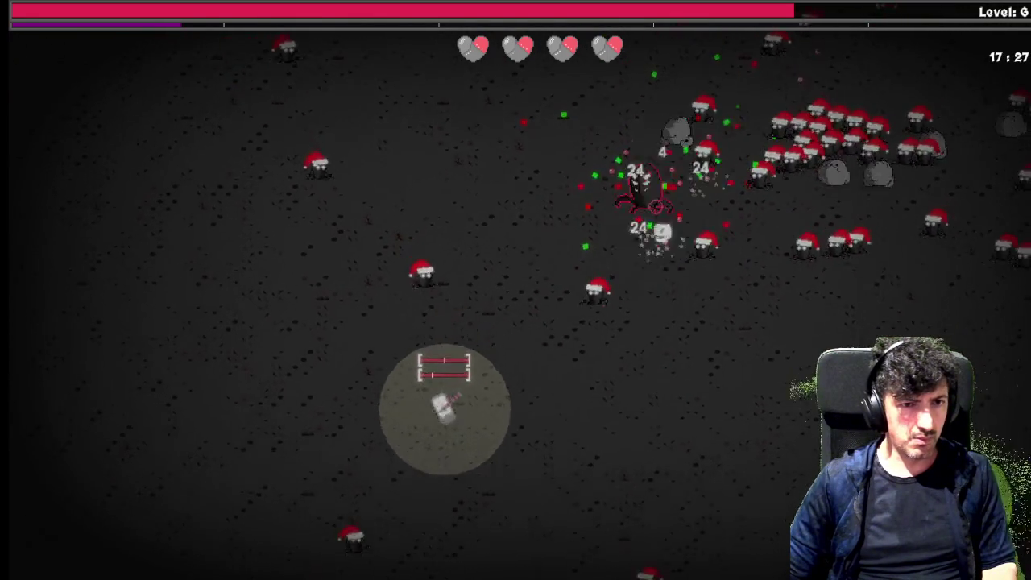
pyautogui.press('d')
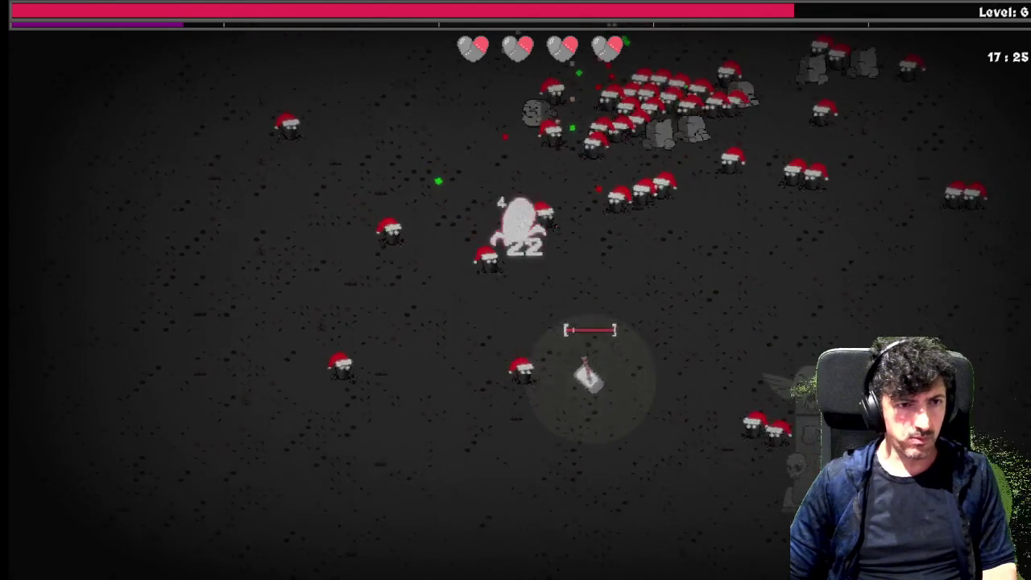
pyautogui.press('s')
pyautogui.press('d')
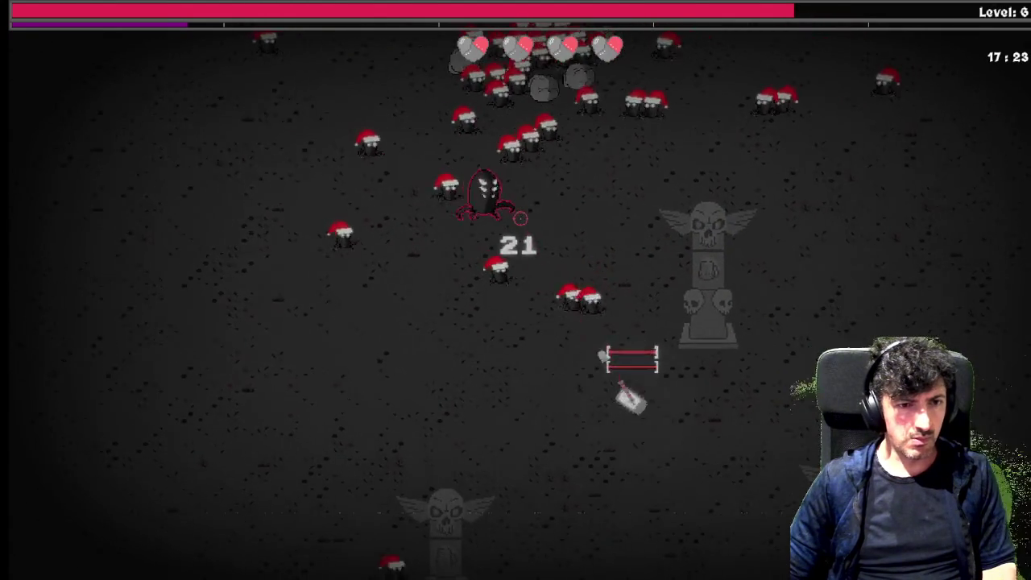
pyautogui.press('s')
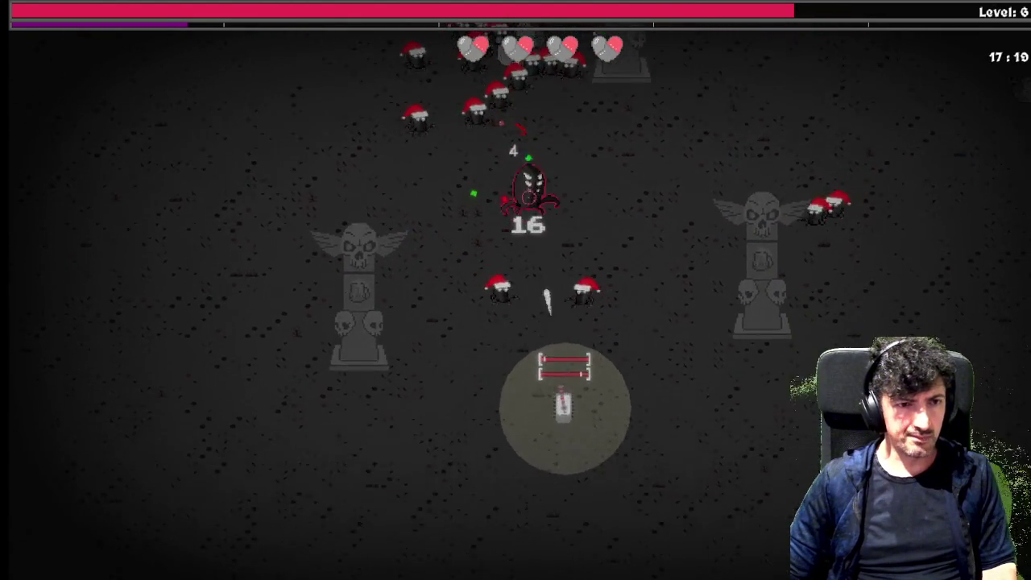
# Keep evading enemies up to level 8 and open the Offensive Skill Tree with 2 points.
pyautogui.press('s')
pyautogui.press('a')
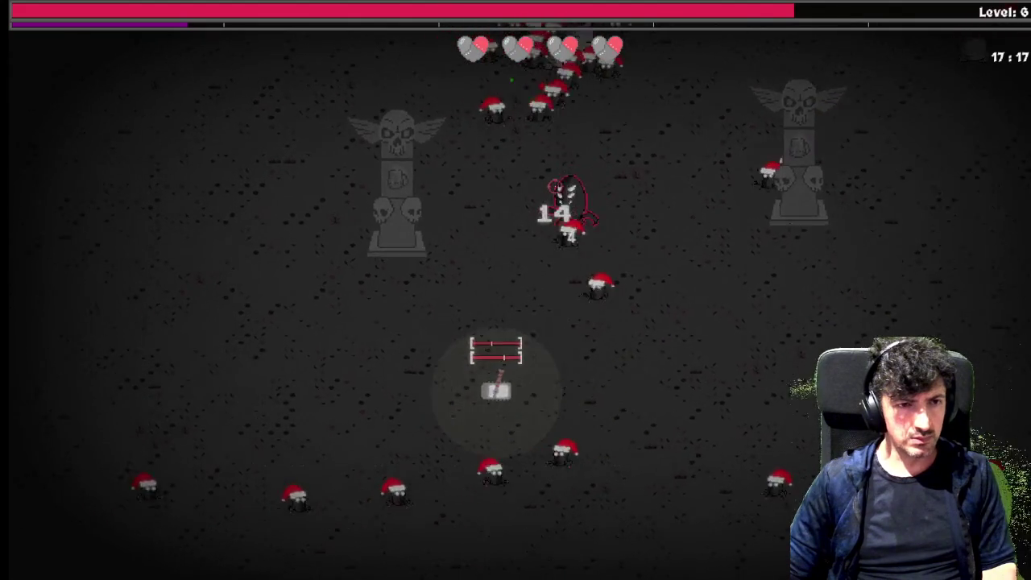
pyautogui.press('a')
pyautogui.press('s')
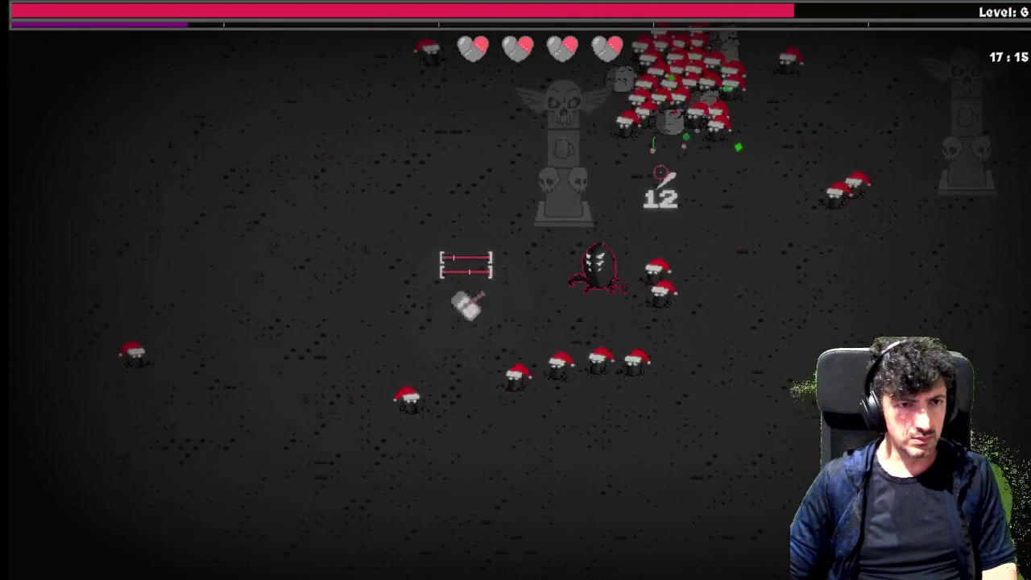
pyautogui.press('a')
pyautogui.press('w')
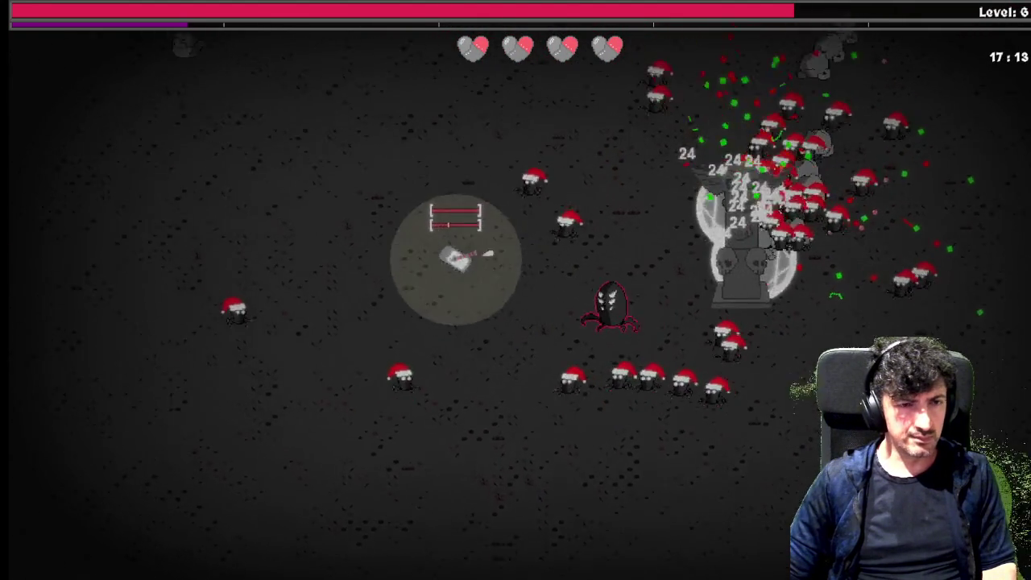
pyautogui.press('d')
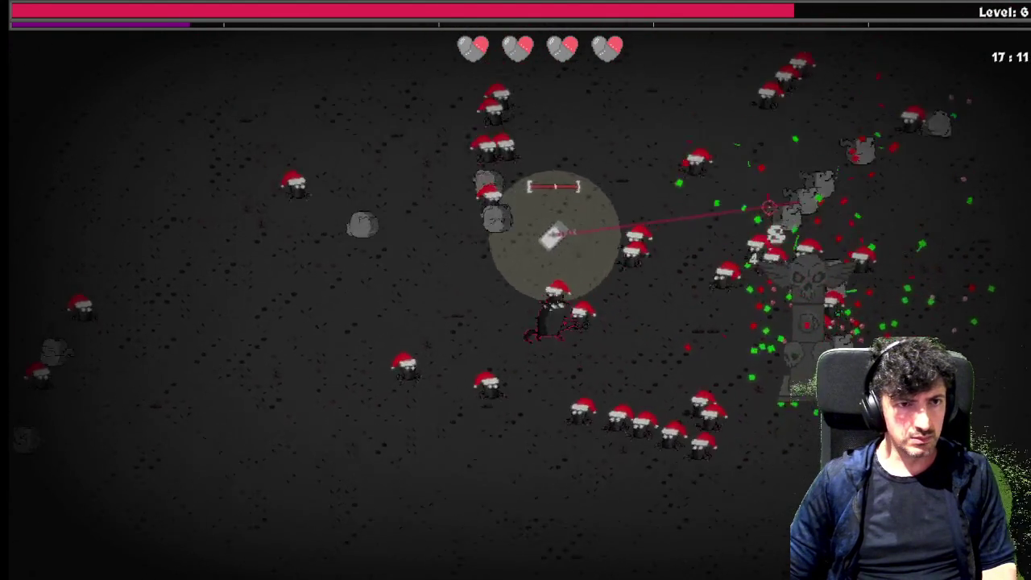
pyautogui.press('w')
pyautogui.press('w')
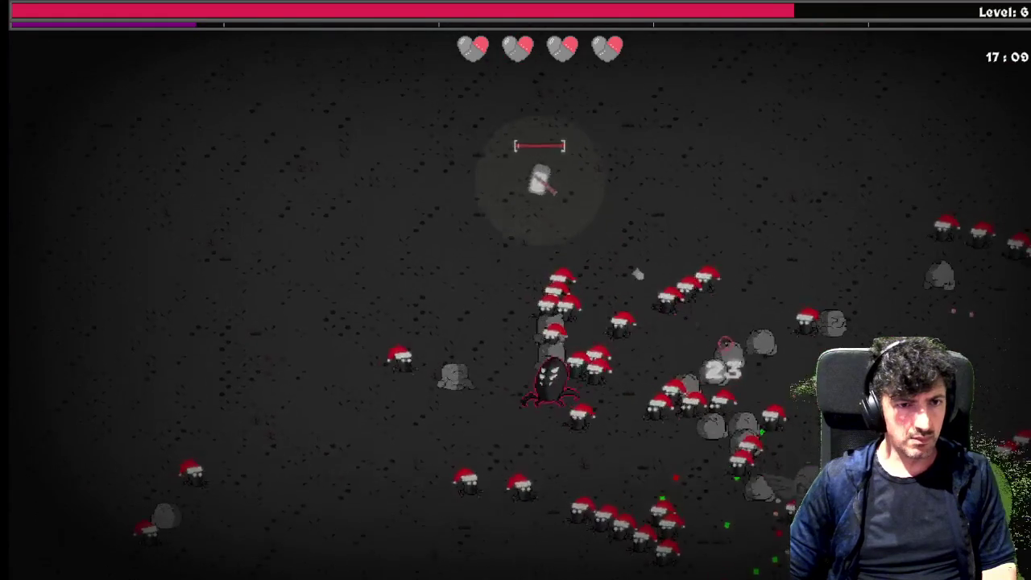
pyautogui.press('d')
pyautogui.press('w')
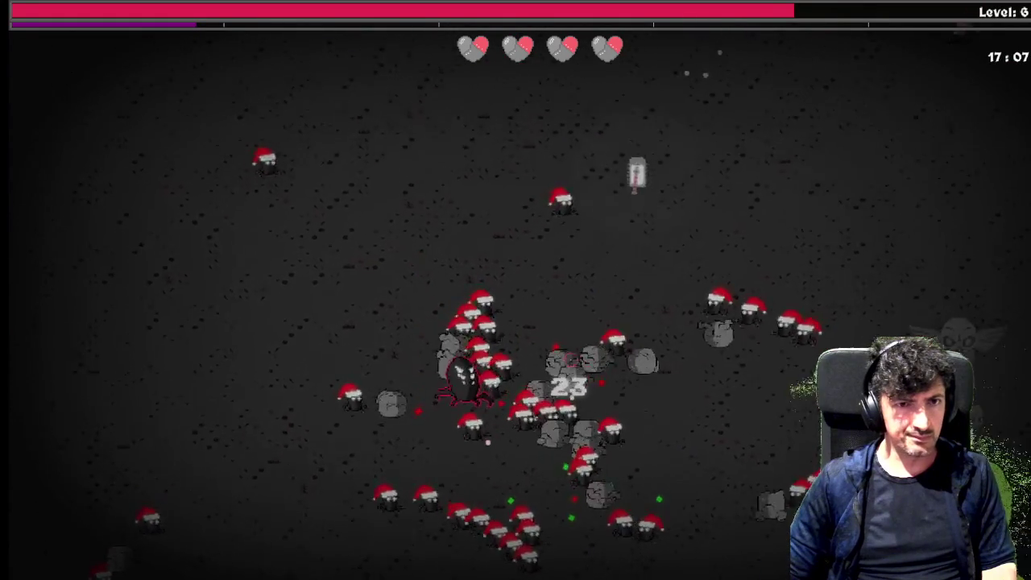
pyautogui.press('w')
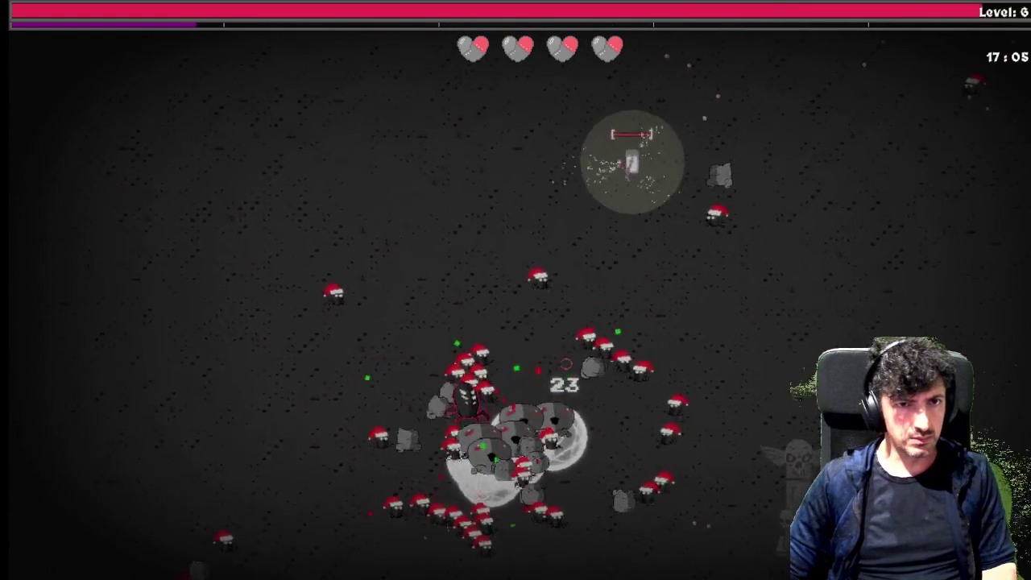
pyautogui.press('w')
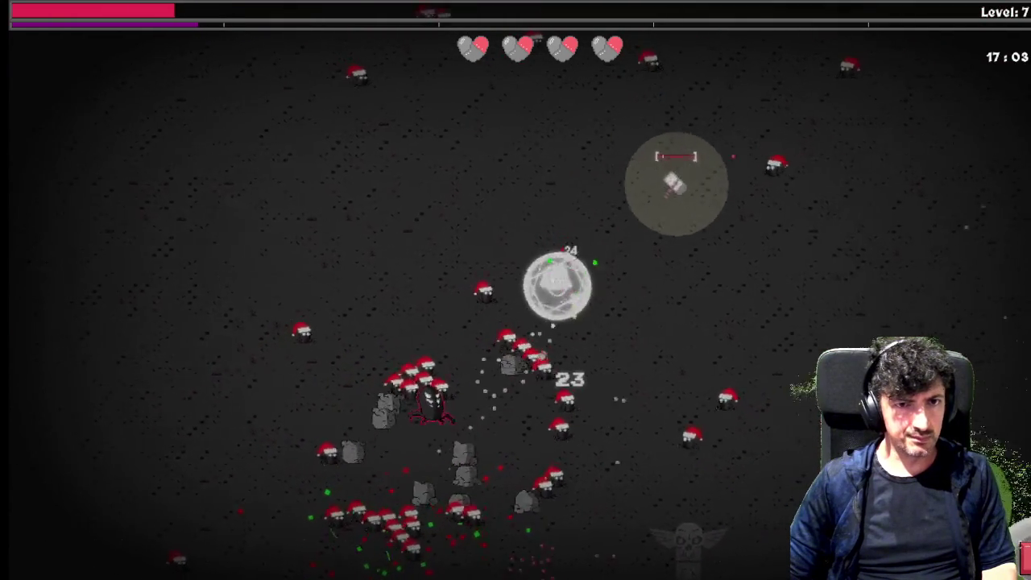
pyautogui.press('s')
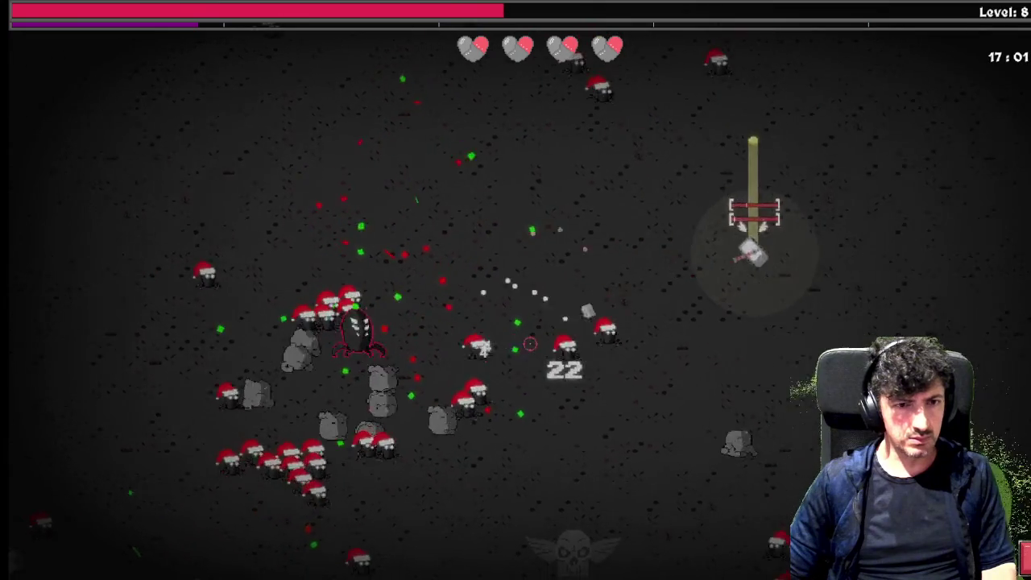
pyautogui.press('a')
pyautogui.press('Tab')
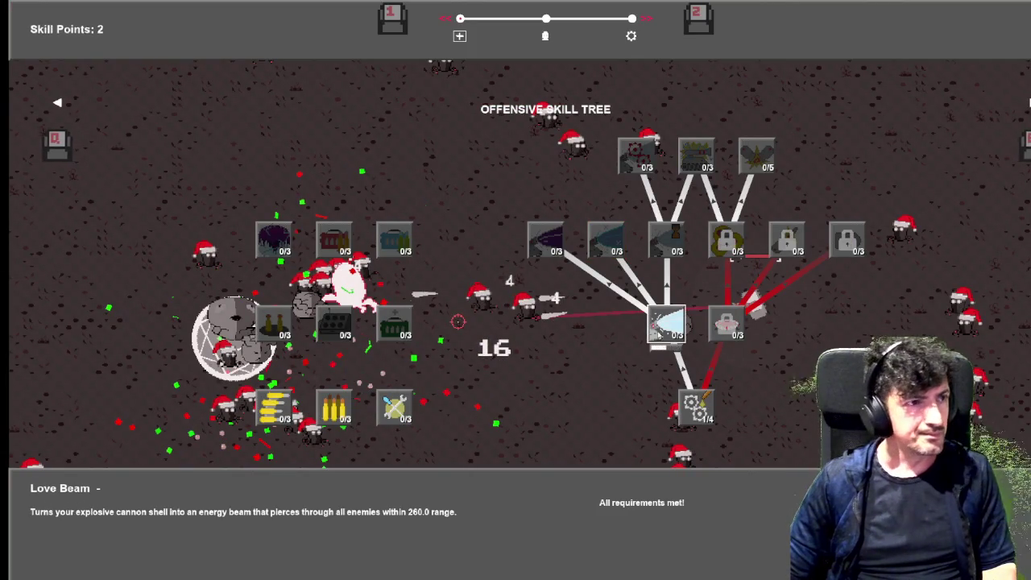
# Upgrade Love Beam to 1/3, close the skill tree, and drive down-right.
pyautogui.click(667, 325)
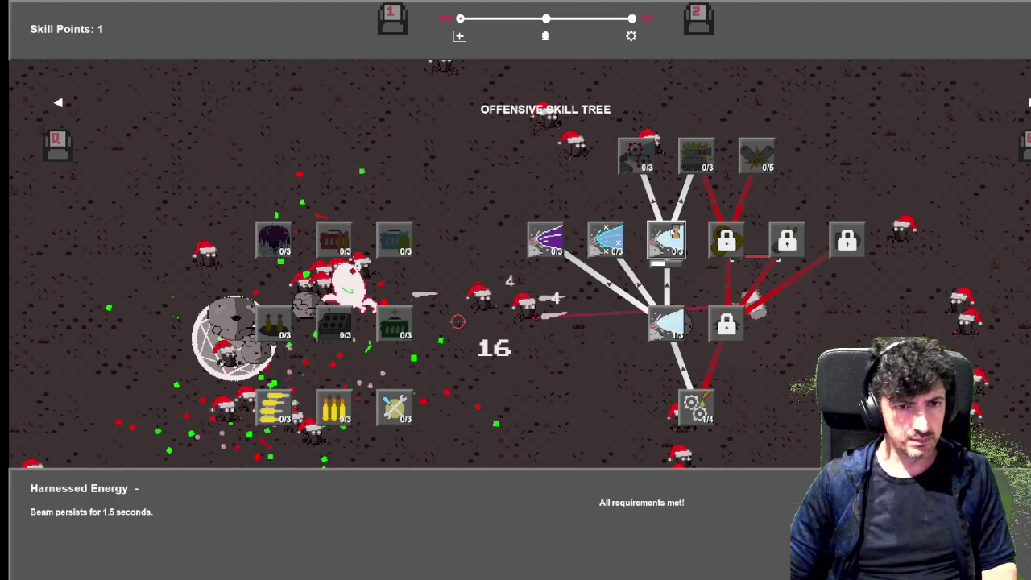
pyautogui.press('Tab')
pyautogui.press('s')
pyautogui.press('d')
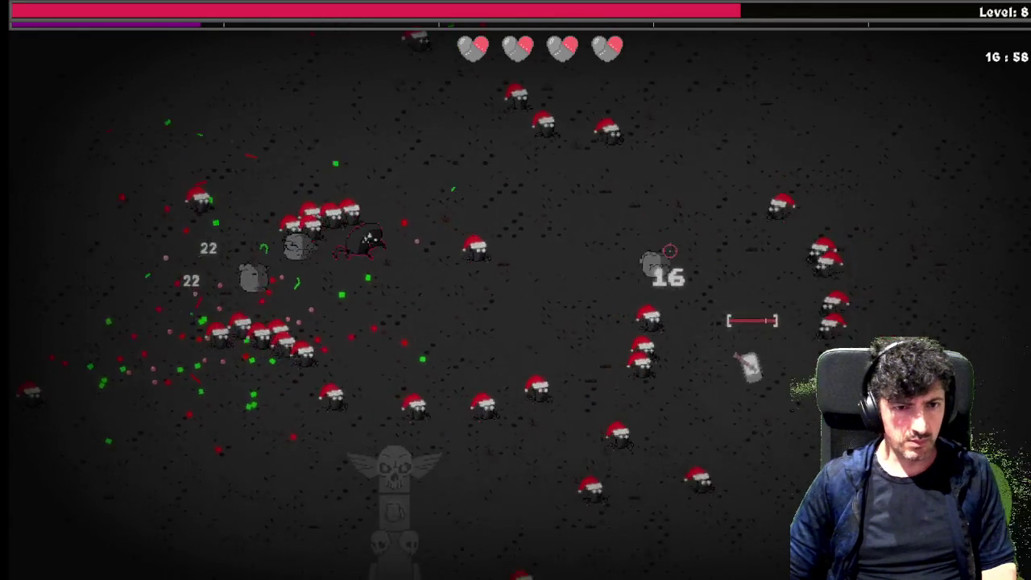
pyautogui.press('s')
pyautogui.press('d')
pyautogui.press('d')
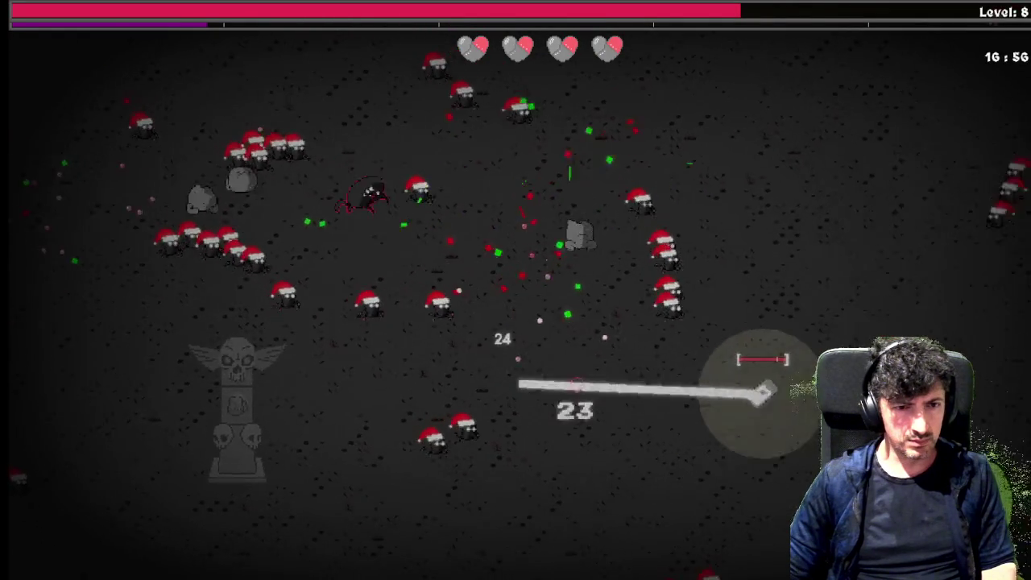
# Drive the tank up-left through the horde, then swing right and down.
pyautogui.press('a')
pyautogui.press('w')
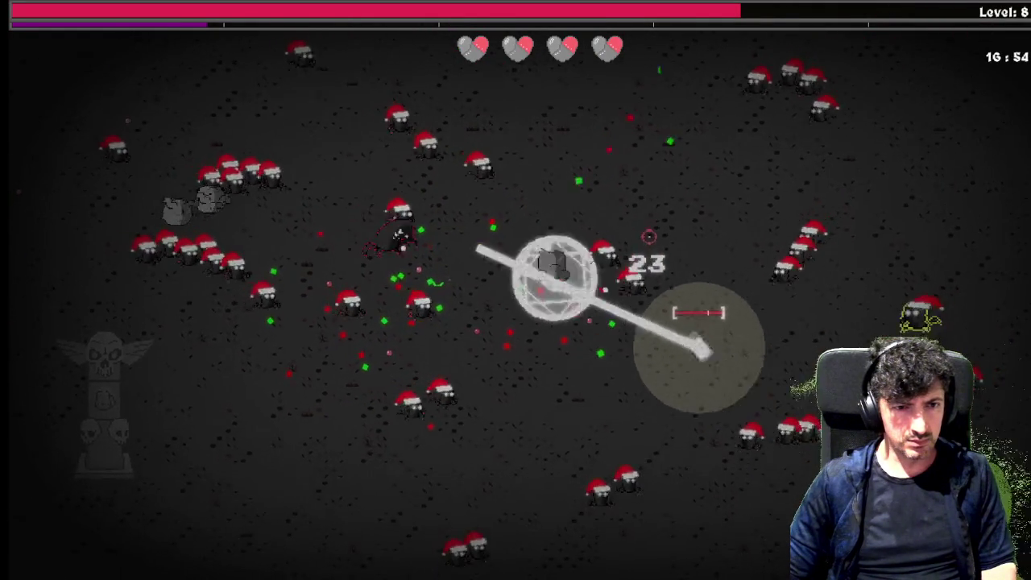
pyautogui.press('a')
pyautogui.press('w')
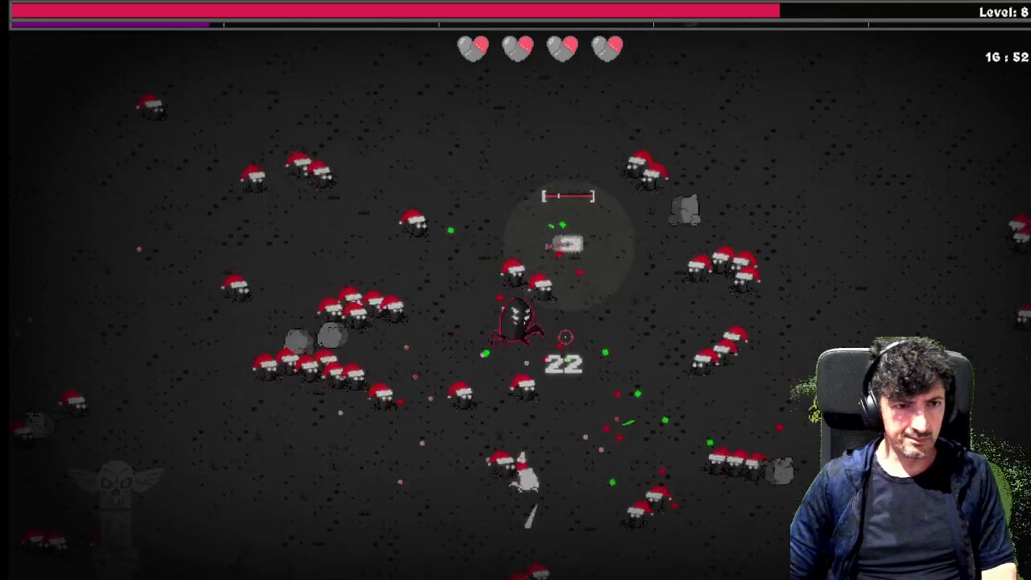
pyautogui.press('a')
pyautogui.press('w')
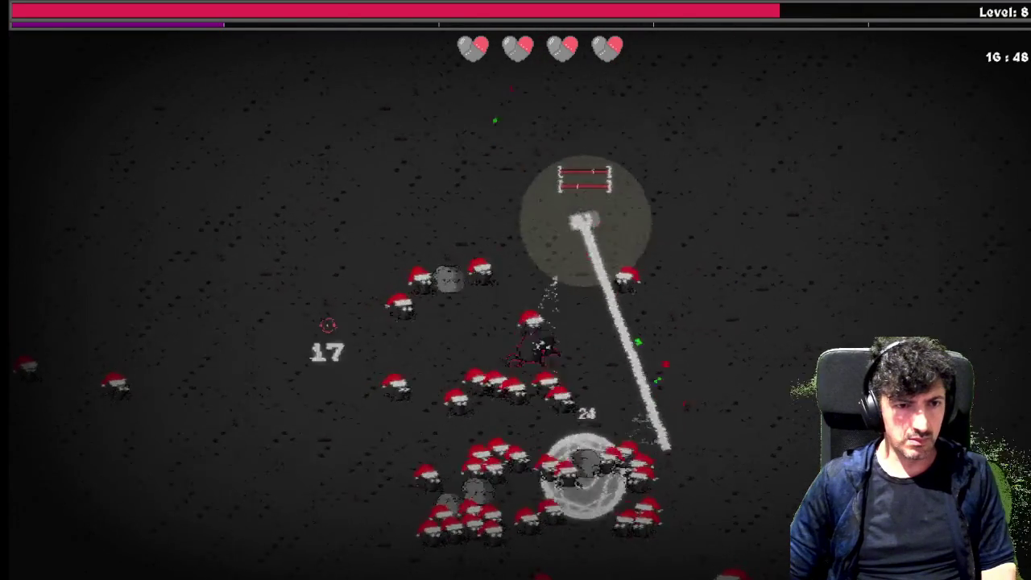
pyautogui.press('a')
pyautogui.press('w')
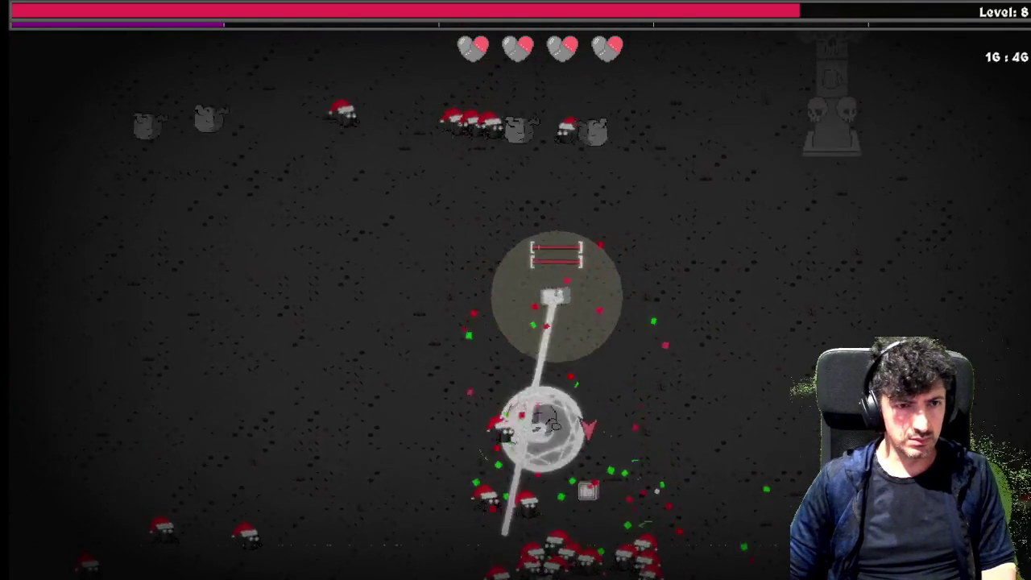
pyautogui.press('d')
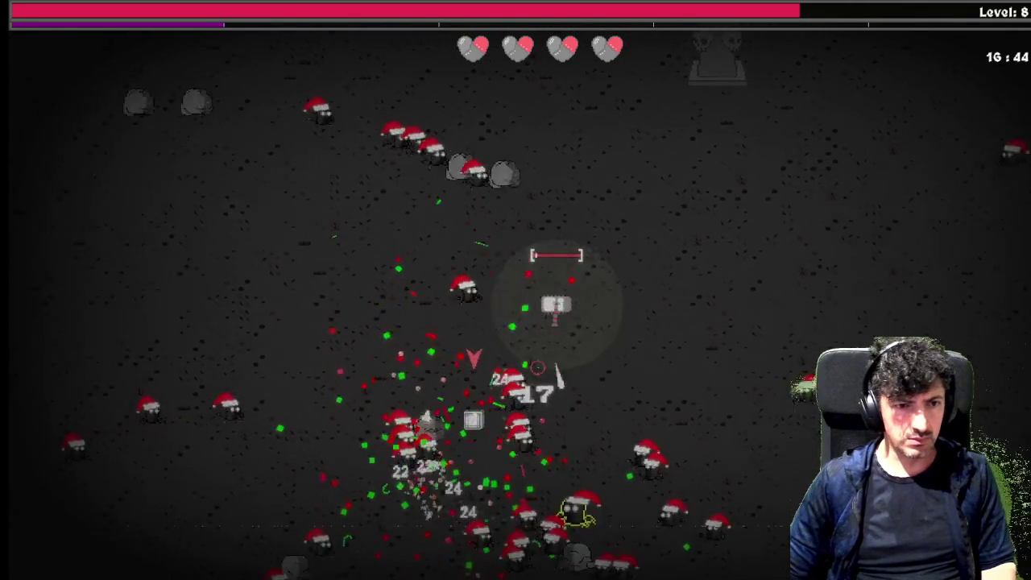
pyautogui.press('w')
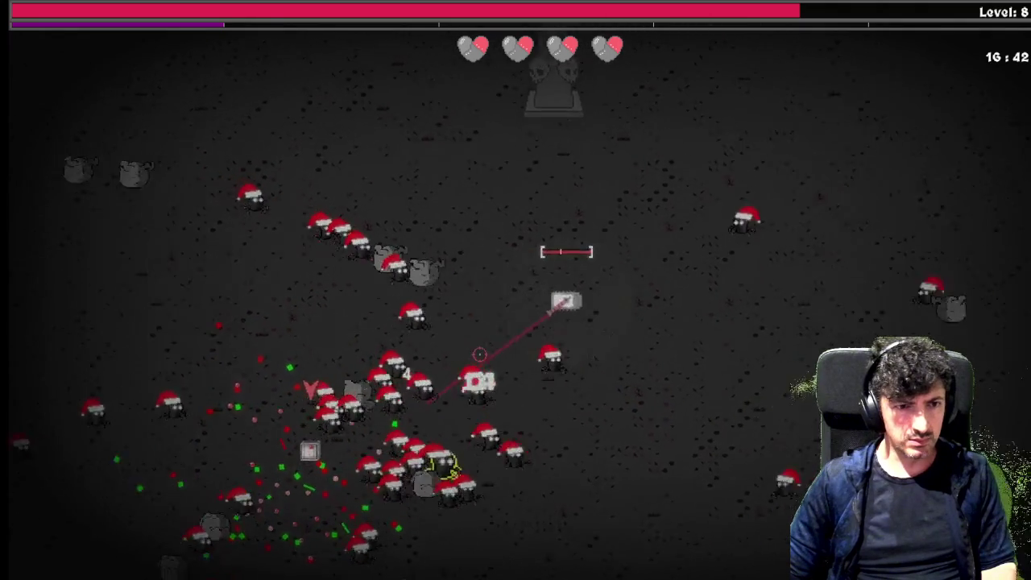
pyautogui.press('s')
# Keep evading enemies down-left and up-left at level 8 until the countdown reaches 16:32.
pyautogui.press('s')
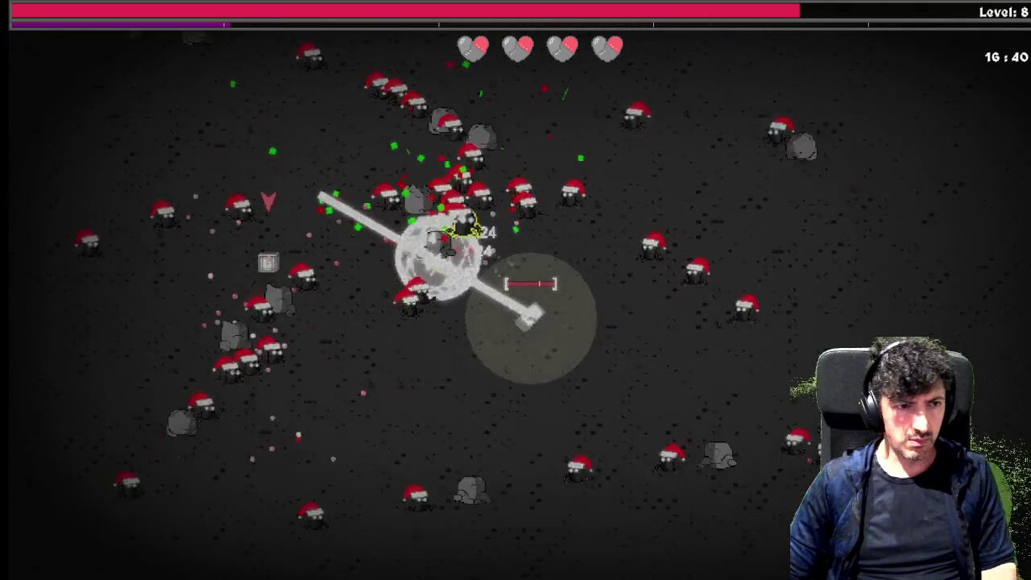
pyautogui.press('s')
pyautogui.press('a')
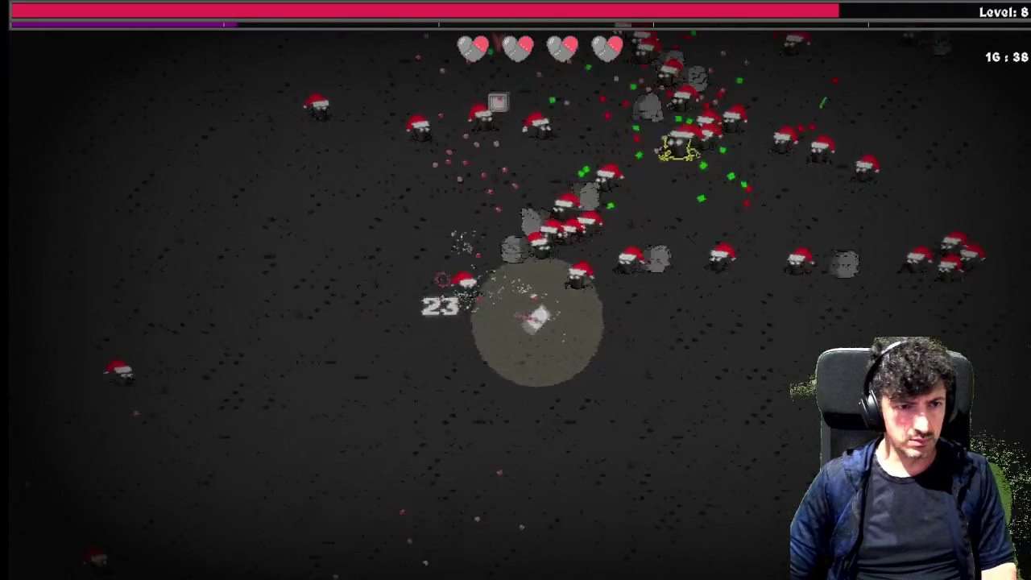
pyautogui.press('a')
pyautogui.press('w')
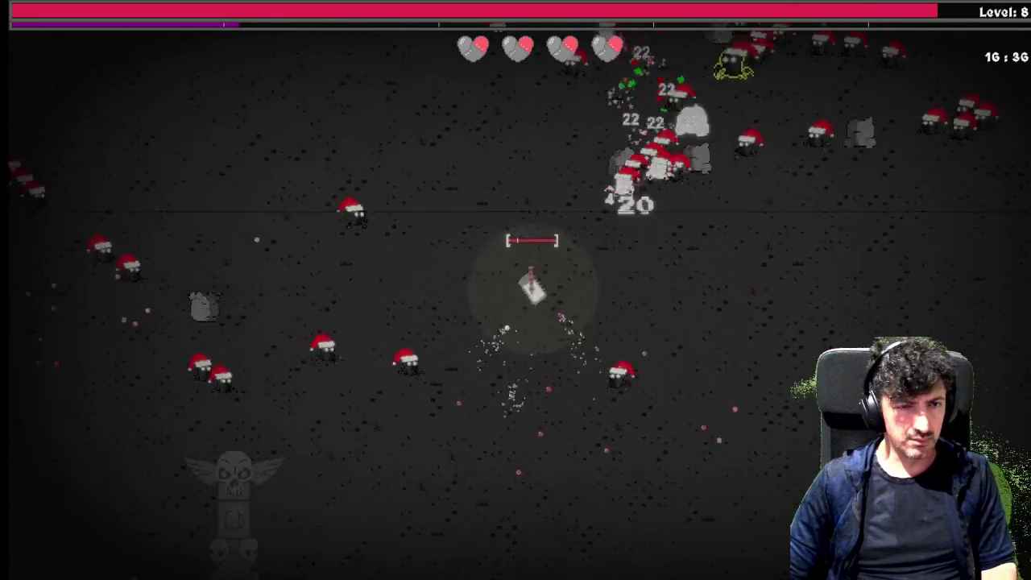
pyautogui.press('w')
pyautogui.press('a')
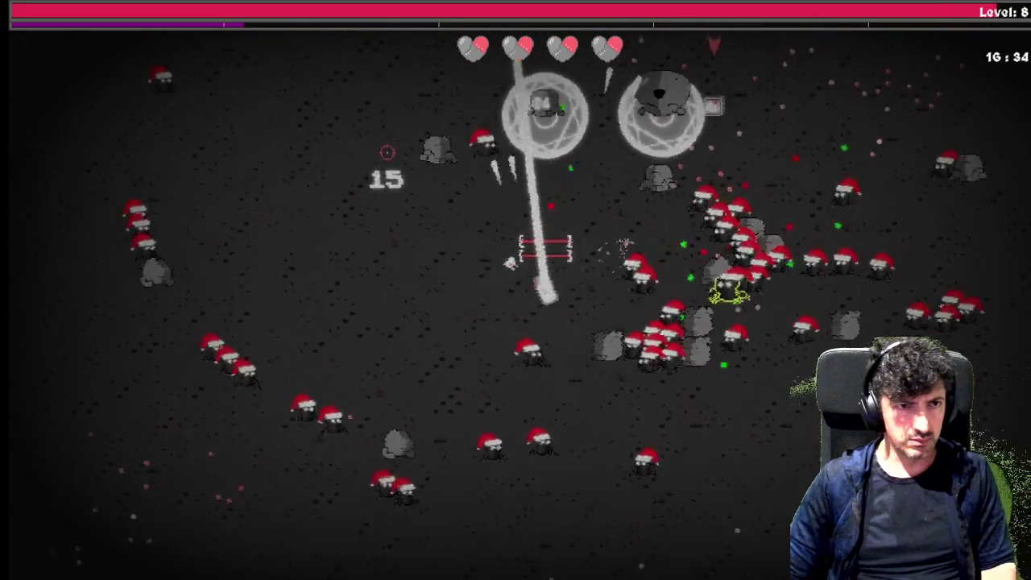
pyautogui.press('w')
pyautogui.press('a')
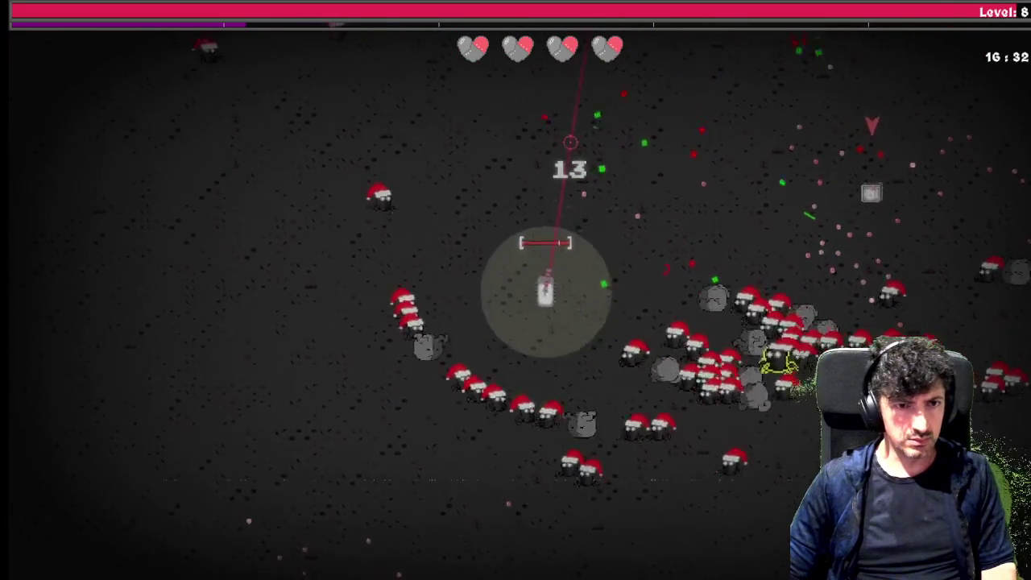
pyautogui.press('w')
pyautogui.press('d')
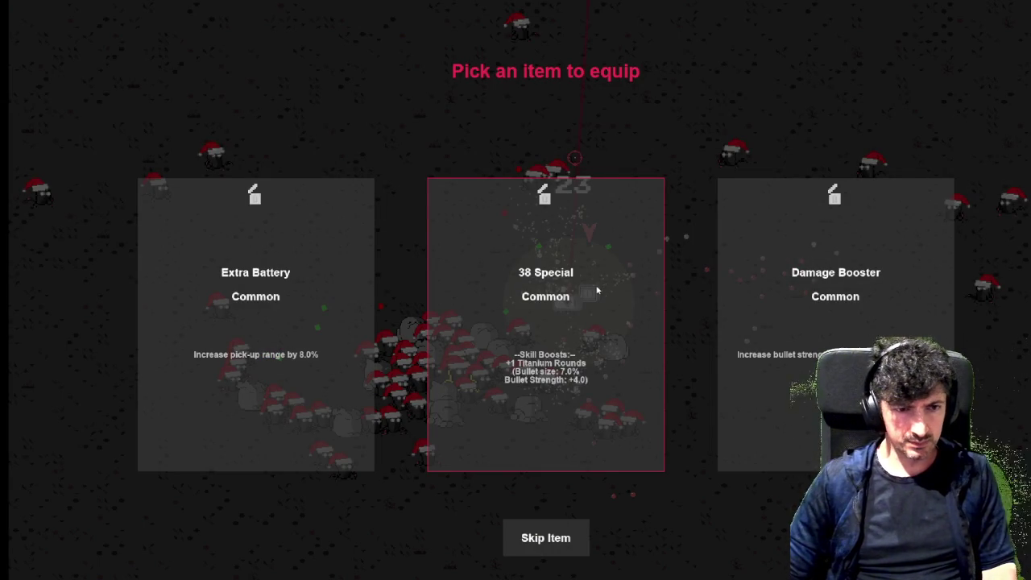
# Equip the Damage Booster, raise Sweeper Gear to 1/3 in the Offensive Skill Tree, and resume.
pyautogui.click(773, 290)
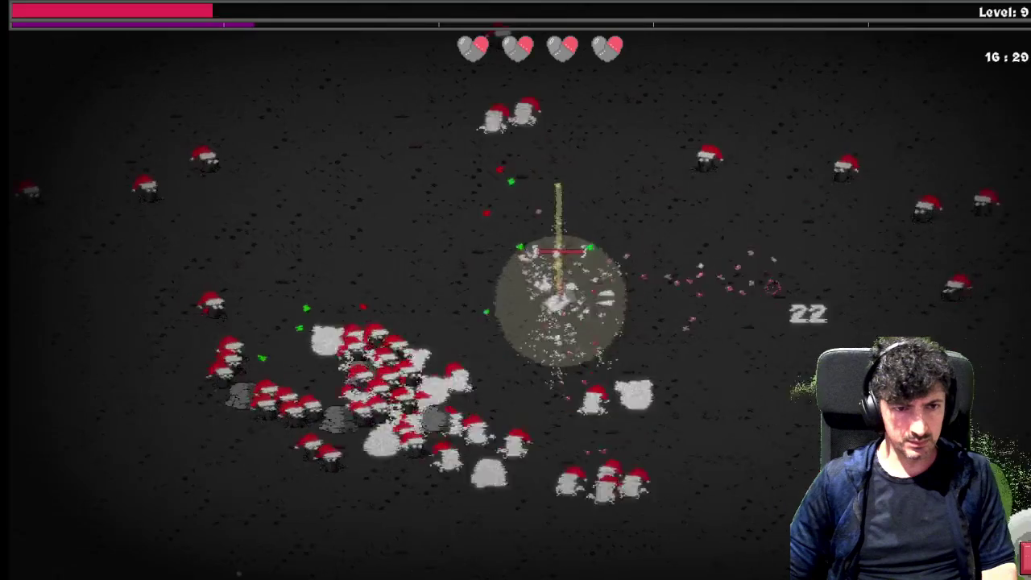
pyautogui.press('s')
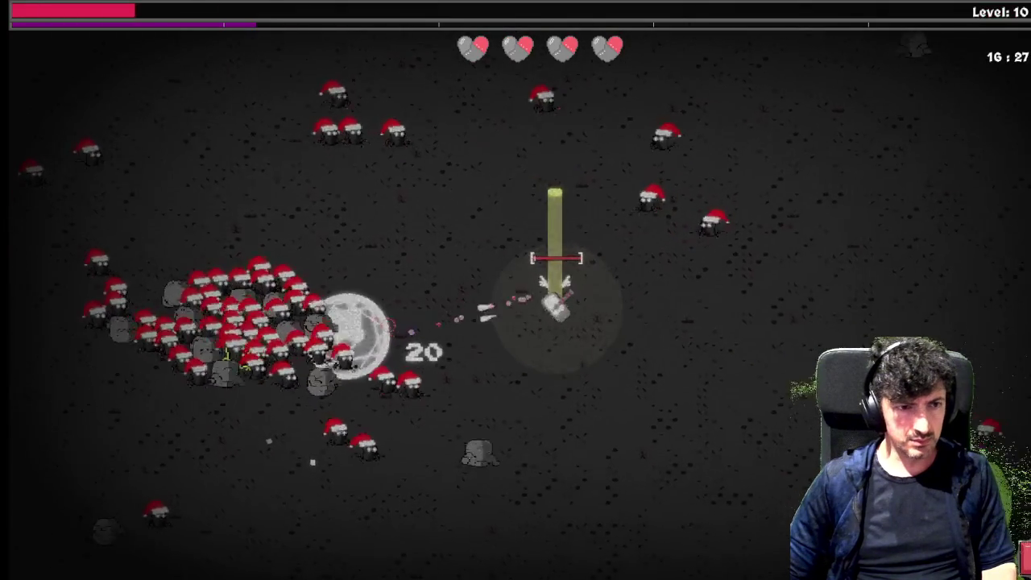
pyautogui.press('Tab')
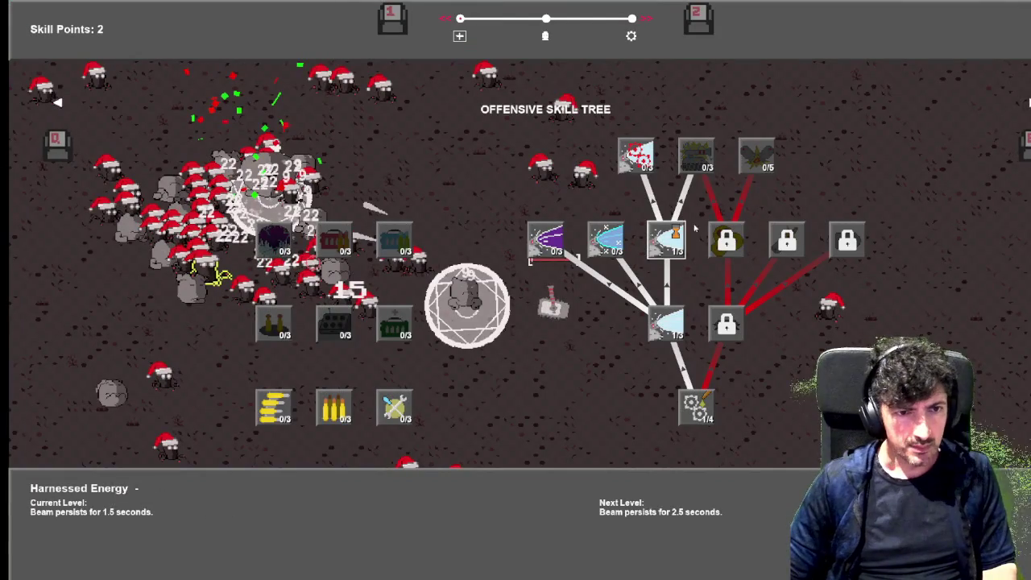
pyautogui.press('a')
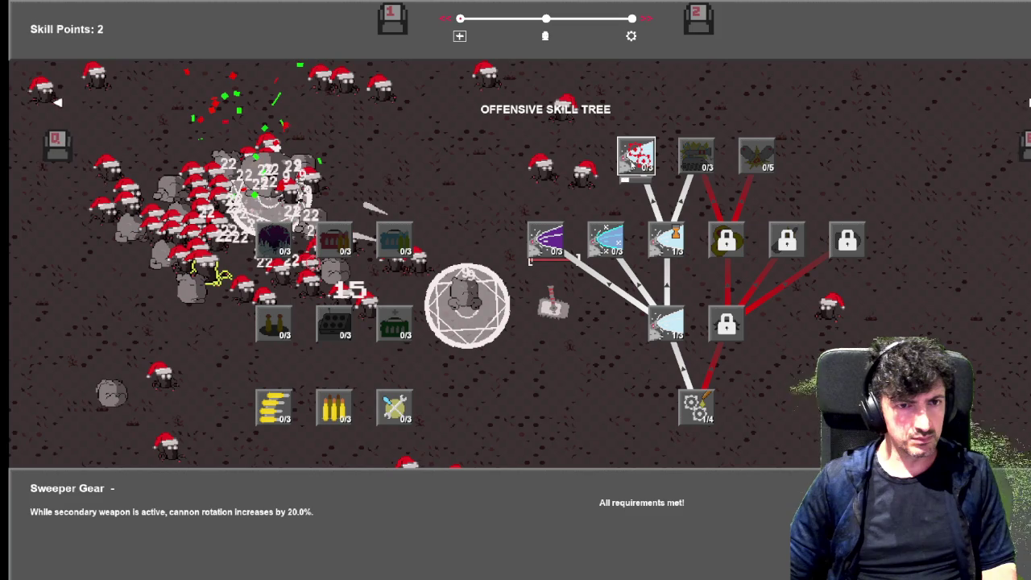
pyautogui.press('s')
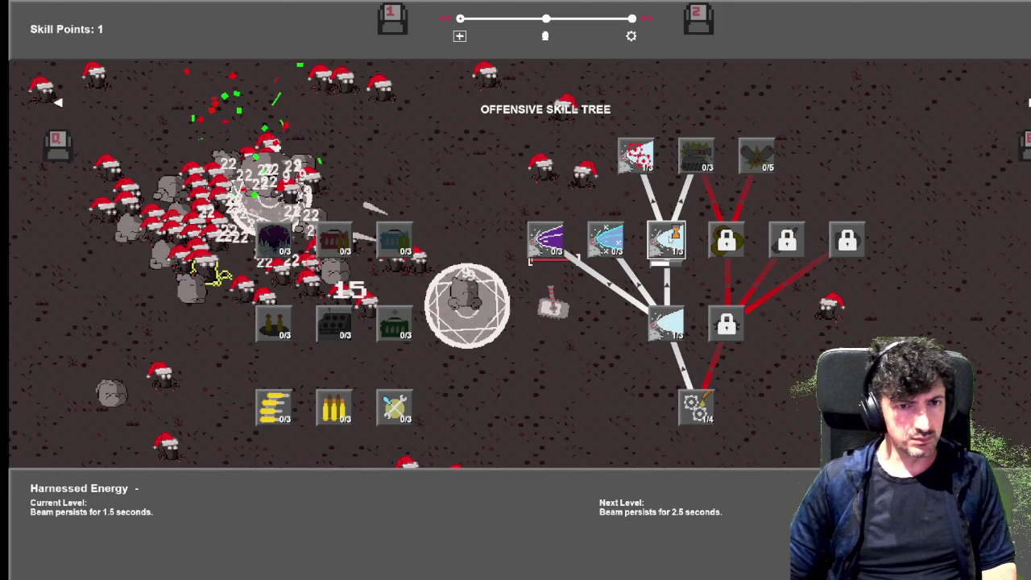
pyautogui.press('Escape')
# Steer the tank around the Christmas-hat horde until level 11, then open the Offensive Skill Tree.
pyautogui.press('d')
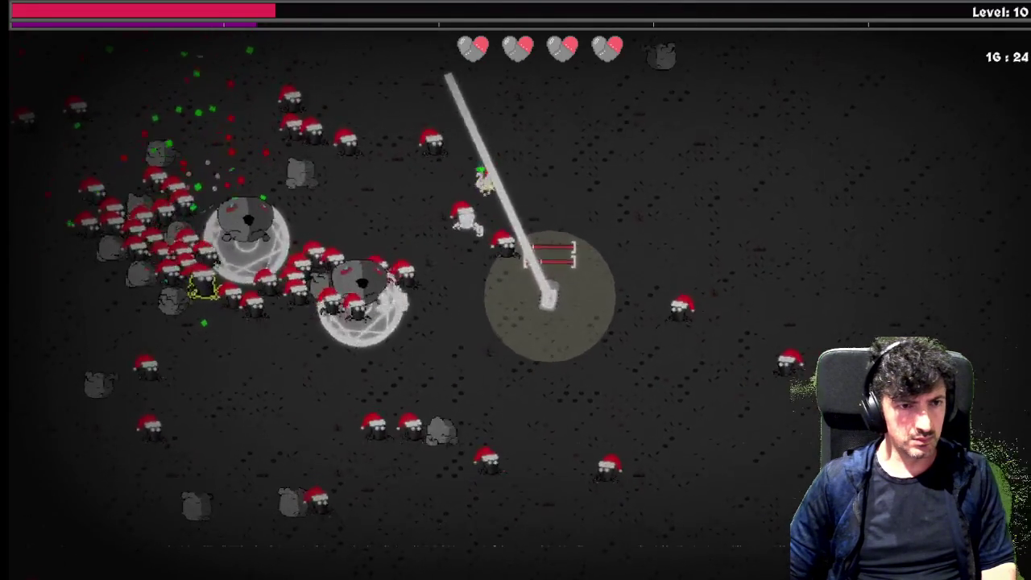
pyautogui.press('s')
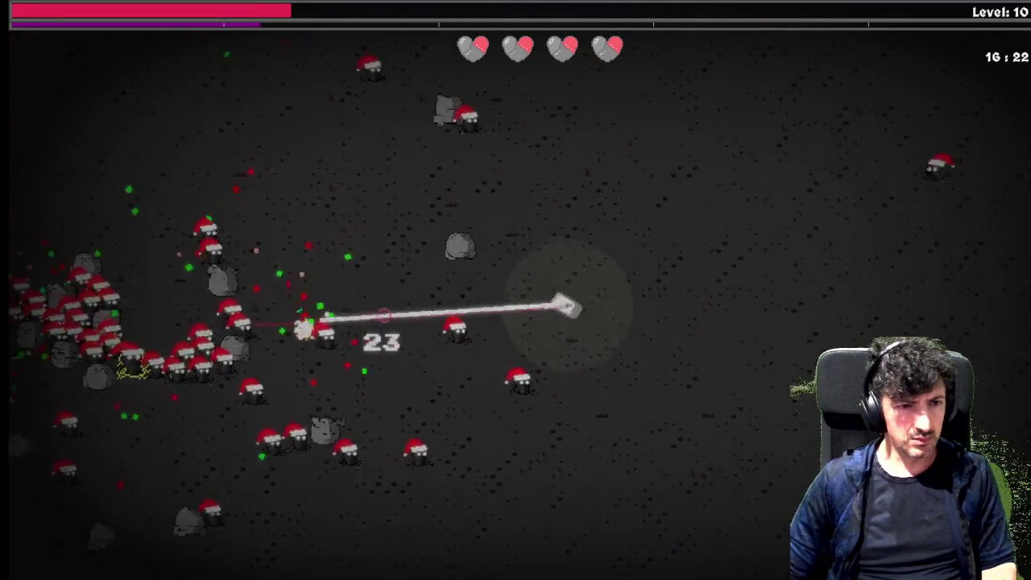
pyautogui.press('a')
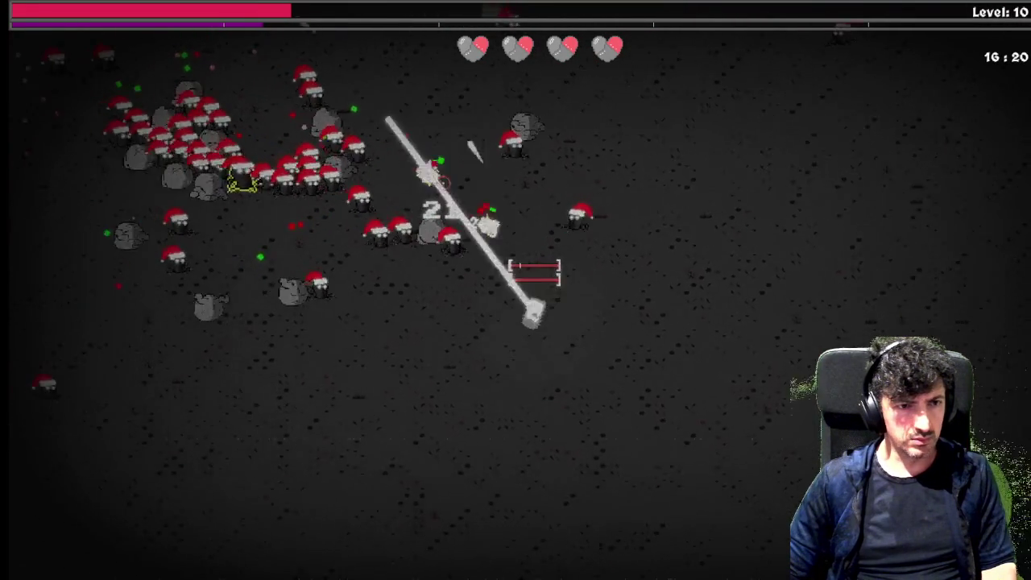
pyautogui.press('d')
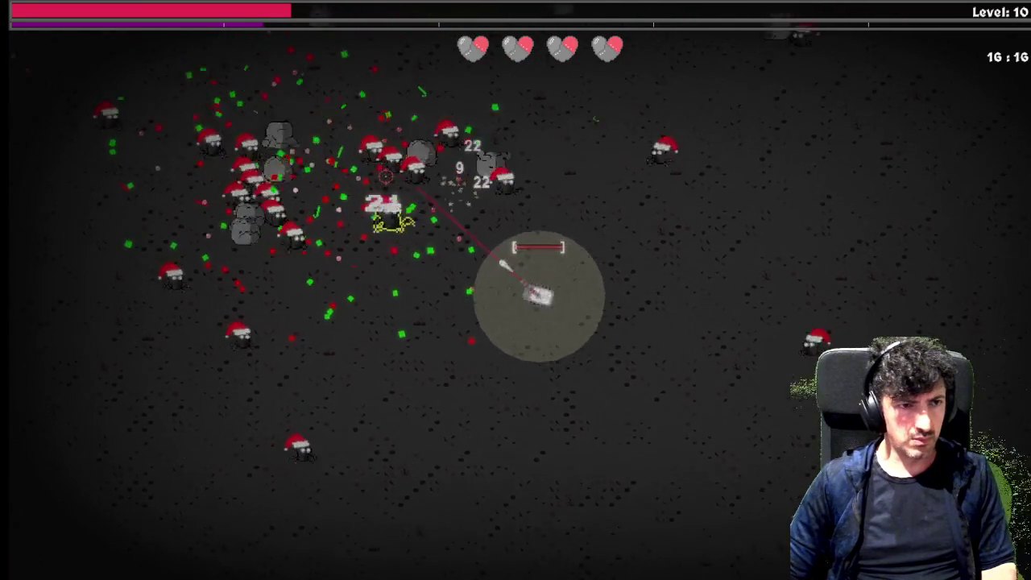
pyautogui.press('s')
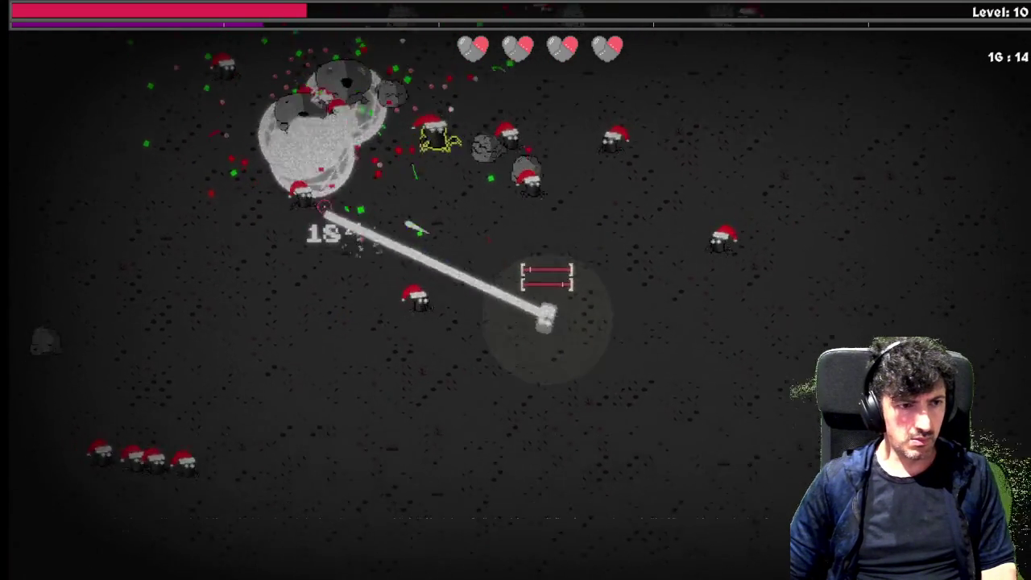
pyautogui.press('a')
pyautogui.press('w')
pyautogui.press('w')
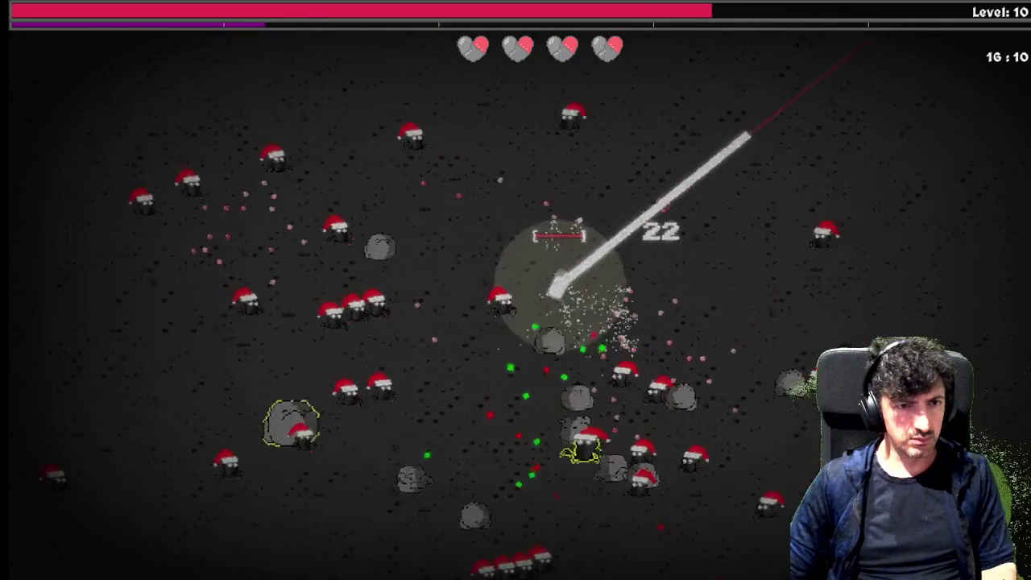
pyautogui.press('a')
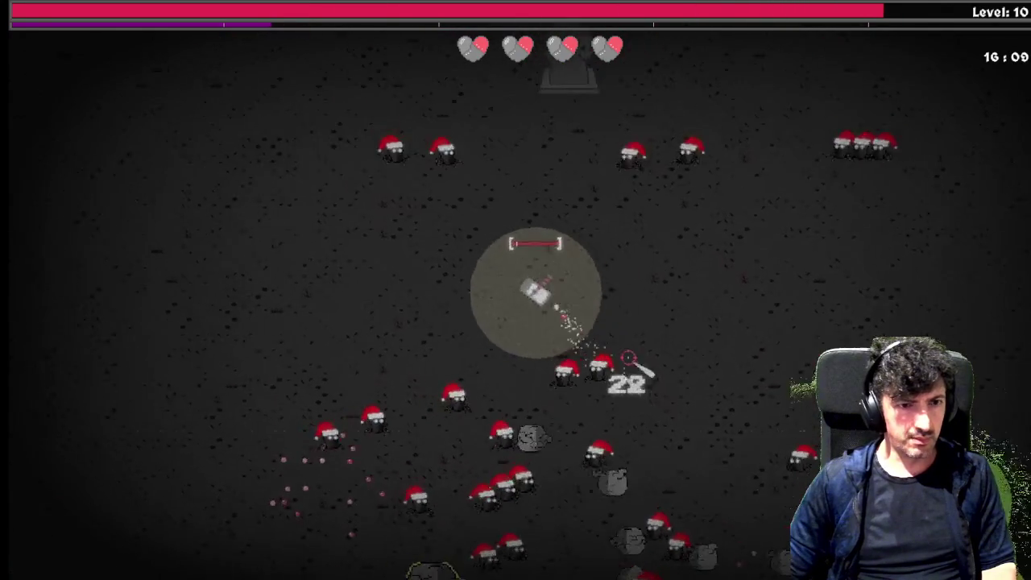
pyautogui.press('a')
pyautogui.press('s')
pyautogui.press('s')
pyautogui.press('a')
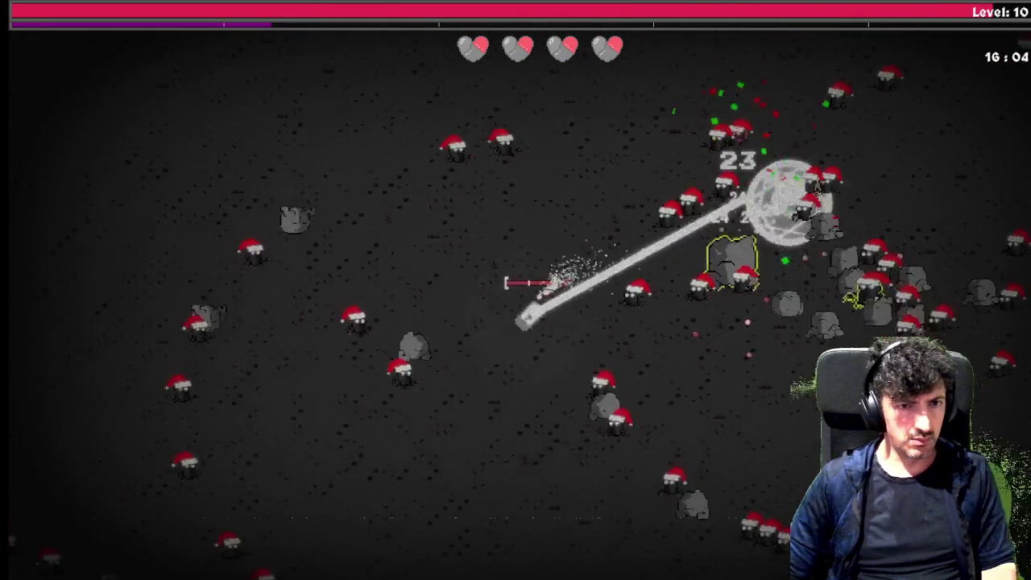
pyautogui.press('s')
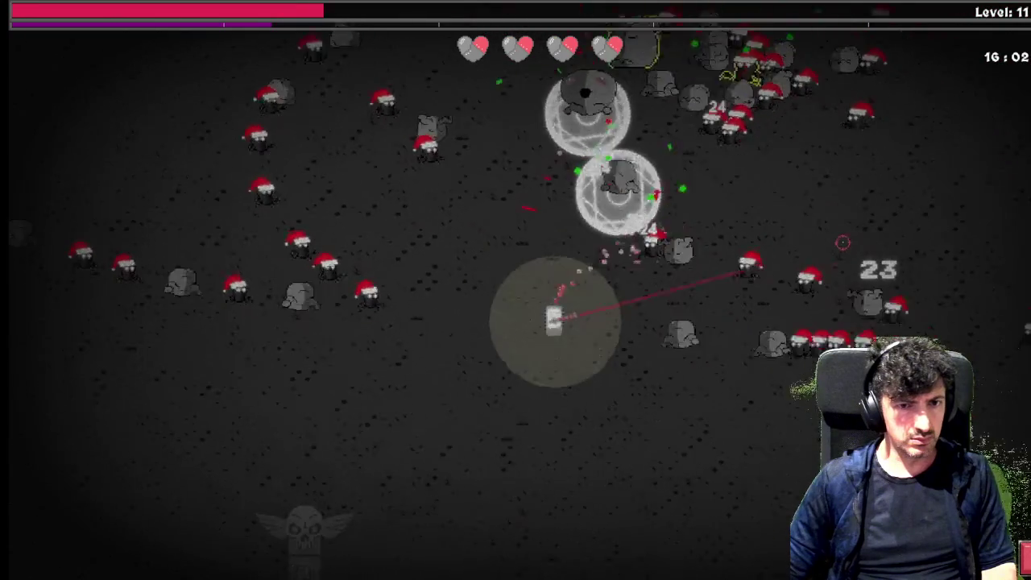
pyautogui.press('d')
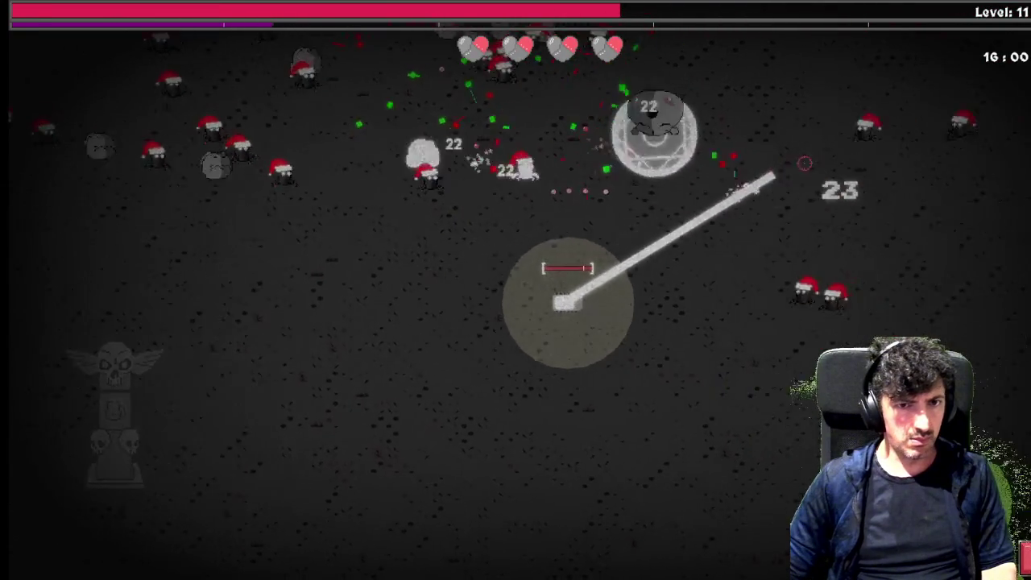
pyautogui.press('Tab')
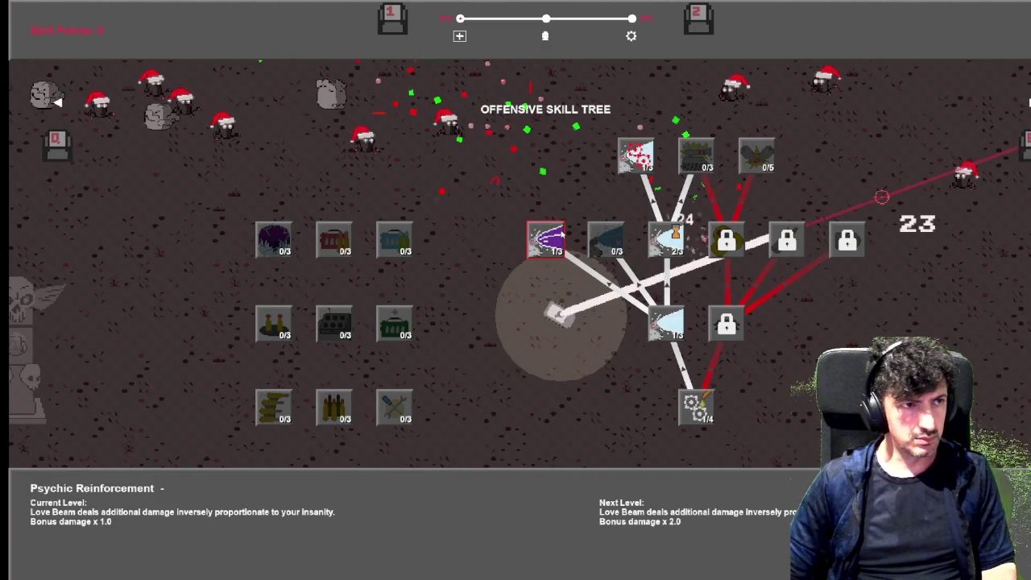
# Close the skill tree with Psychic Reinforcement at 1/3 and steer the tank up-left.
pyautogui.press('Tab')
pyautogui.press('s')
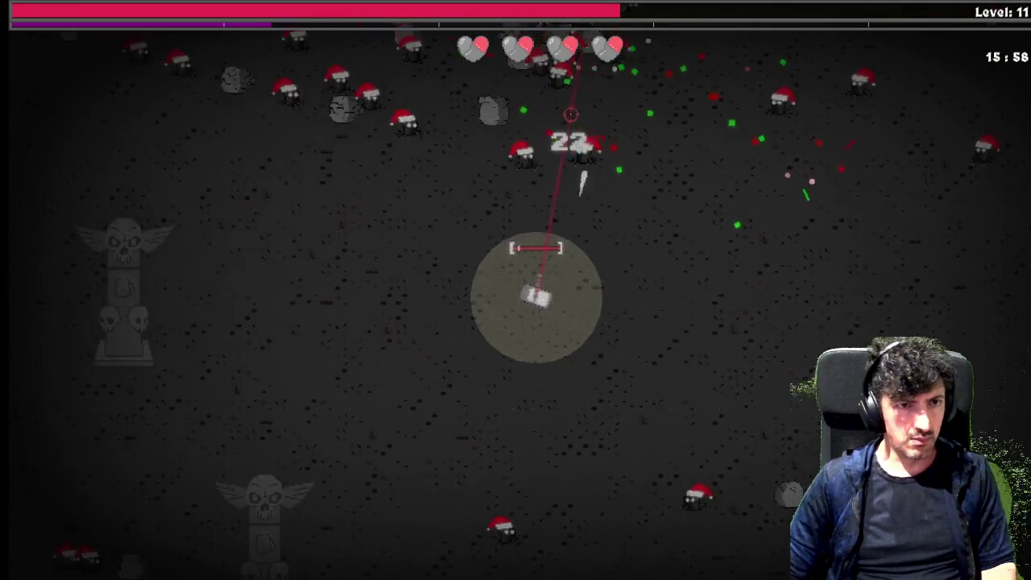
pyautogui.press('a')
pyautogui.press('w')
pyautogui.press('d')
pyautogui.press('w')
pyautogui.press('w')
pyautogui.press('a')
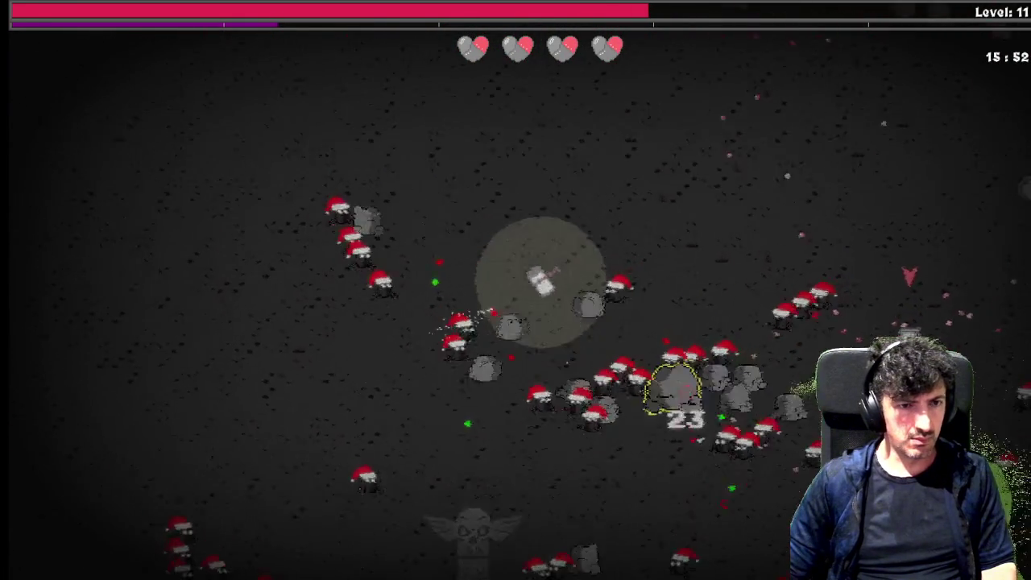
pyautogui.press('w')
pyautogui.press('a')
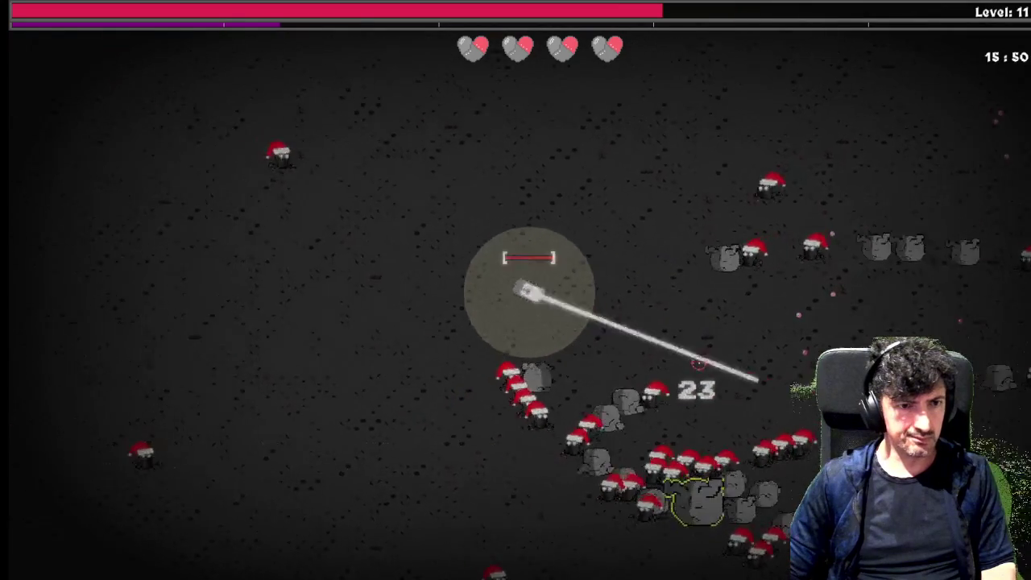
# Keep dodging the horde past 15:34 until the Foggy Glasses / Buster Booster / Combat Stim pick appears.
pyautogui.press('a')
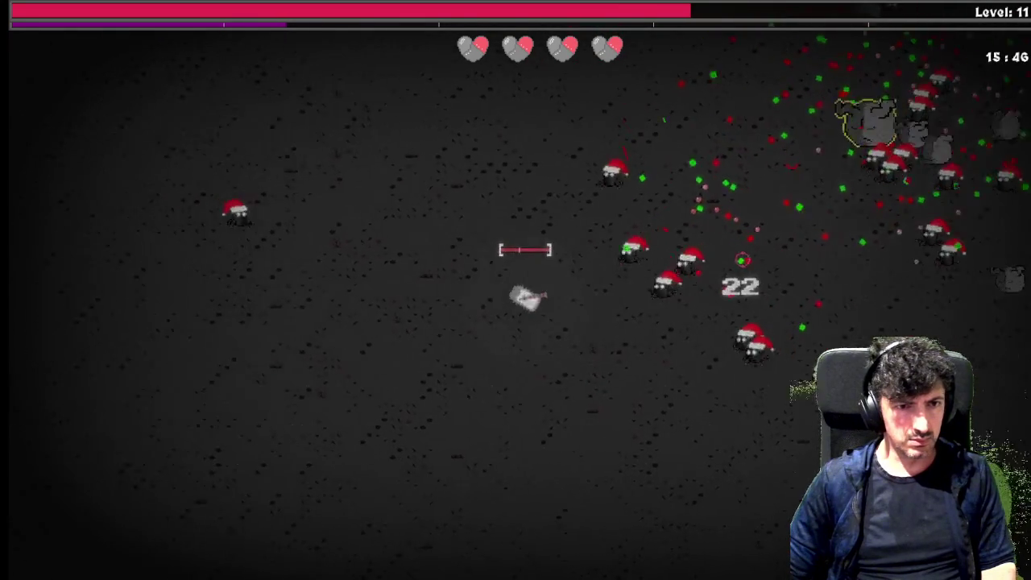
pyautogui.press('a')
pyautogui.press('w')
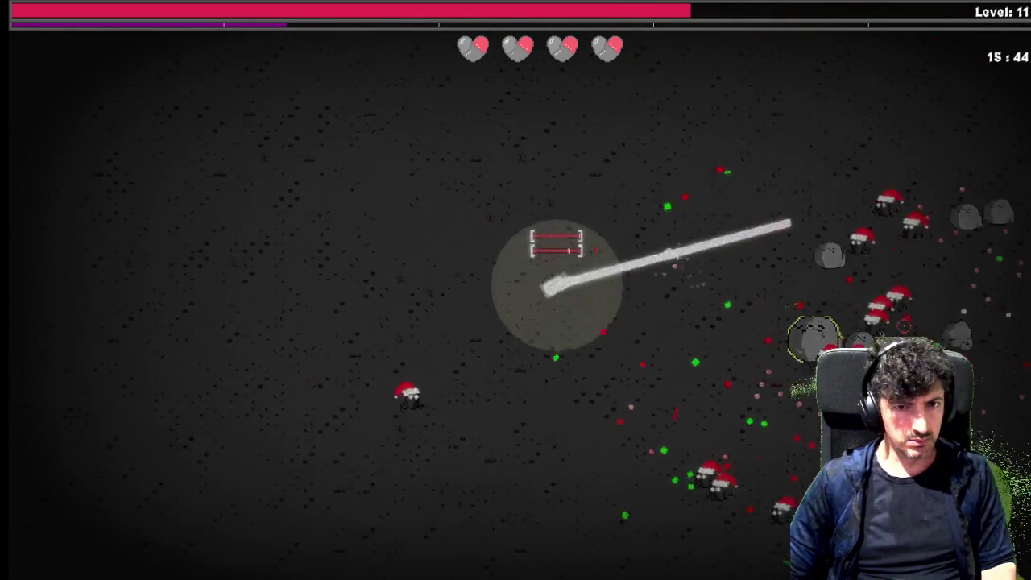
pyautogui.press('w')
pyautogui.press('a')
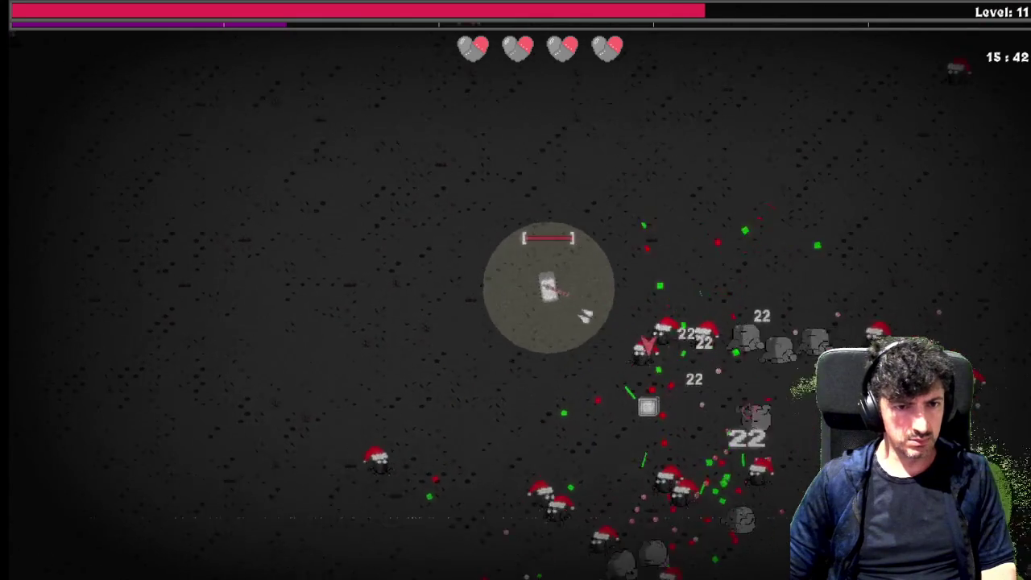
pyautogui.press('w')
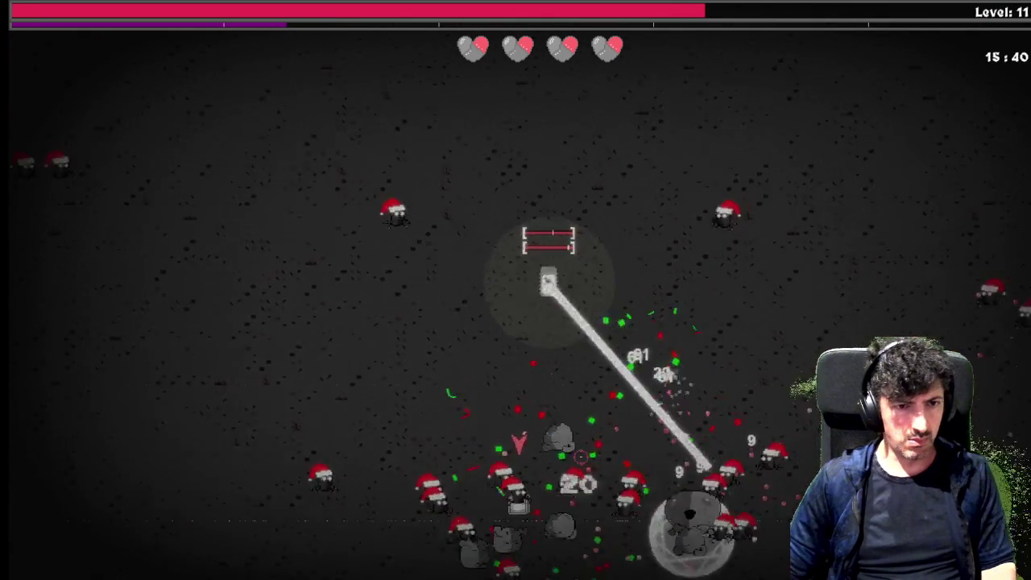
pyautogui.press('w')
pyautogui.press('a')
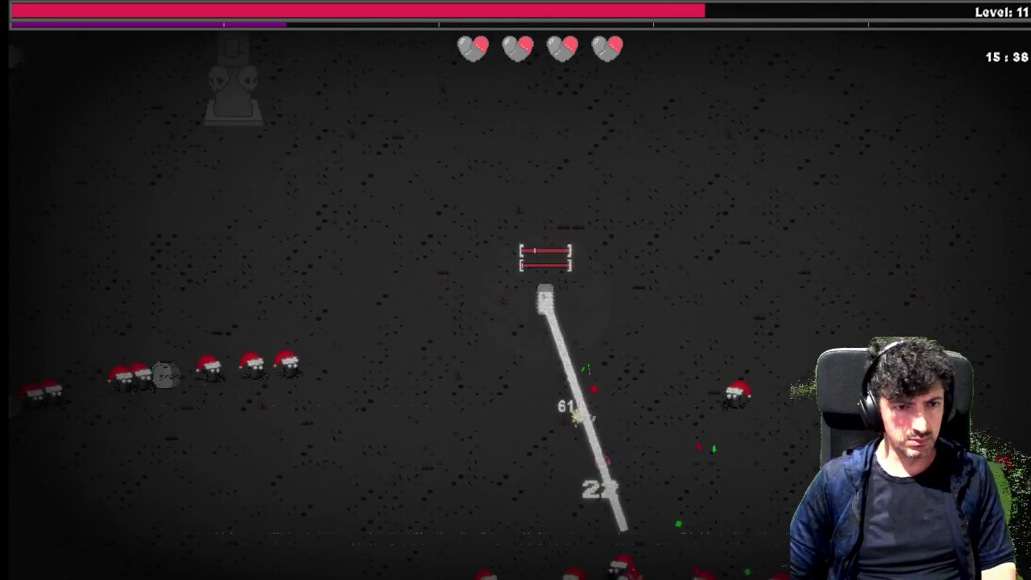
pyautogui.press('s')
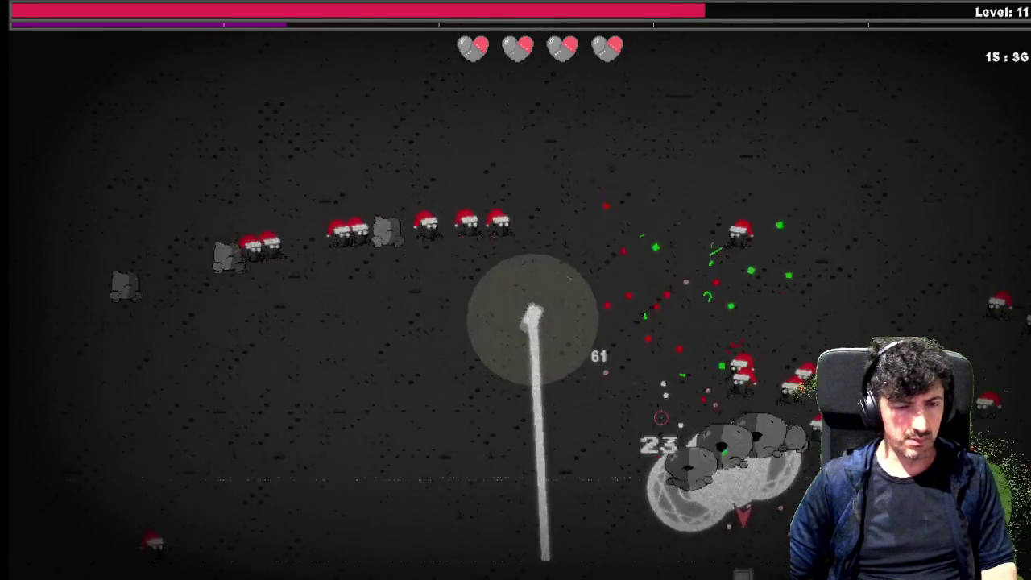
pyautogui.press('s')
pyautogui.press('d')
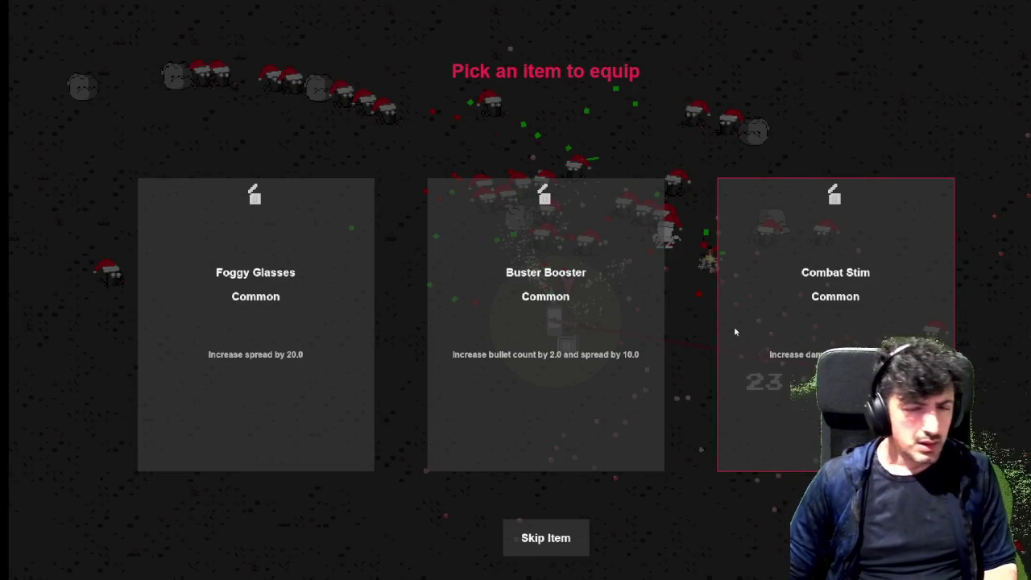
# Equip Combat Stim from the item pick and keep the tank moving.
pyautogui.click(797, 306)
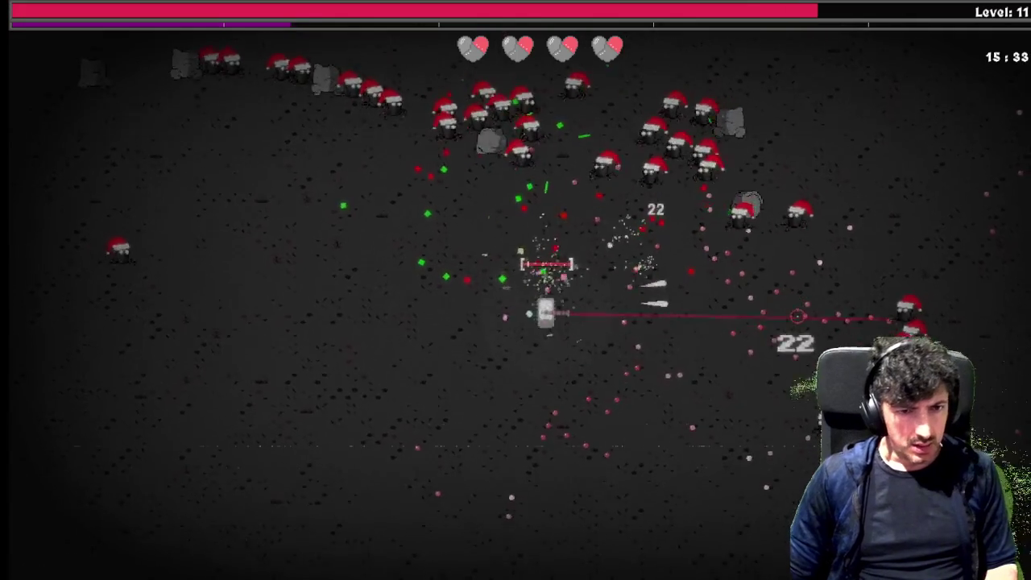
pyautogui.press('d')
pyautogui.press('s')
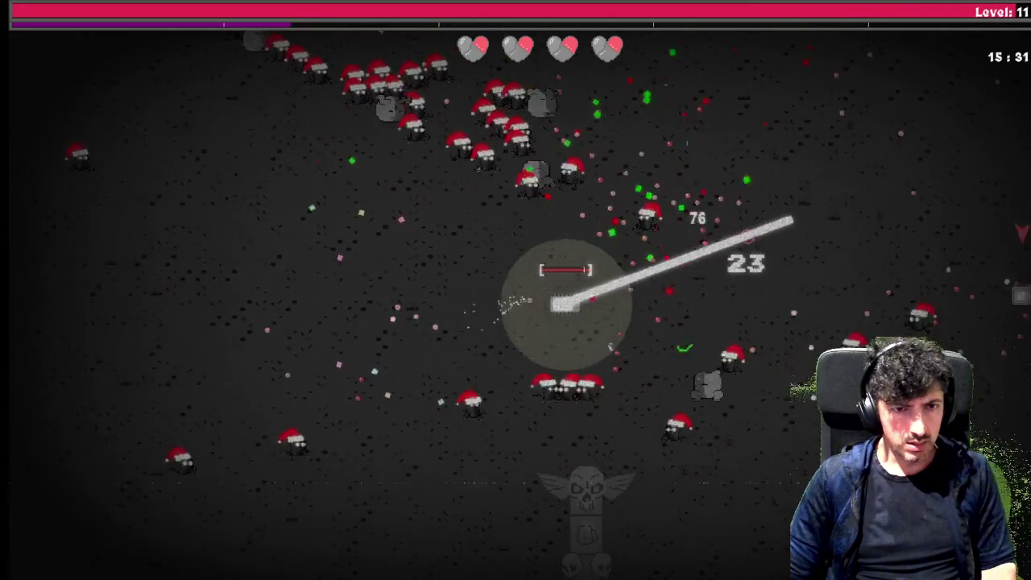
pyautogui.press('d')
pyautogui.press('w')
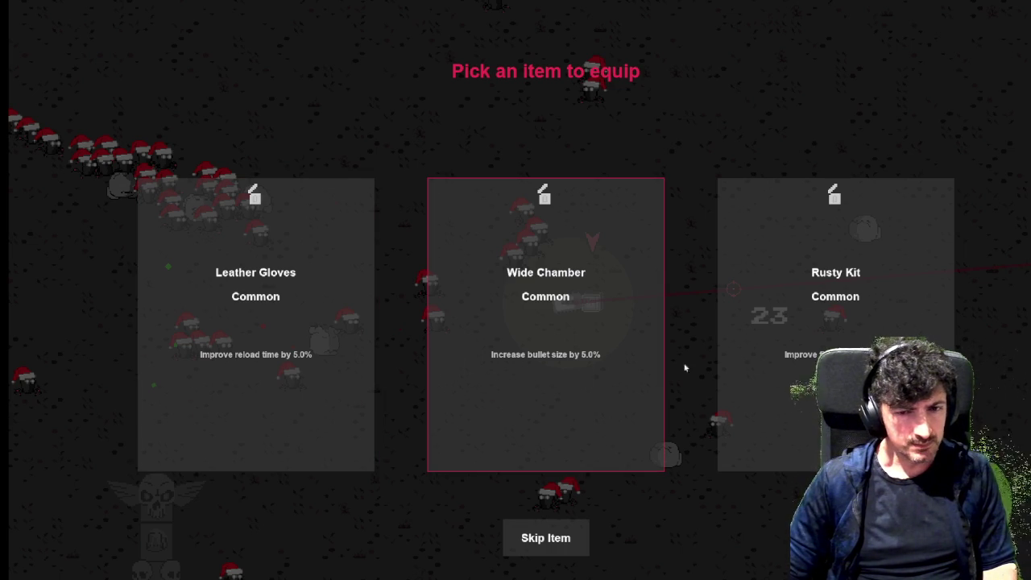
# Pick a second common item, reach level 13, and open the Offensive Skill Tree.
pyautogui.click(790, 359)
pyautogui.press('w')
pyautogui.press('d')
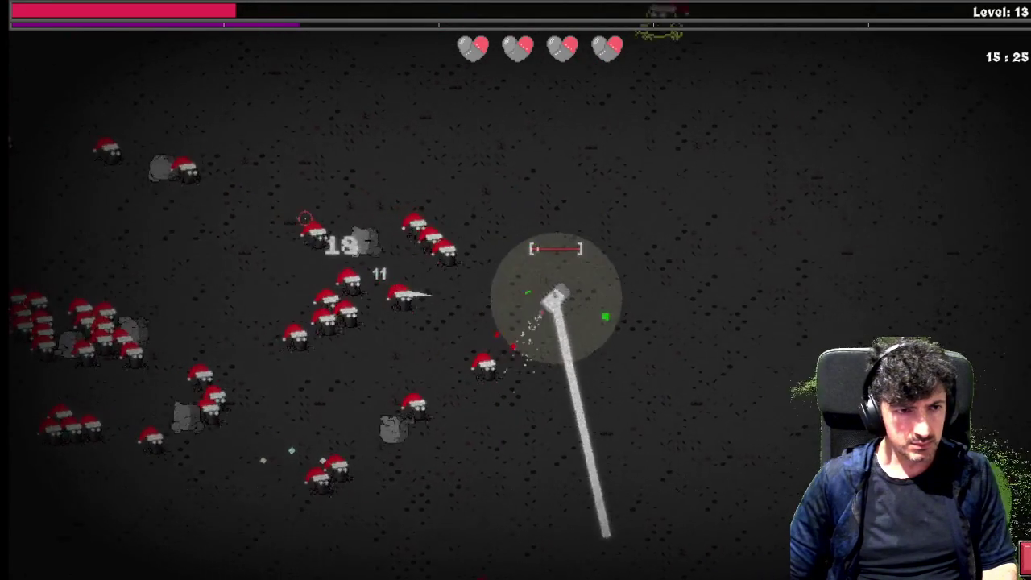
pyautogui.press('Tab')
# Raise Sweeper Gear to level 2 of 3 for 30% faster cannon rotation.
pyautogui.moveTo(665, 239)
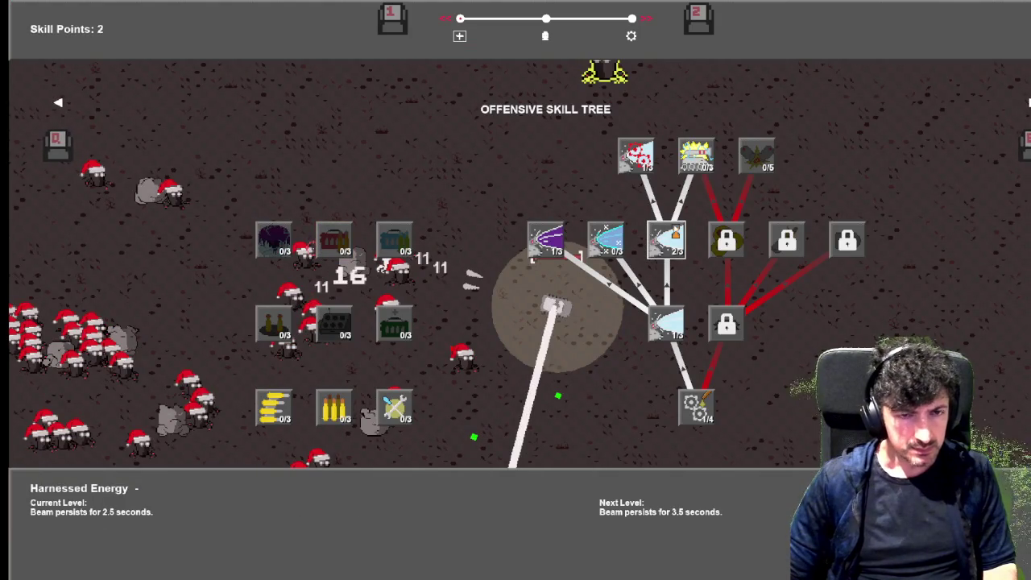
pyautogui.moveTo(636, 157)
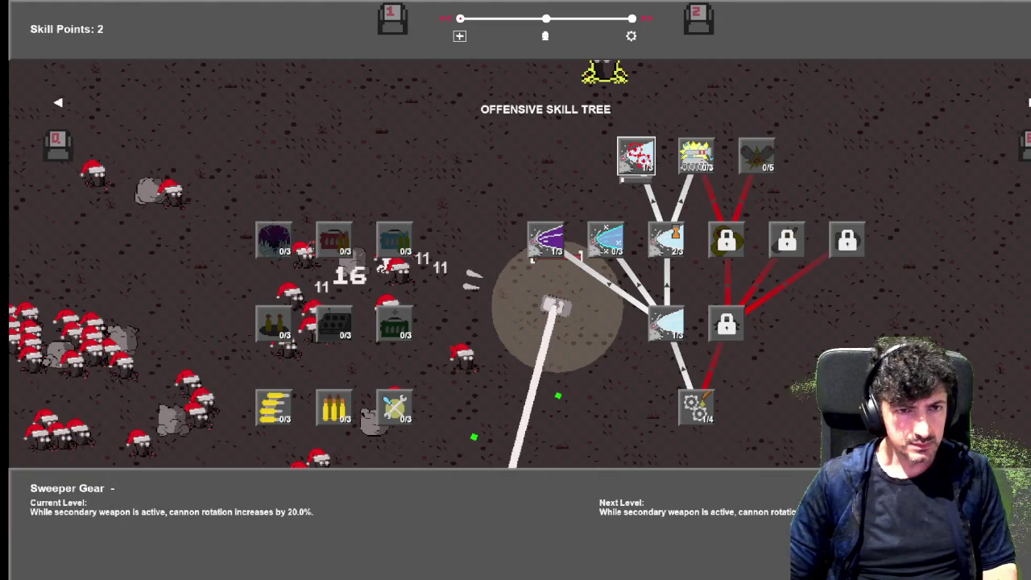
pyautogui.click(636, 157)
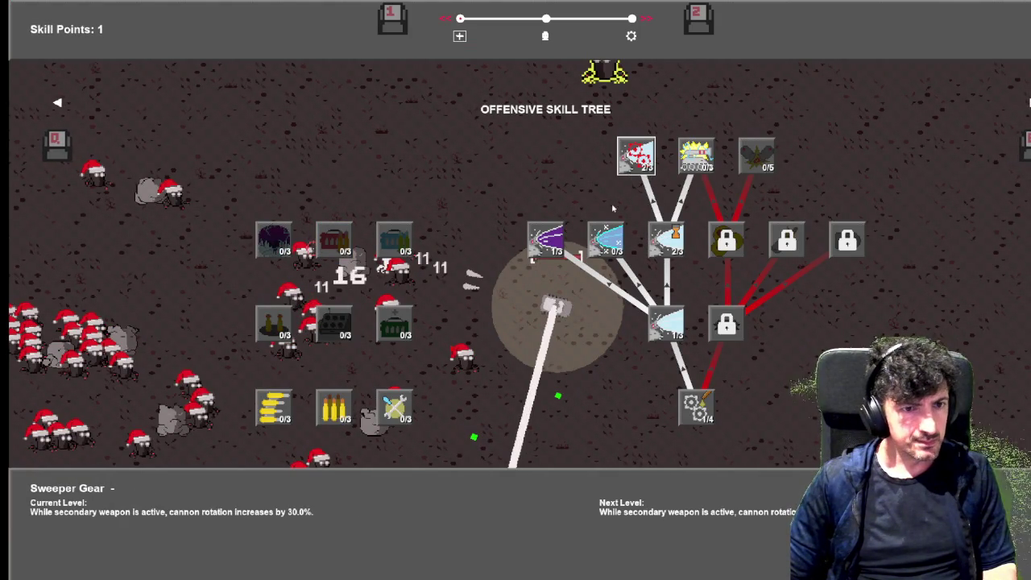
# Max out Harnessed Energy at 3/3 with the last skill point and resume the run.
pyautogui.moveTo(545, 239)
pyautogui.moveTo(665, 238)
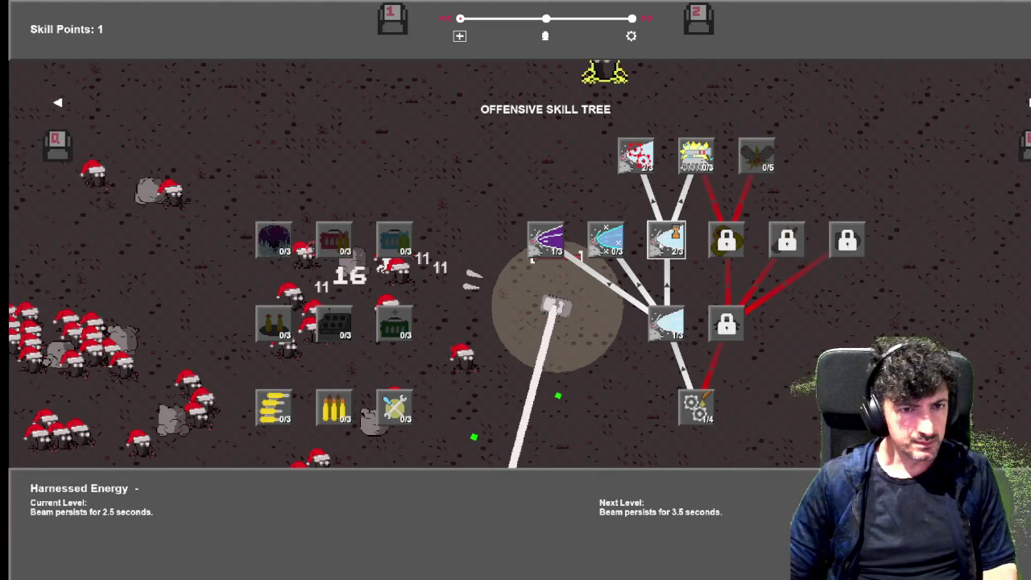
pyautogui.click(665, 238)
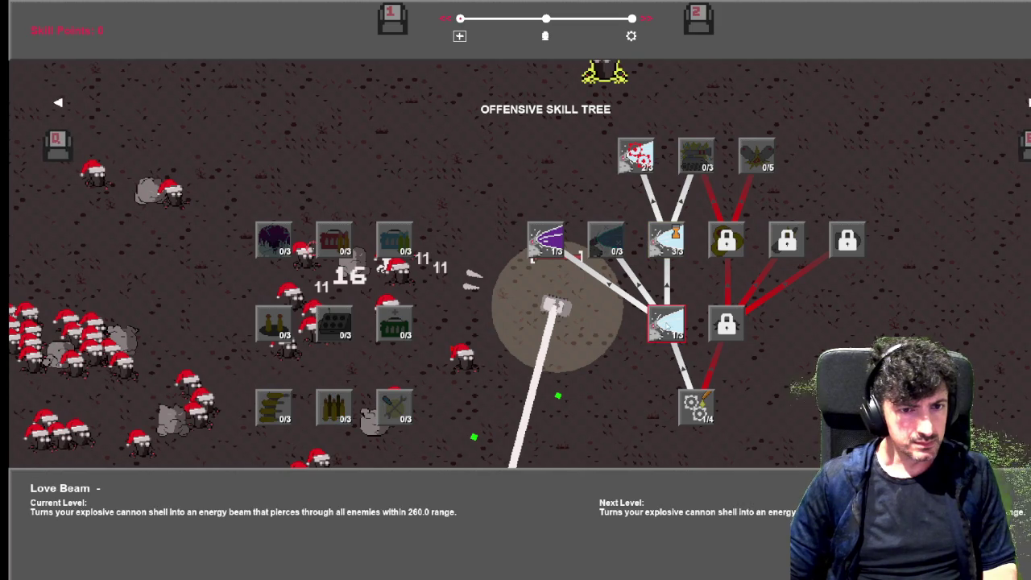
pyautogui.press('Escape')
# Drive the tank around the map until the item offer appears, then take Foggy Glasses.
pyautogui.press('s')
pyautogui.press('d')
pyautogui.press('w')
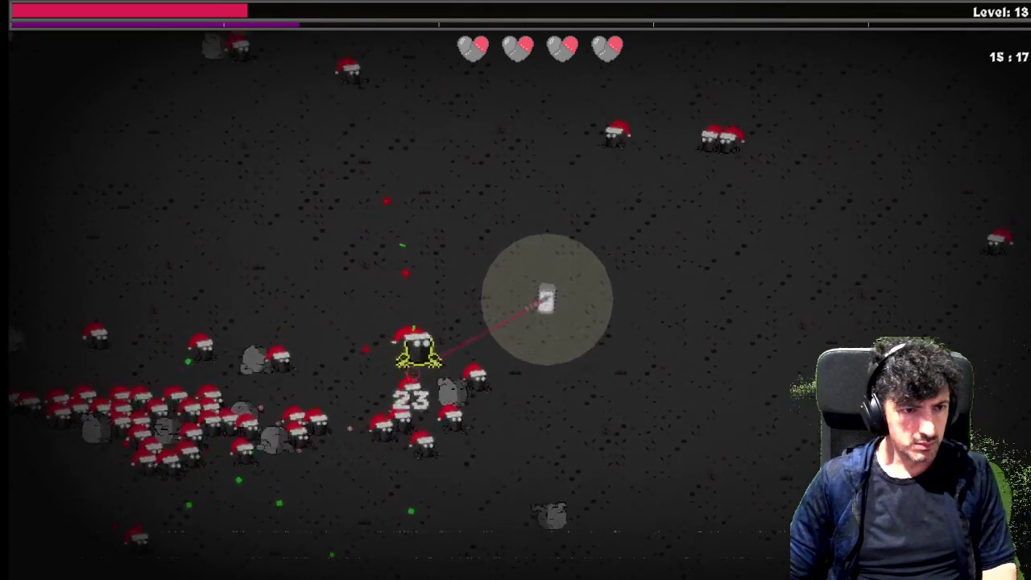
pyautogui.press('a')
pyautogui.press('w')
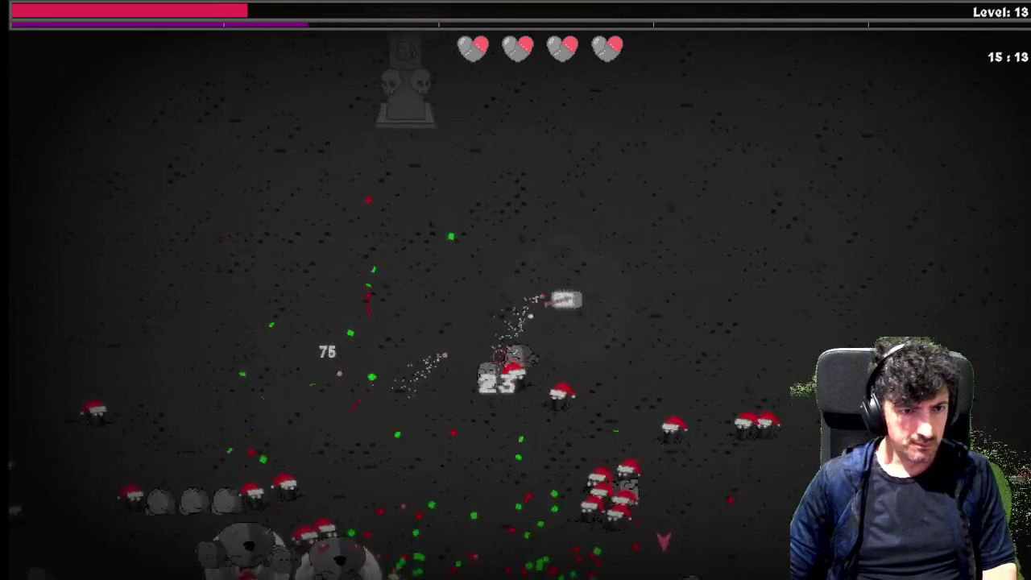
pyautogui.press('d')
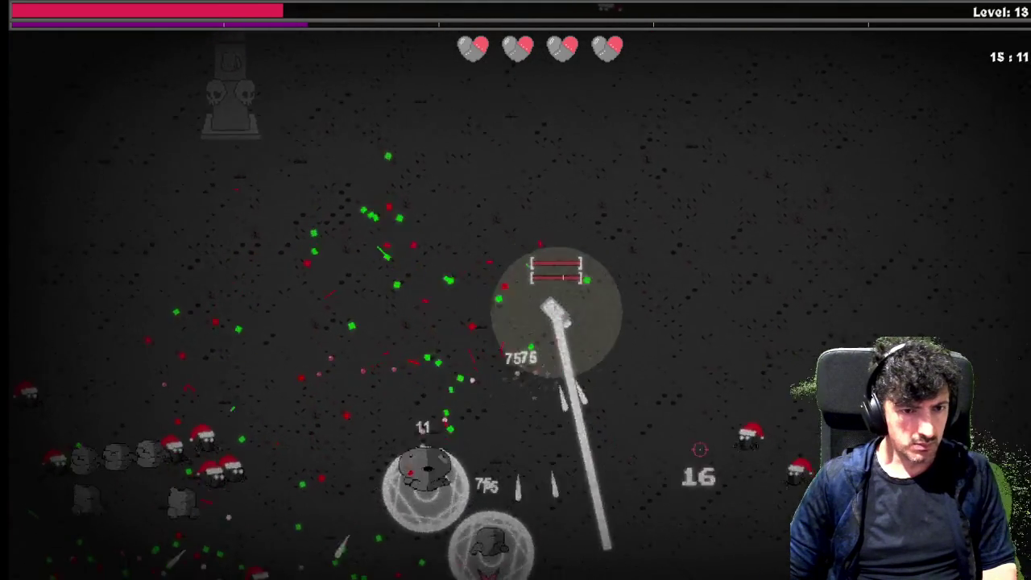
pyautogui.press('s')
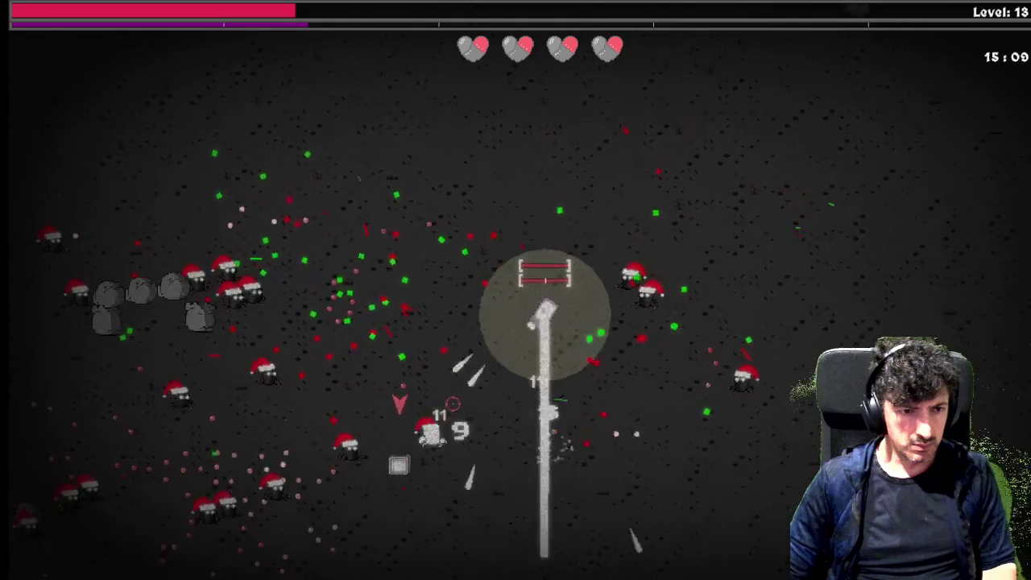
pyautogui.press('s')
pyautogui.press('a')
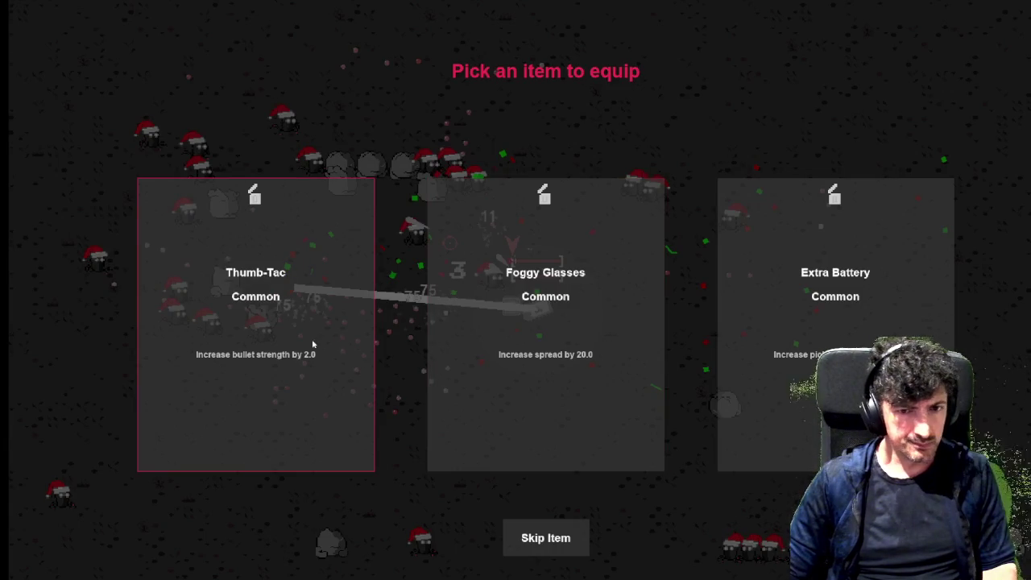
pyautogui.press('Return')
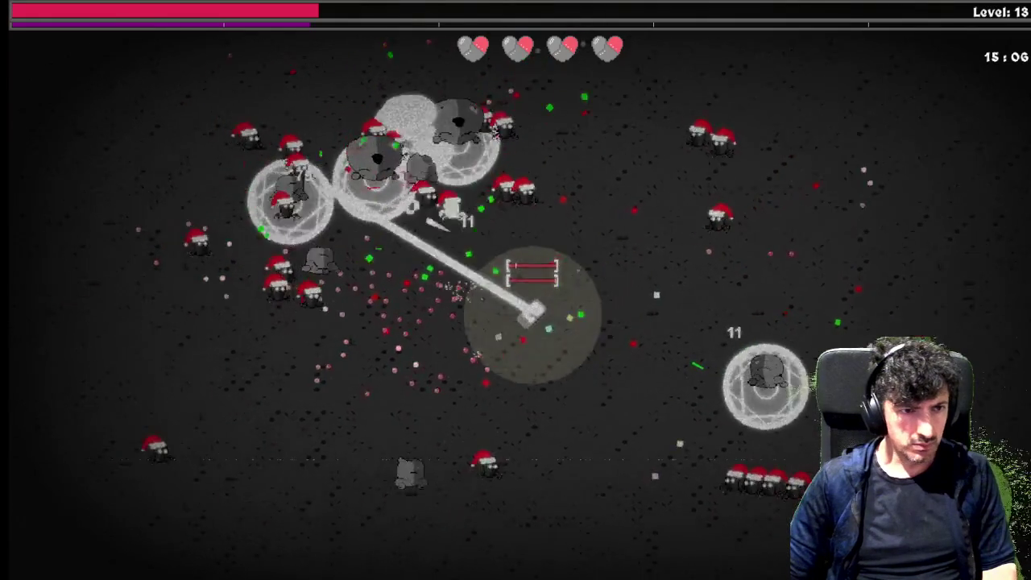
# Keep driving down and left until level 14 reopens the Offensive Skill Tree.
pyautogui.press('a')
pyautogui.press('s')
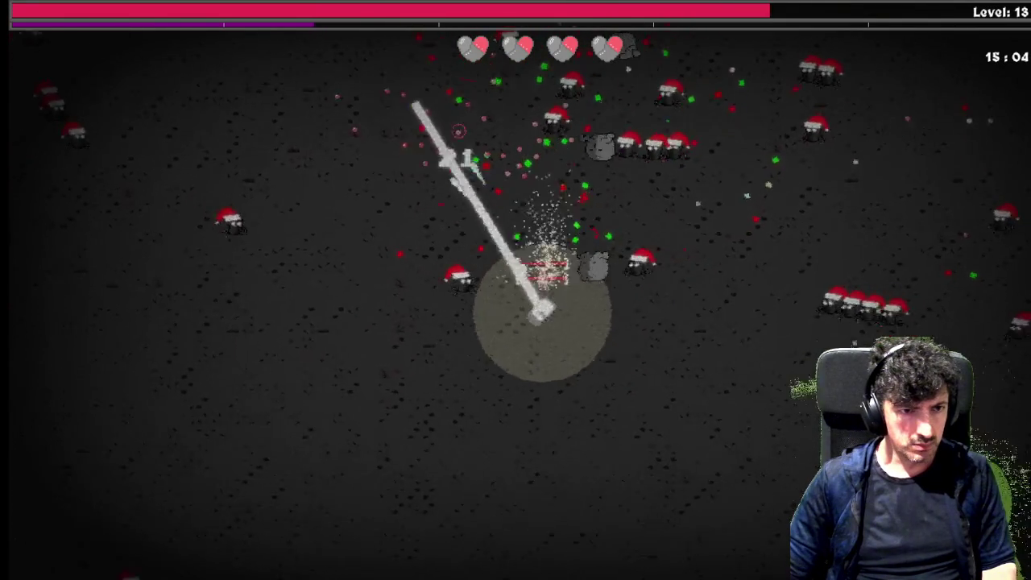
pyautogui.press('s')
pyautogui.press('a')
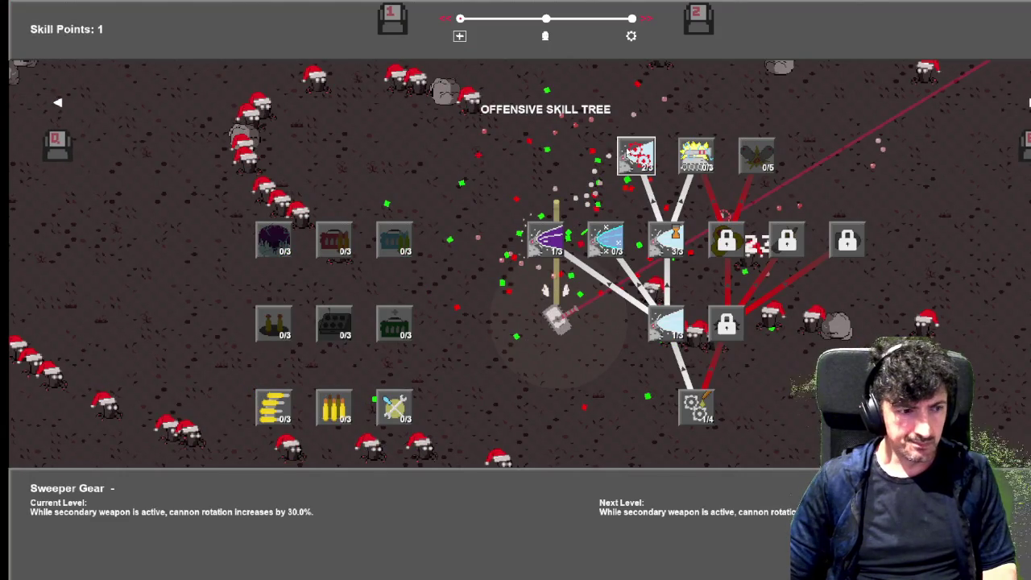
# Max Sweeper Gear at 3/3, then resume driving the tank down, left and up.
pyautogui.click(628, 153)
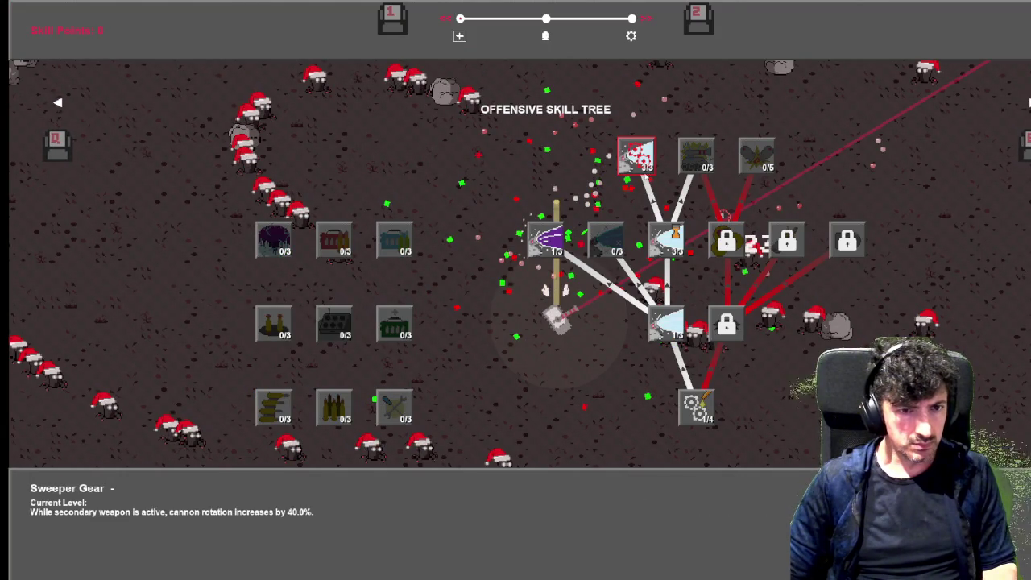
pyautogui.press('Escape')
pyautogui.press('s')
pyautogui.press('a')
pyautogui.press('a')
pyautogui.press('w')
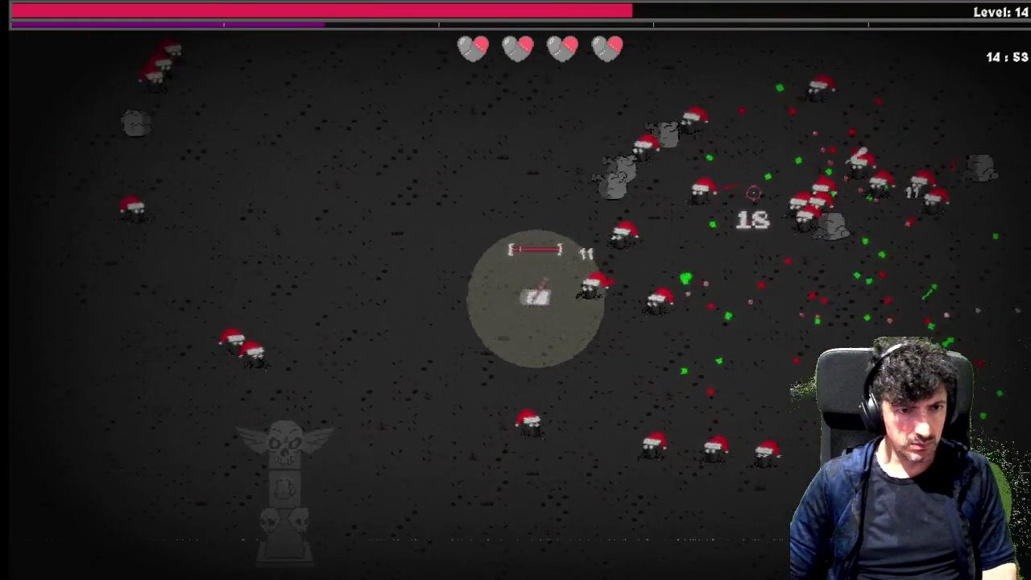
pyautogui.press('a')
pyautogui.press('w')
pyautogui.press('w')
pyautogui.press('a')
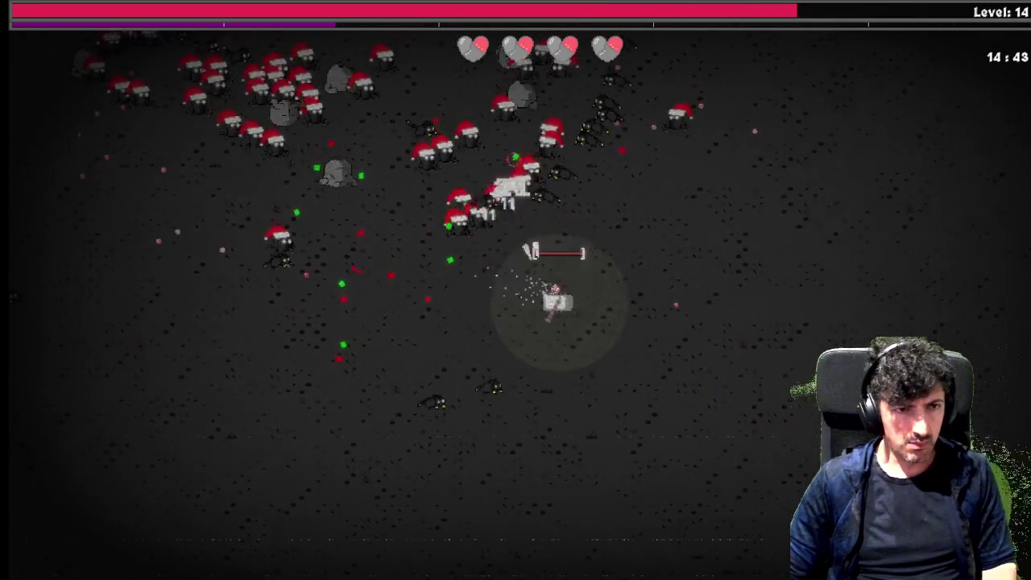
# Keep maneuvering the tank to reach level 15 and bring up the offensive skill tree.
pyautogui.press('w')
pyautogui.press('d')
pyautogui.press('w')
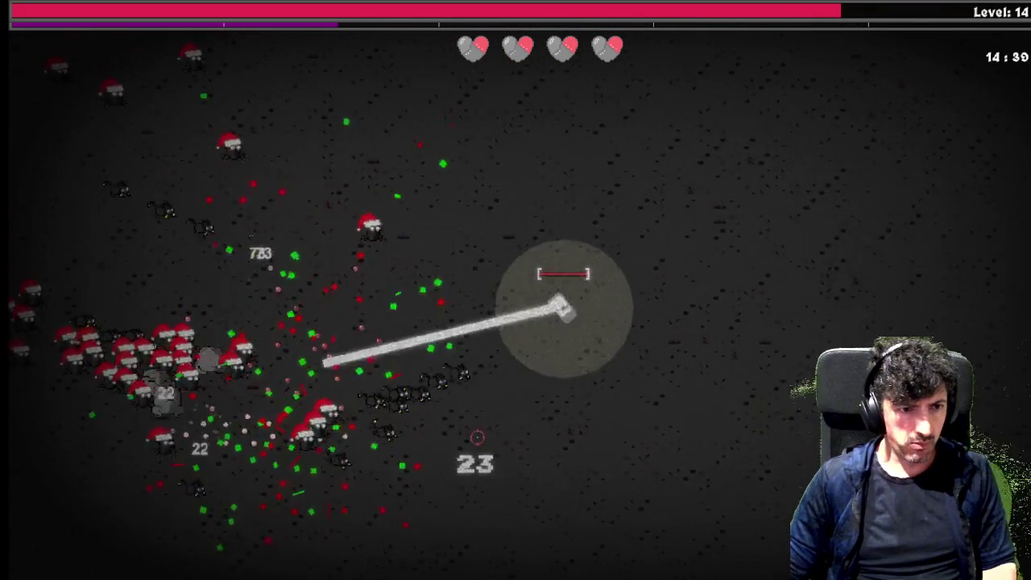
pyautogui.press('s')
pyautogui.press('a')
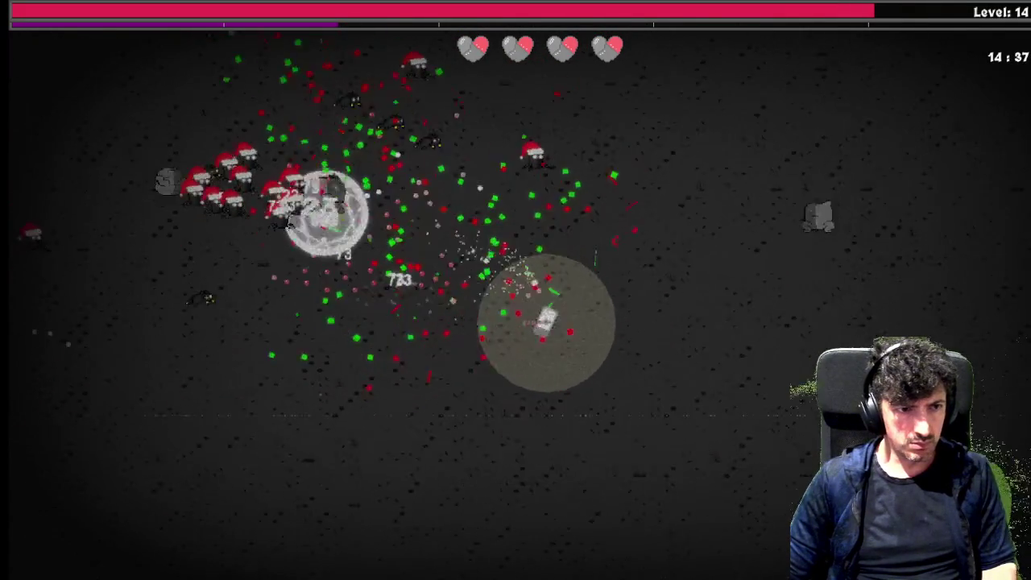
pyautogui.press('s')
pyautogui.press('s')
pyautogui.press('a')
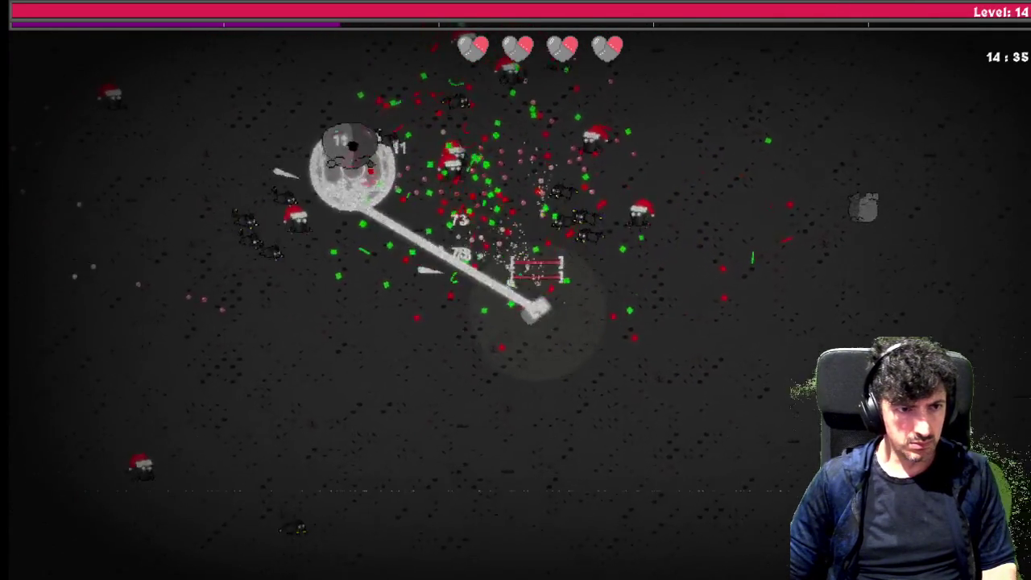
pyautogui.press('a')
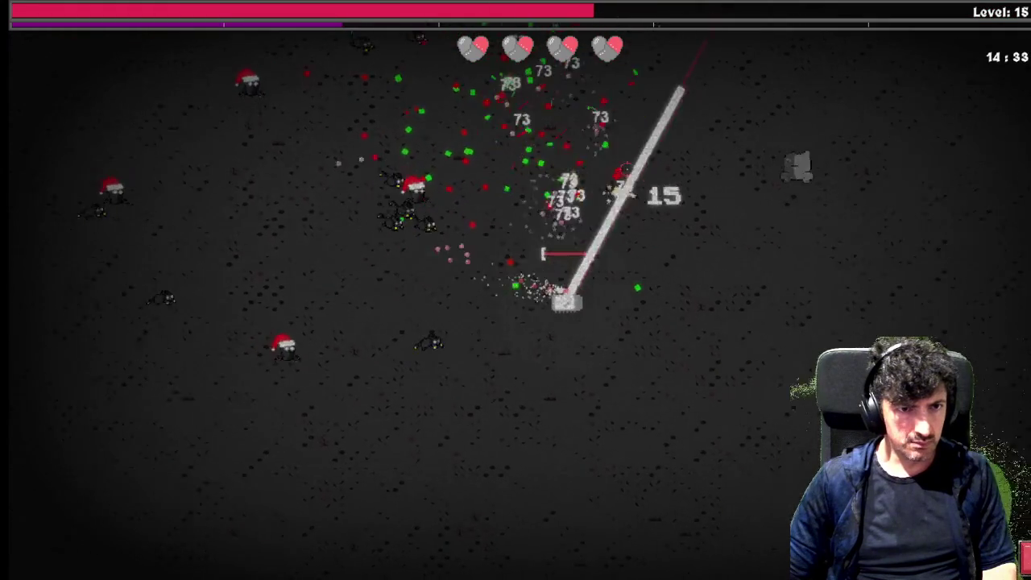
pyautogui.press('w')
pyautogui.press('a')
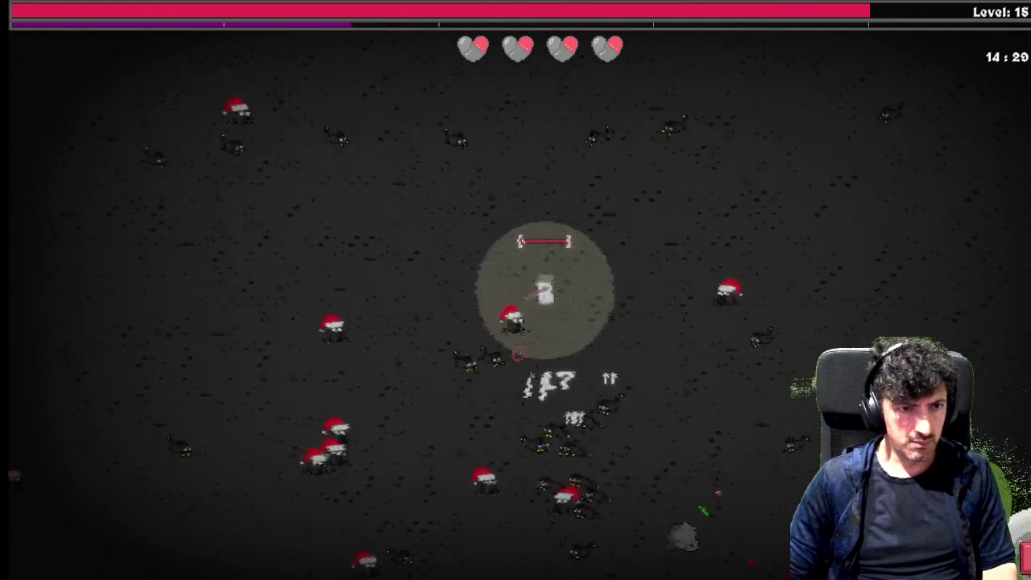
pyautogui.press('w')
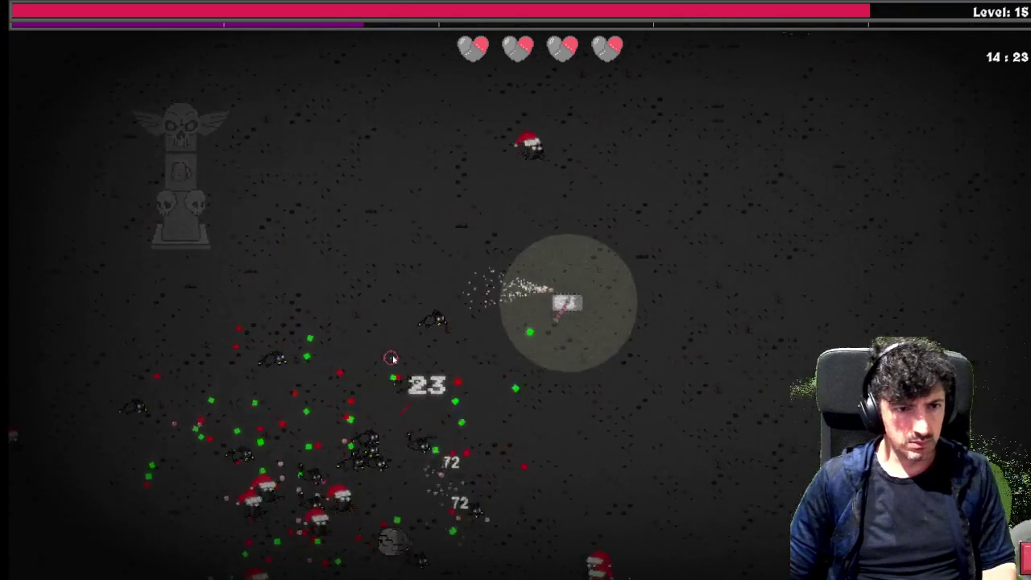
pyautogui.press('Tab')
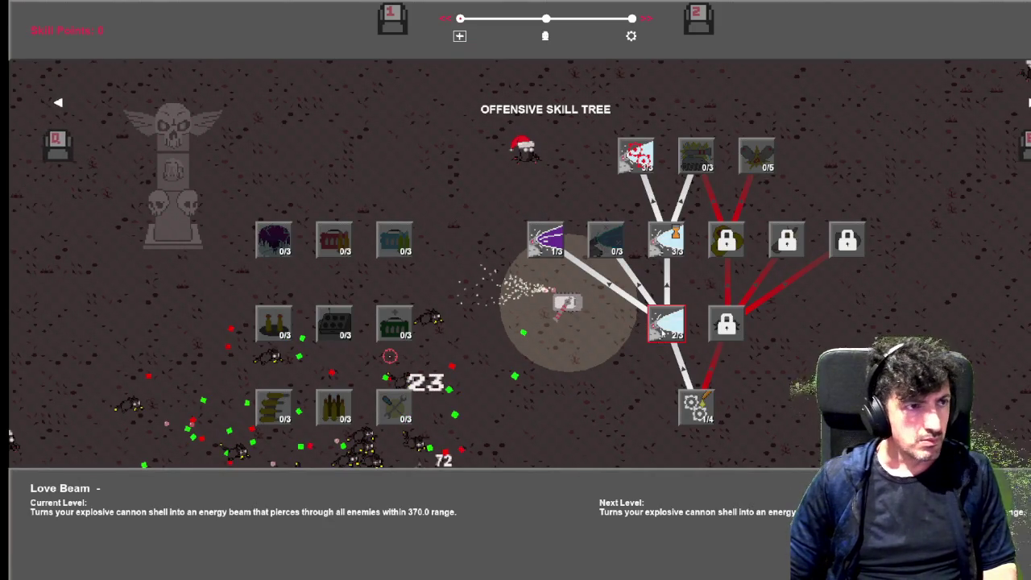
# Resume play, steer the tank right and up, then check the offensive skill tree.
pyautogui.press('Tab')
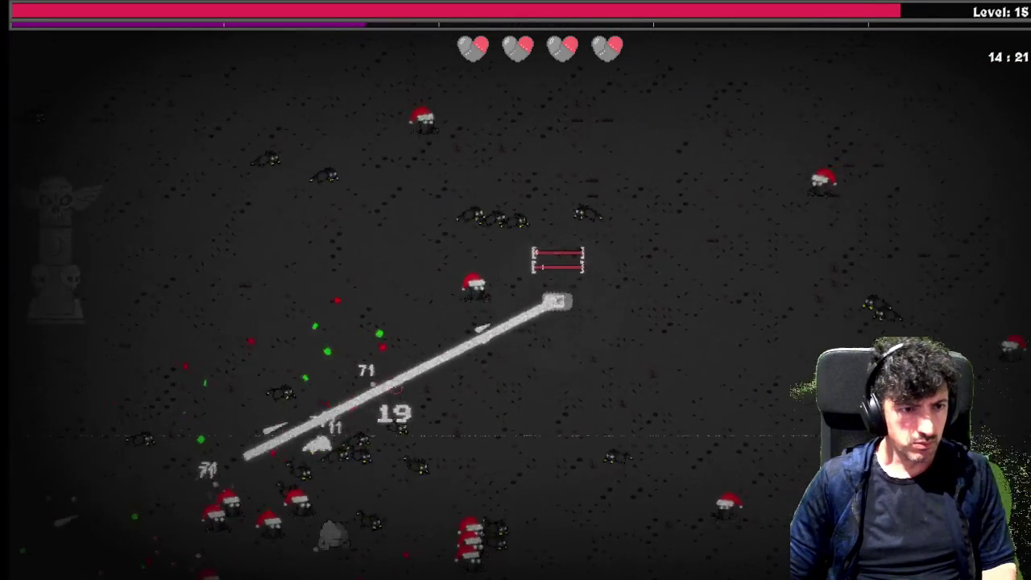
pyautogui.press('d')
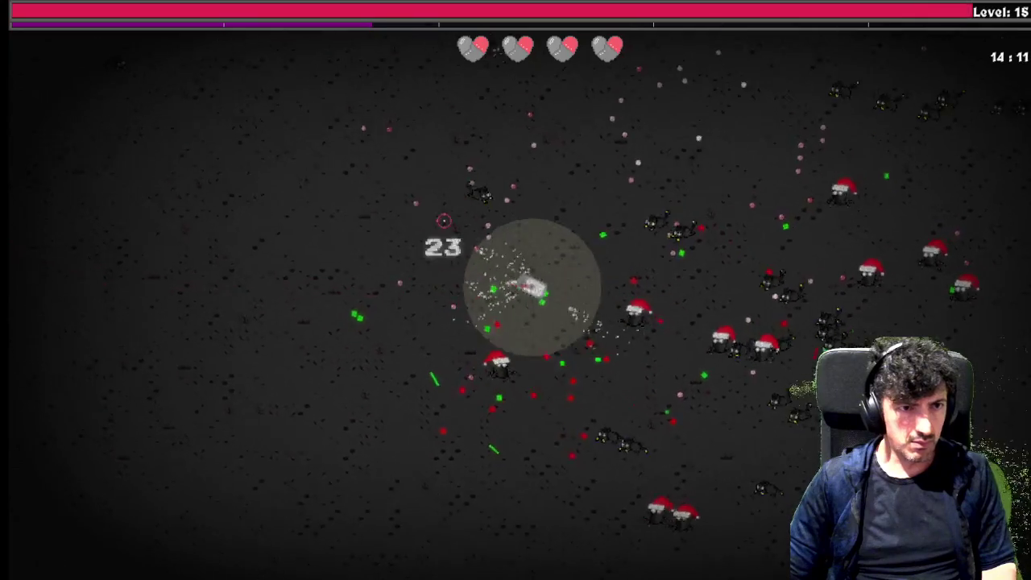
pyautogui.press('a')
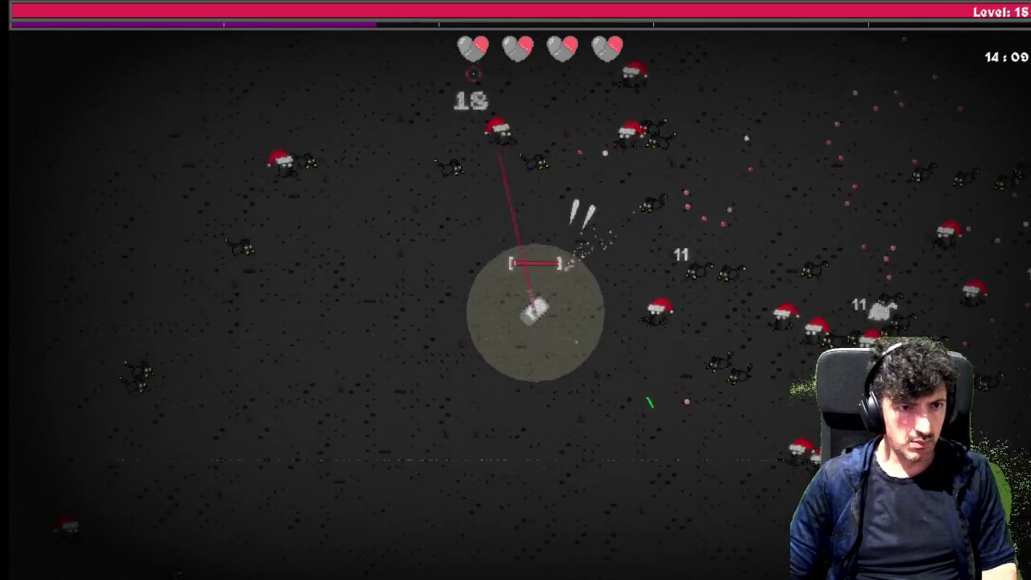
pyautogui.press('d')
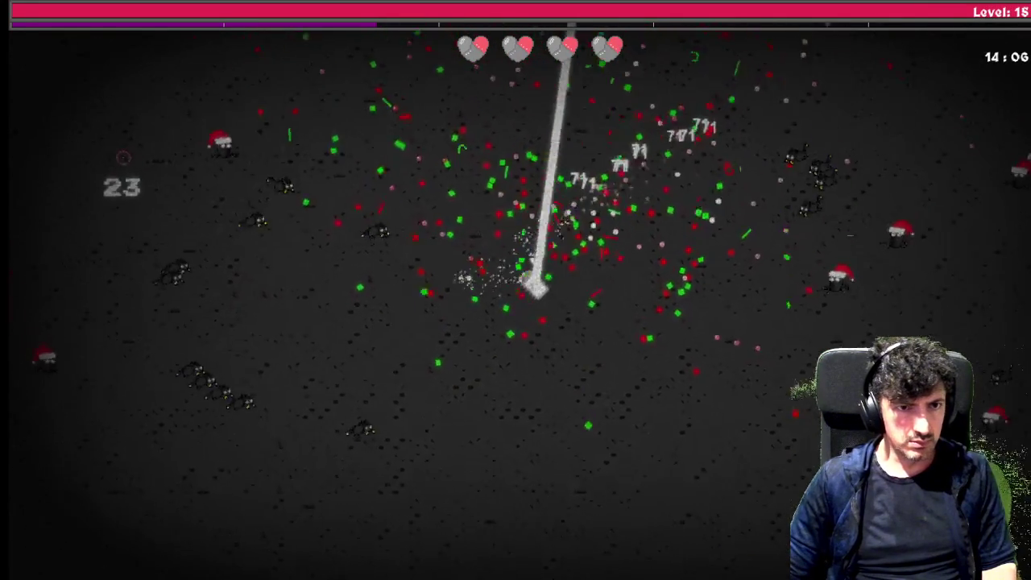
pyautogui.press('w')
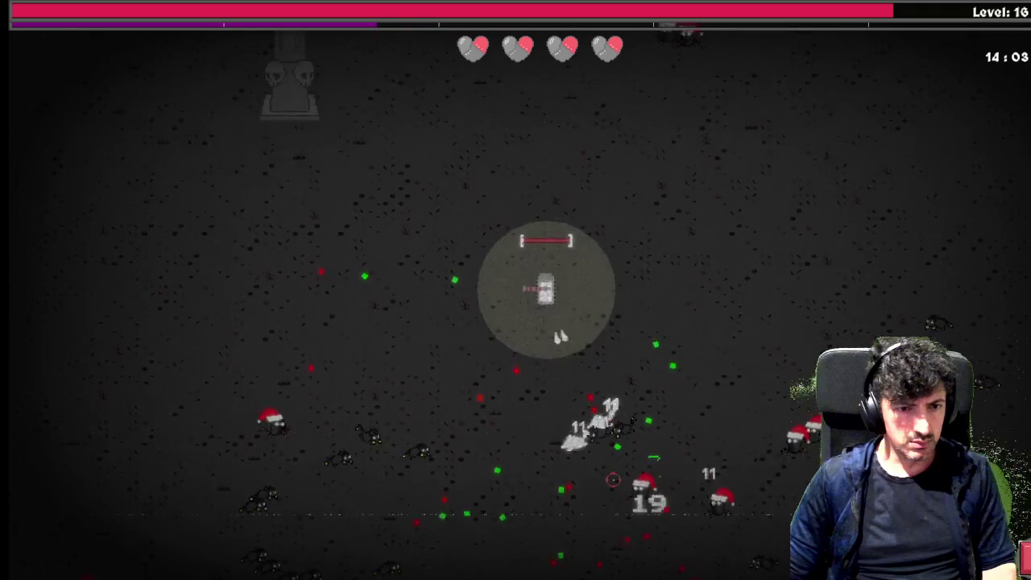
pyautogui.press('Tab')
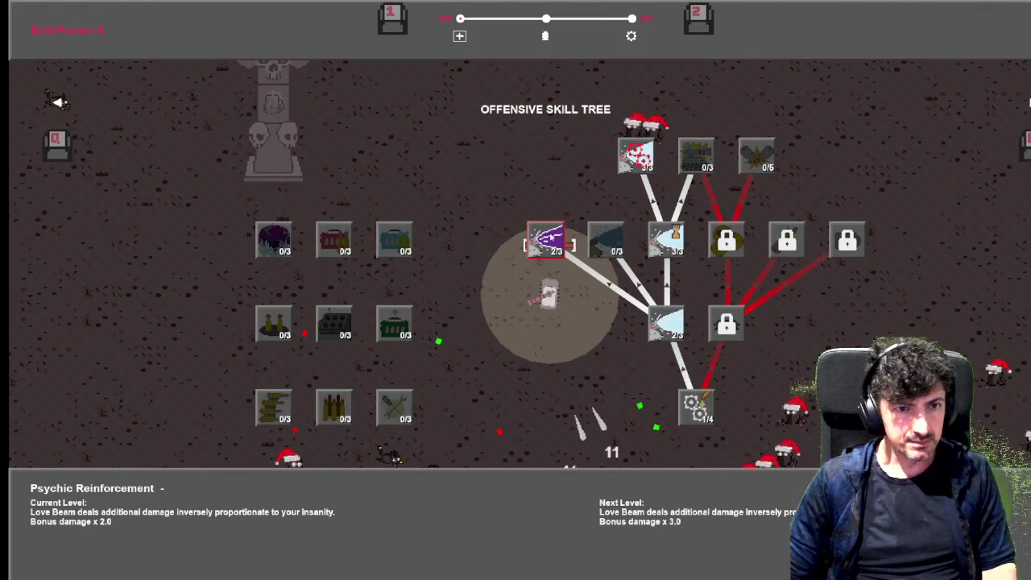
# Return to the fight and drive the tank left, down, then right through the swarm.
pyautogui.press('Tab')
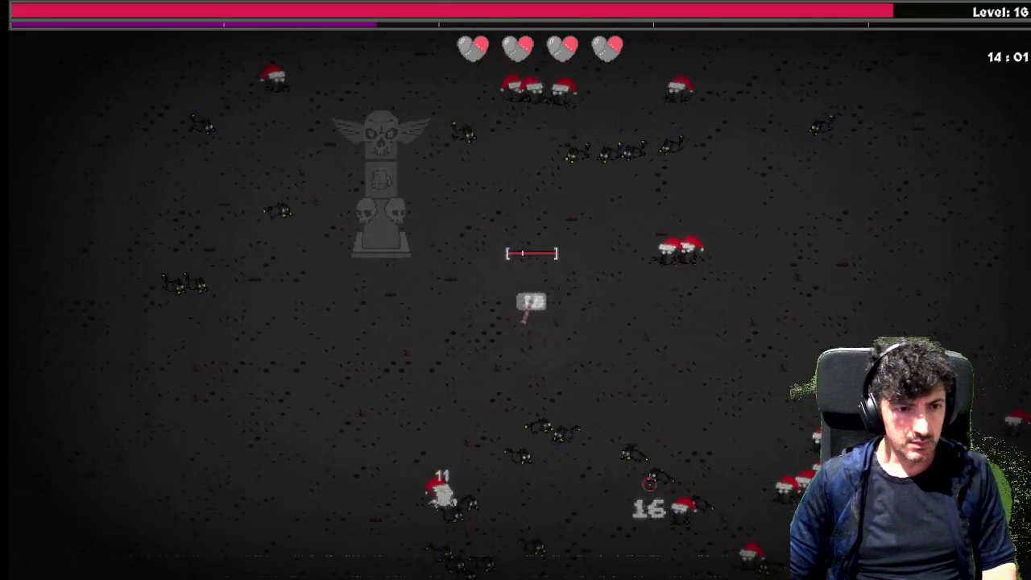
pyautogui.press('a')
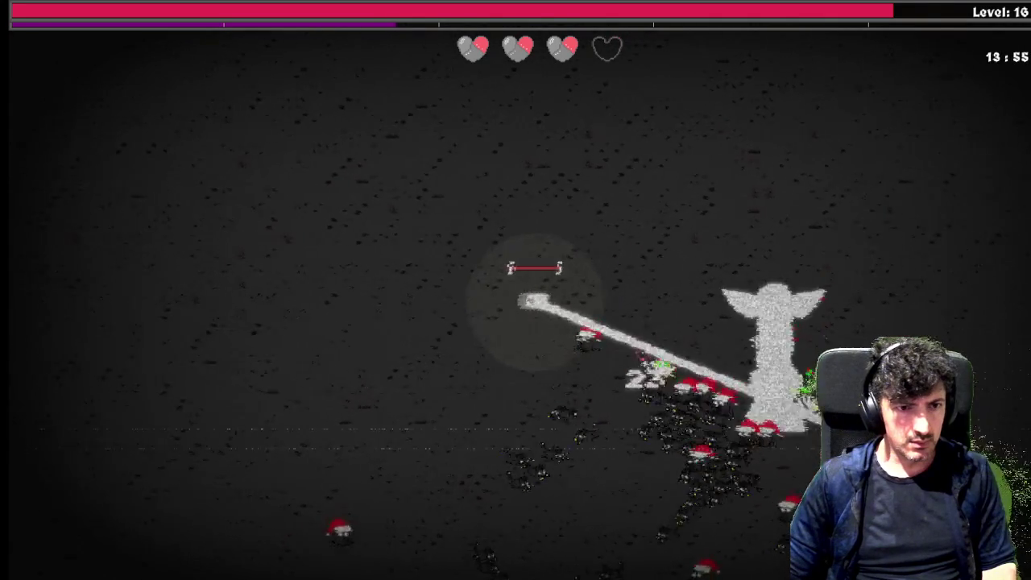
pyautogui.press('s')
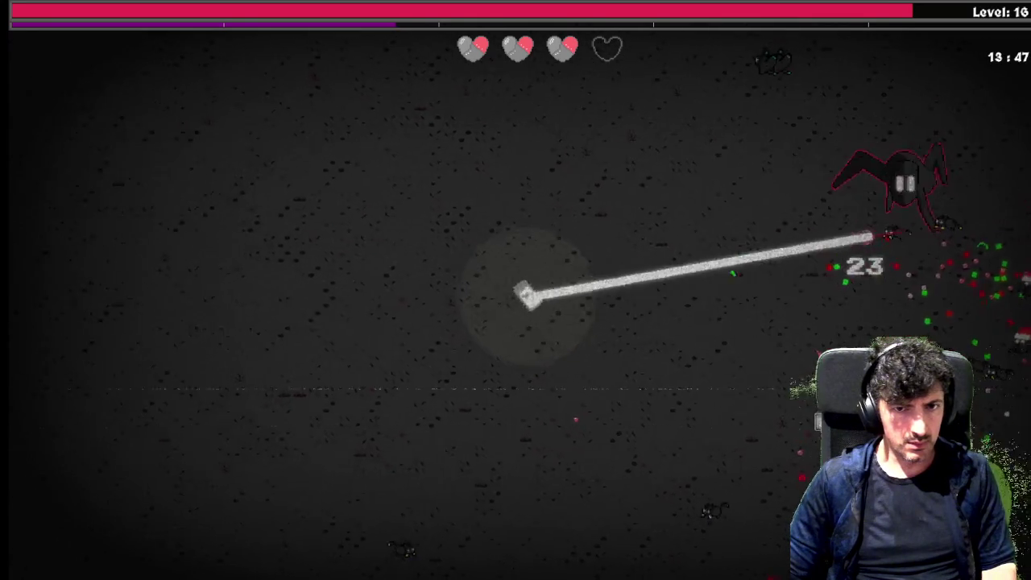
pyautogui.press('a')
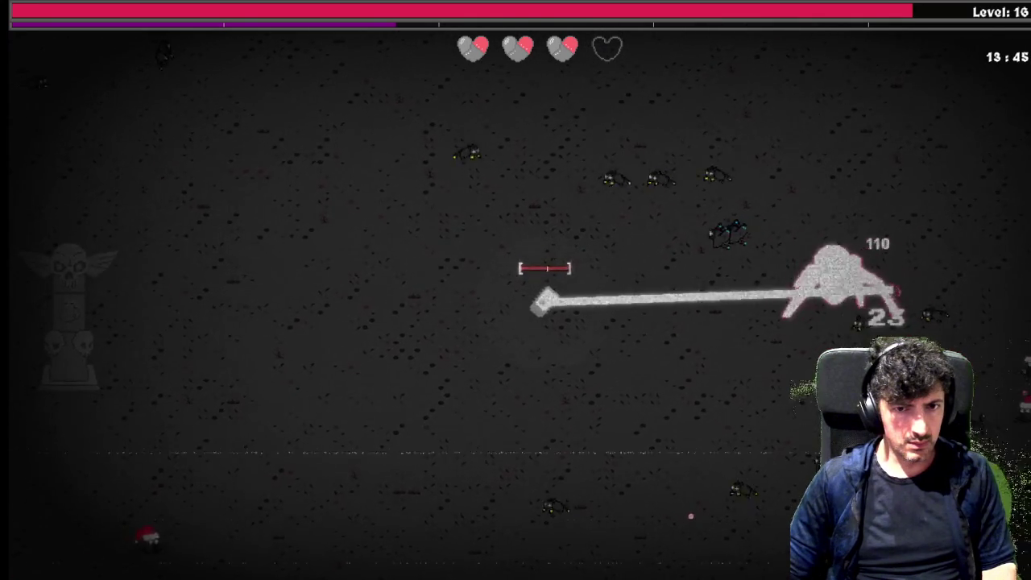
pyautogui.press('a')
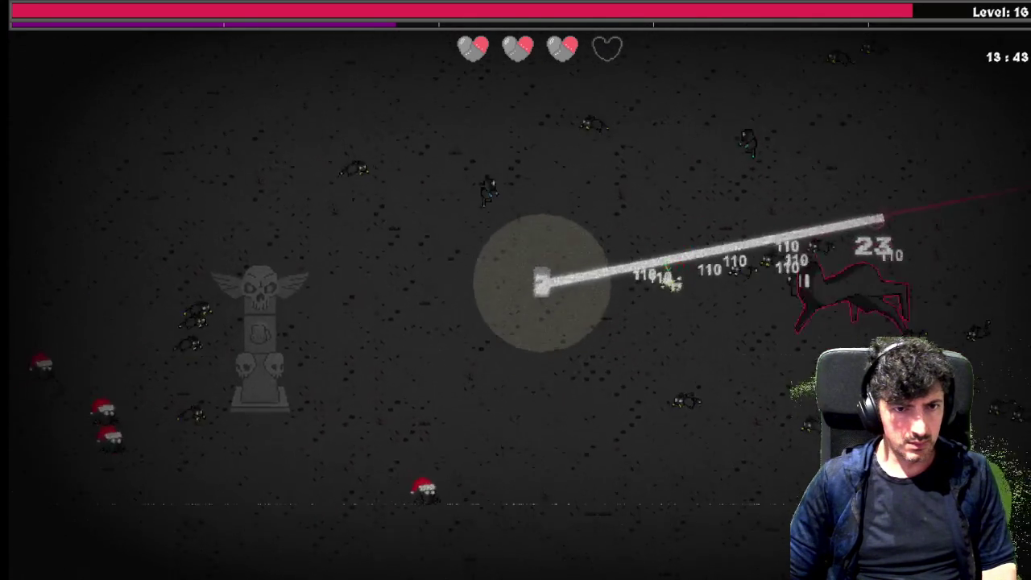
pyautogui.press('s')
pyautogui.press('d')
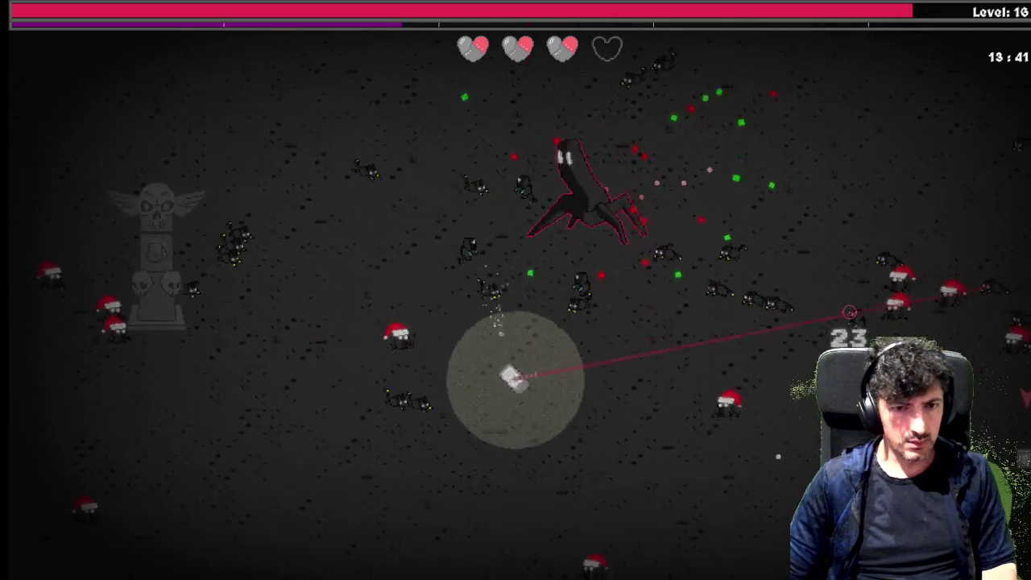
pyautogui.press('w')
pyautogui.press('d')
# Keep driving right and up until the Thumb-Tac, Foggy Glasses or Laser Pointer offer appears.
pyautogui.press('s')
pyautogui.press('d')
pyautogui.press('s')
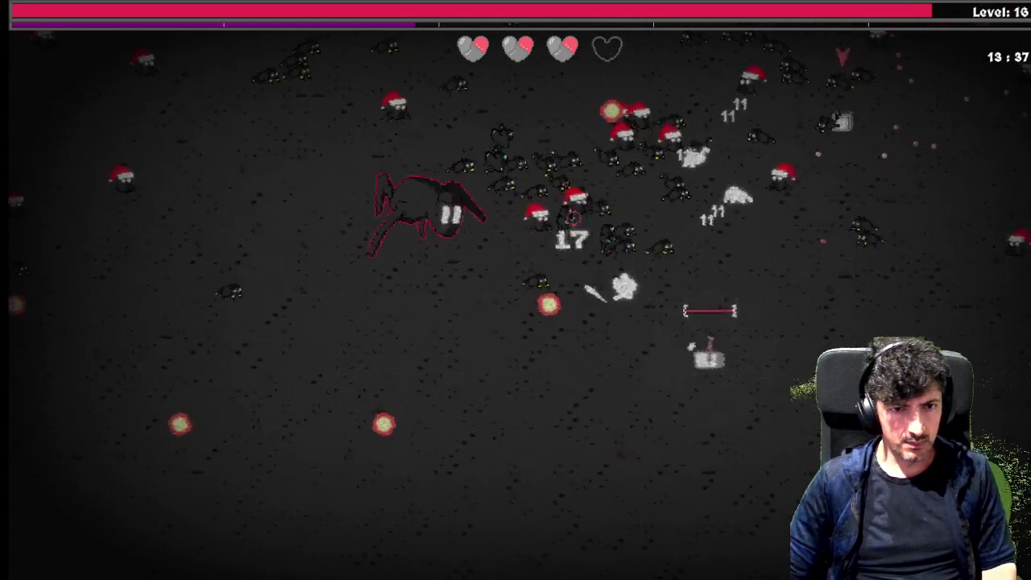
pyautogui.press('d')
pyautogui.press('w')
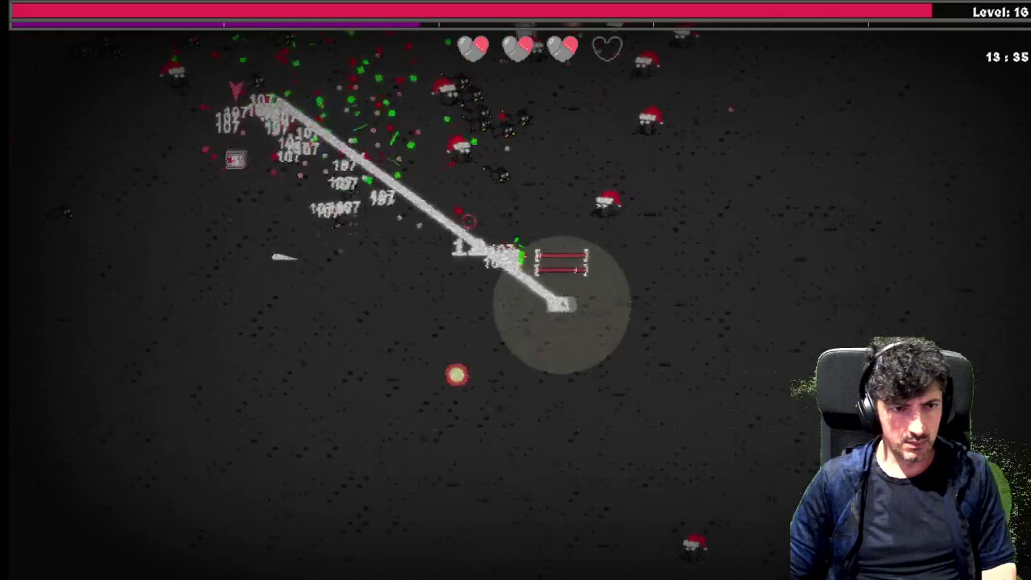
pyautogui.press('d')
pyautogui.press('w')
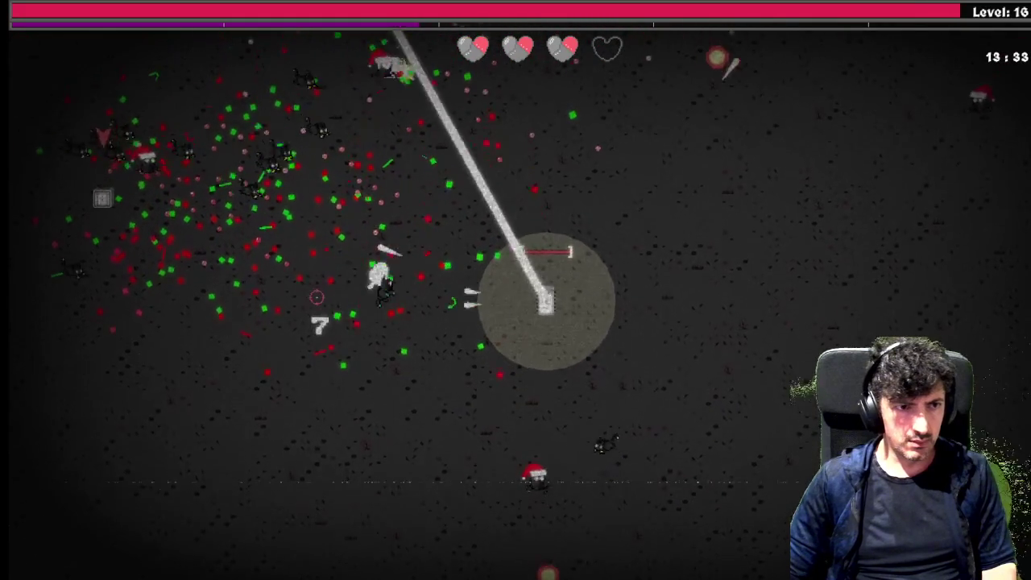
pyautogui.press('w')
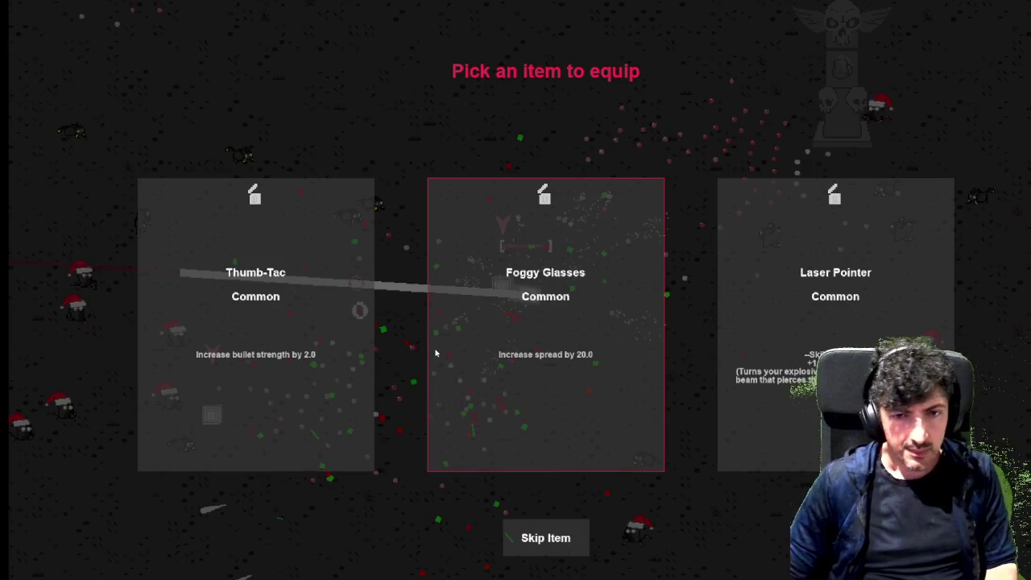
# Equip Laser Pointer and Extra Gear, then open the skill tree at level 20 with 3 points.
pyautogui.press('Return')
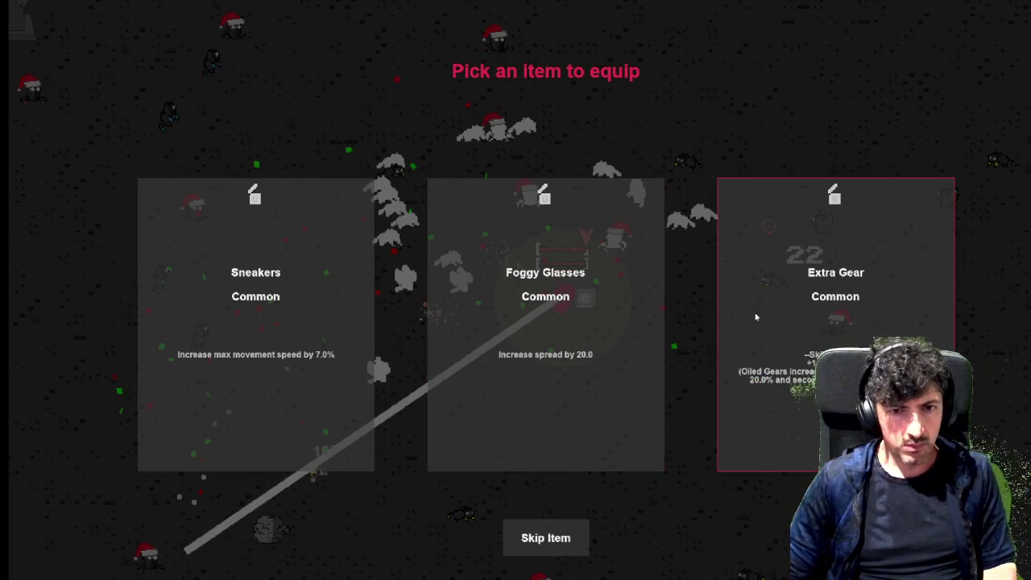
pyautogui.click(754, 317)
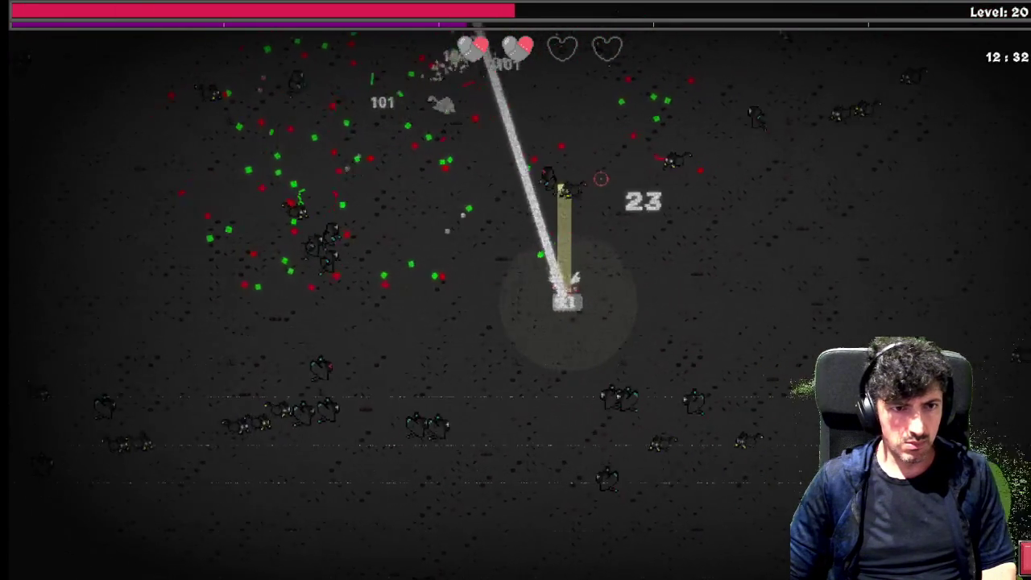
pyautogui.press('Tab')
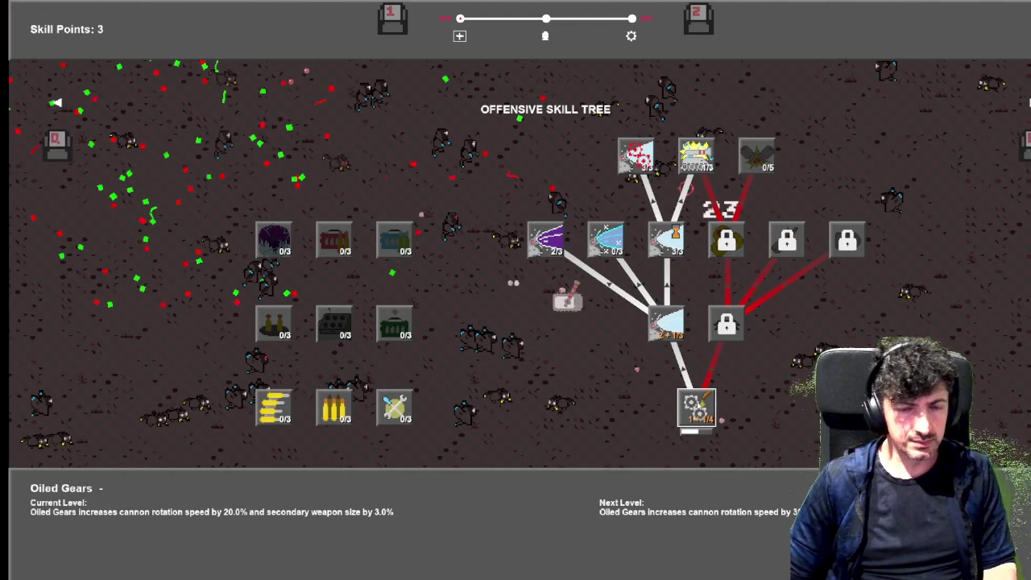
# Upgrade Oiled Gears twice to Very Oiled Gears 3/4, then resume fighting into level 21.
pyautogui.click(697, 408)
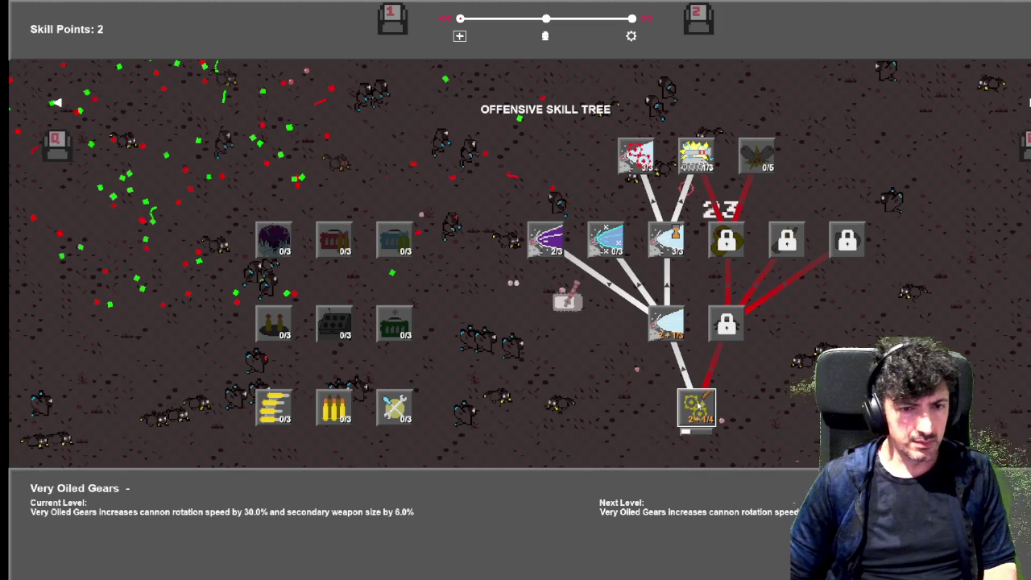
pyautogui.click(698, 404)
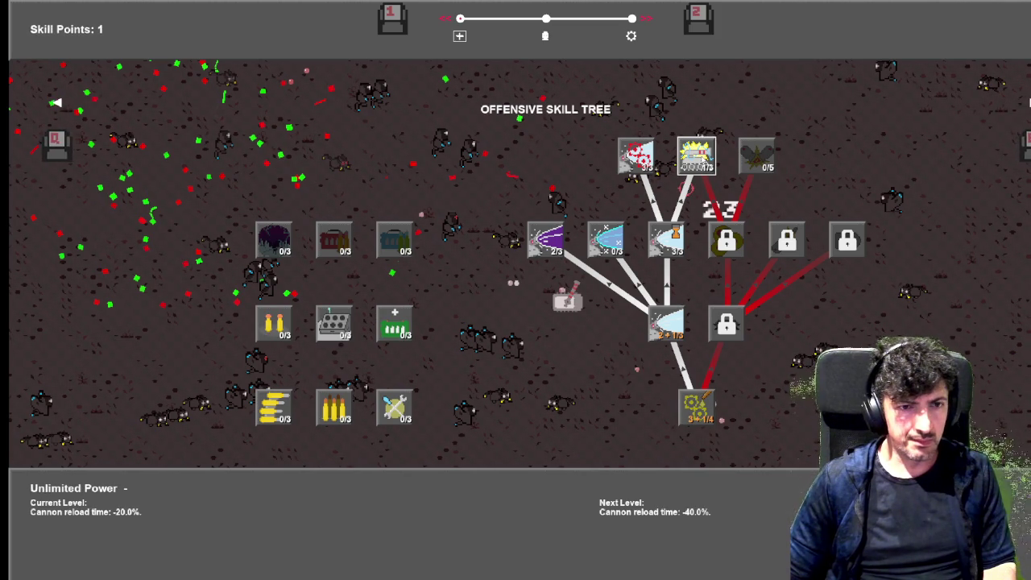
pyautogui.press('Tab')
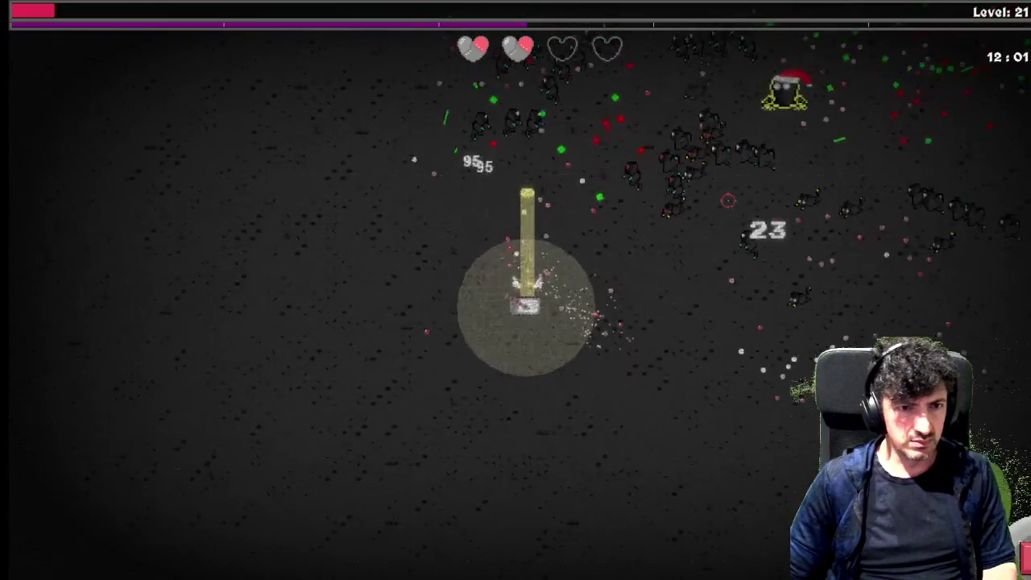
# Buy Premium Unleaded Fuel in the Utility Skill Tree and take the Armor Piercing Rounds item.
pyautogui.press('Tab')
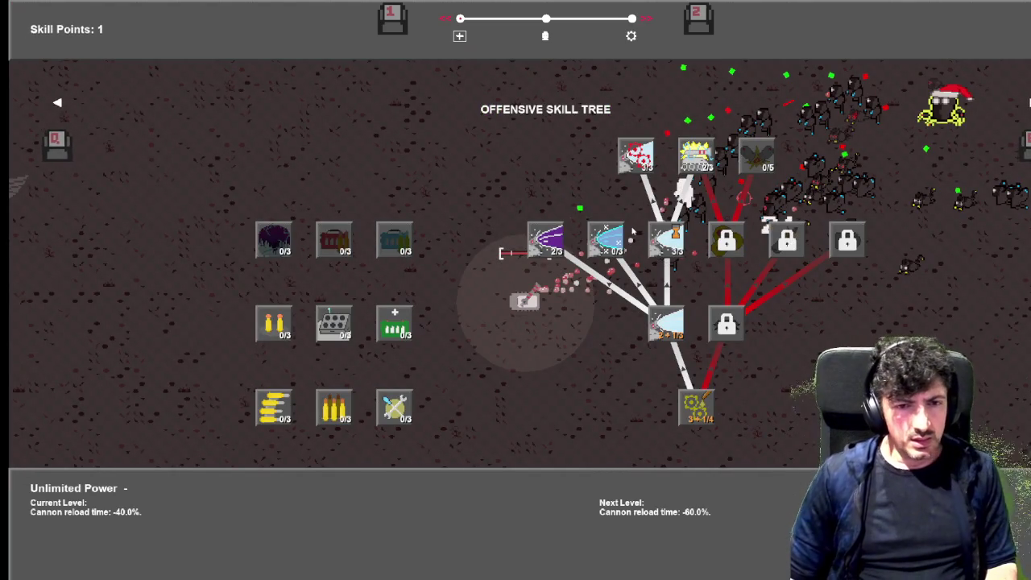
pyautogui.press('Right')
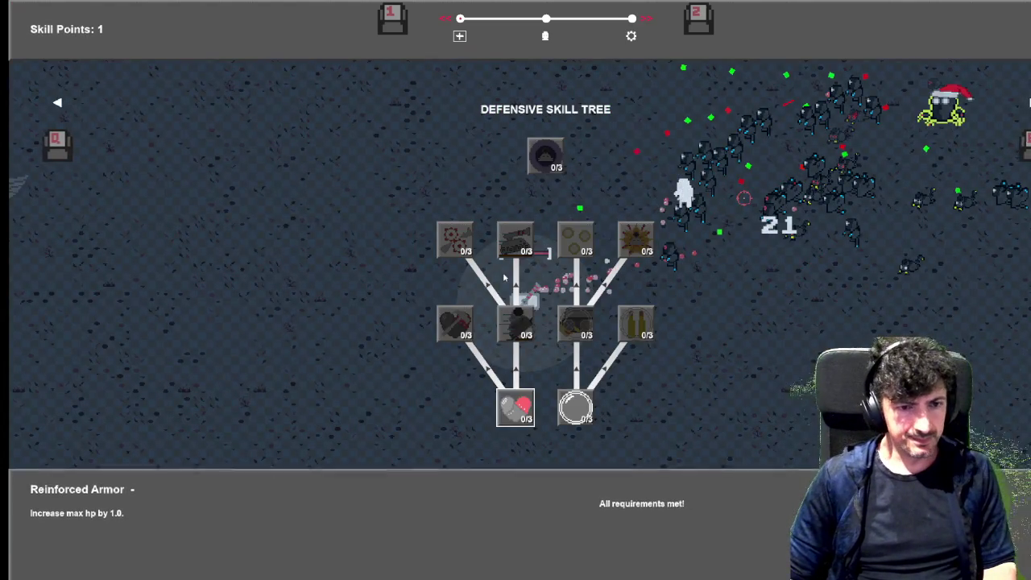
pyautogui.press('Right')
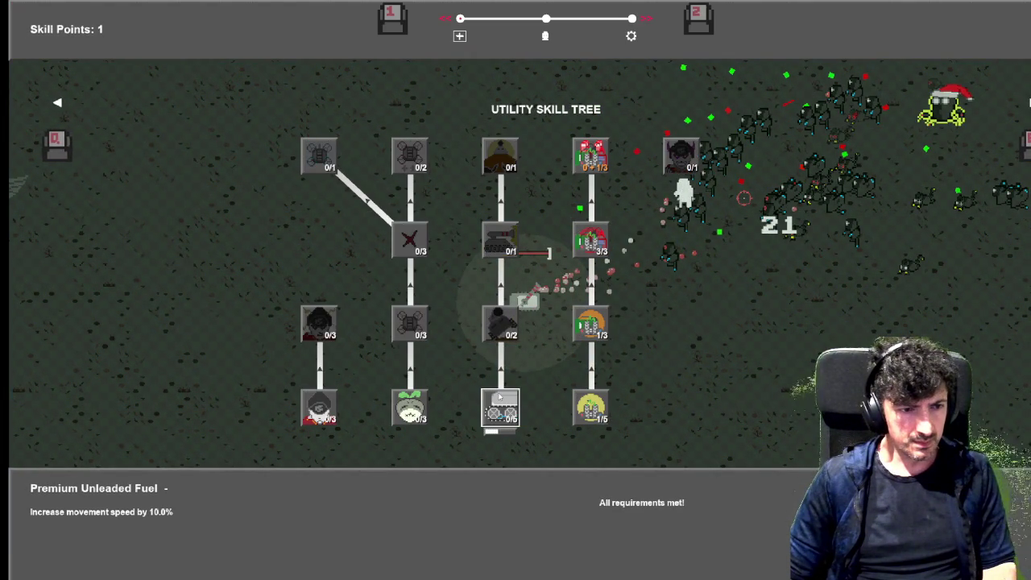
pyautogui.click(499, 396)
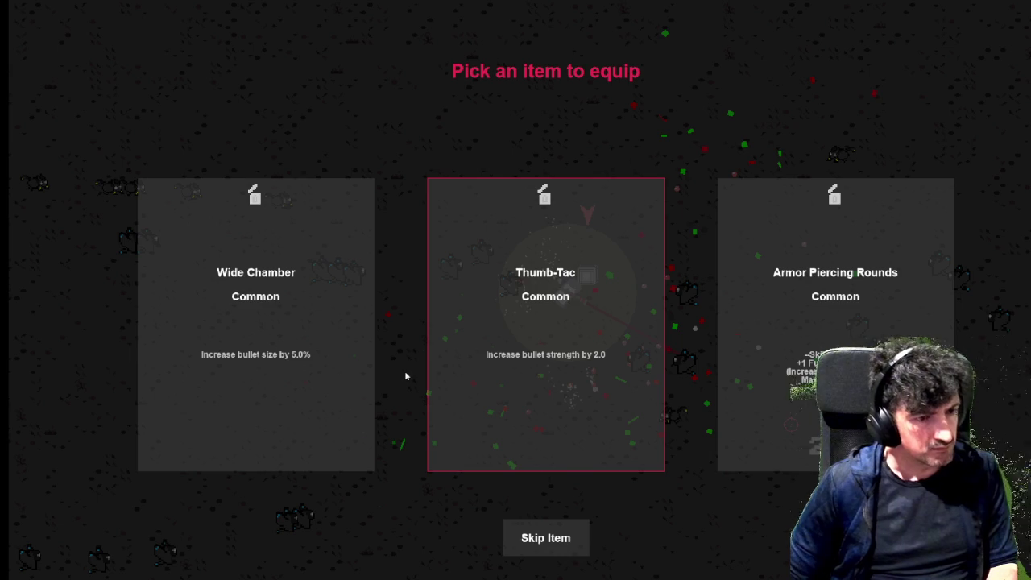
pyautogui.click(741, 352)
# Drive the tank up, then down and right while the beam clears enemies.
pyautogui.press('w')
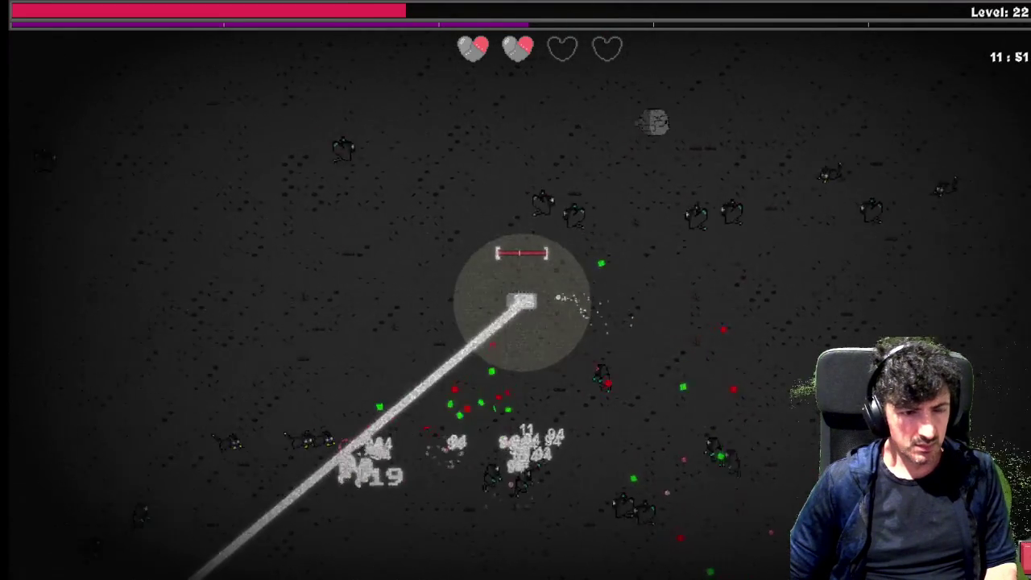
pyautogui.press('w')
pyautogui.press('a')
pyautogui.press('s')
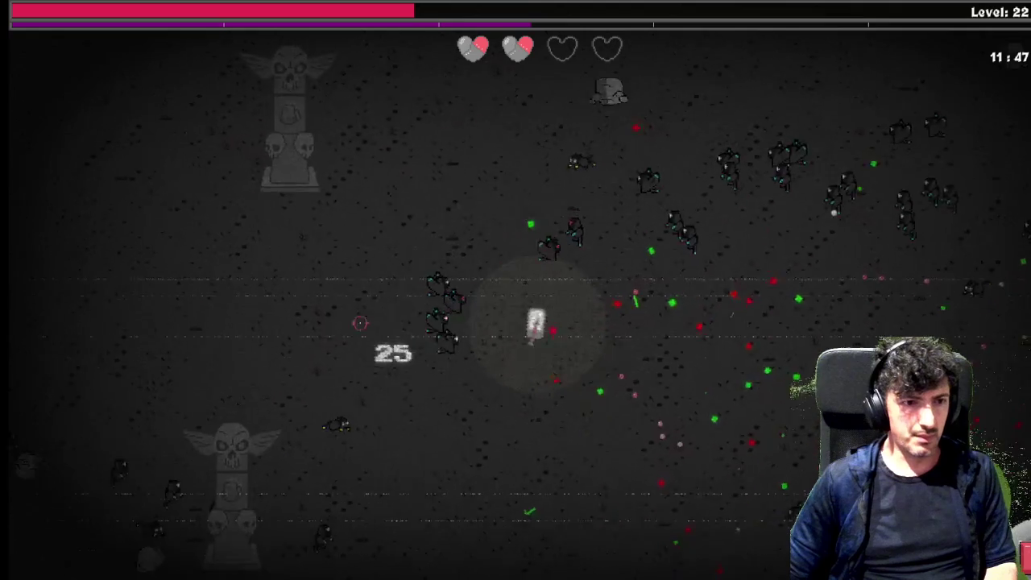
pyautogui.press('s')
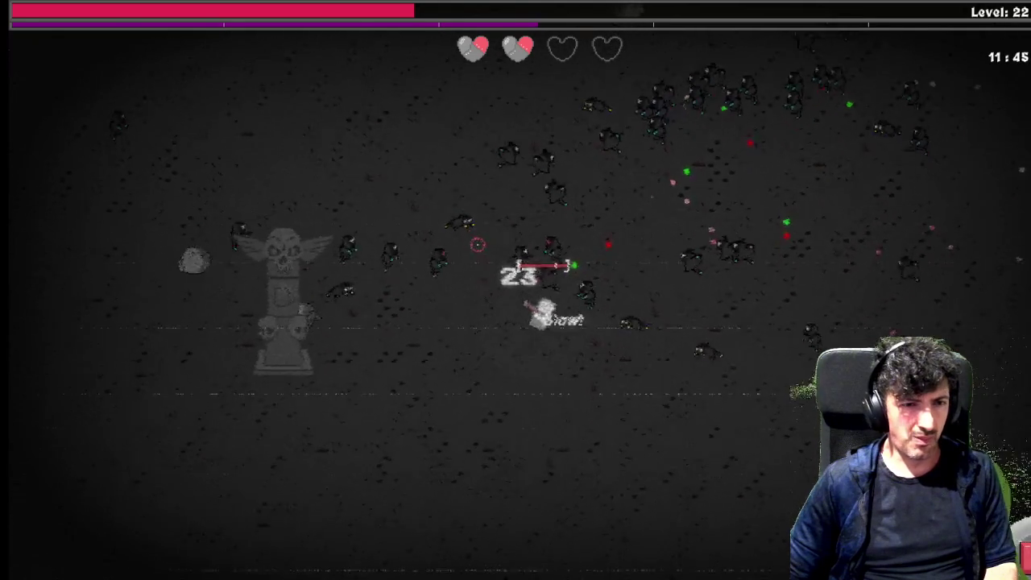
pyautogui.press('s')
pyautogui.press('d')
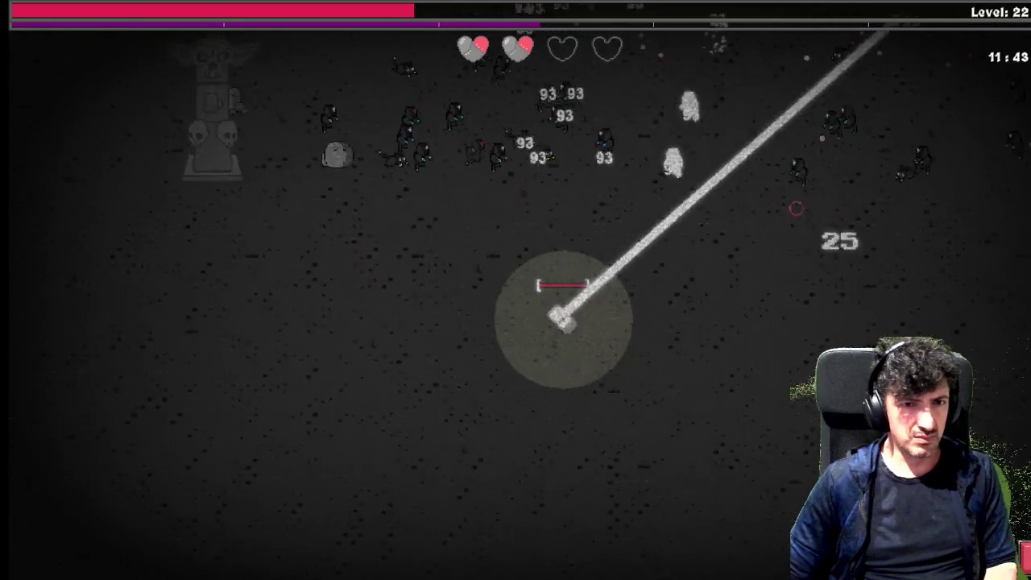
pyautogui.press('d')
pyautogui.press('s')
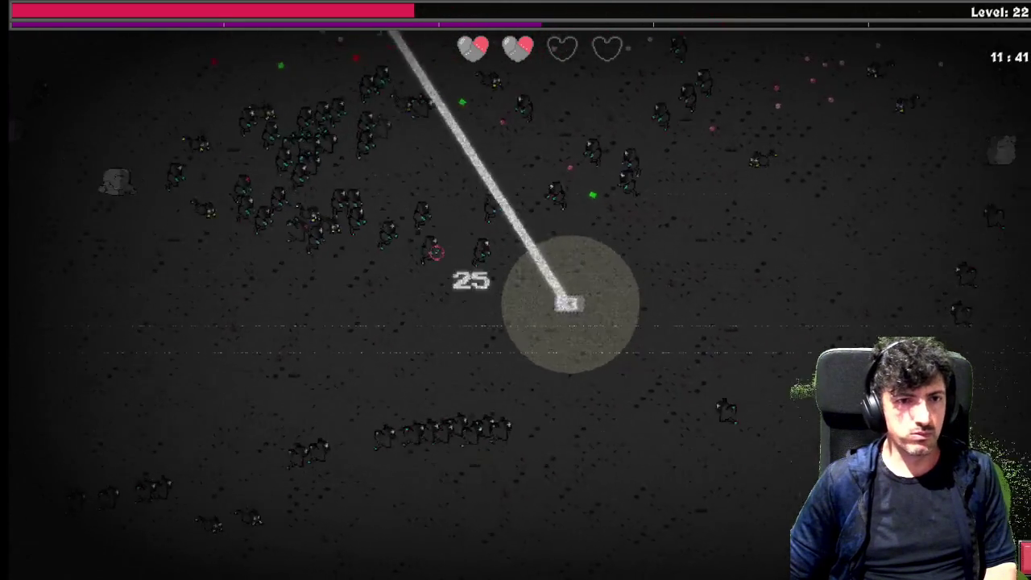
pyautogui.press('s')
pyautogui.press('d')
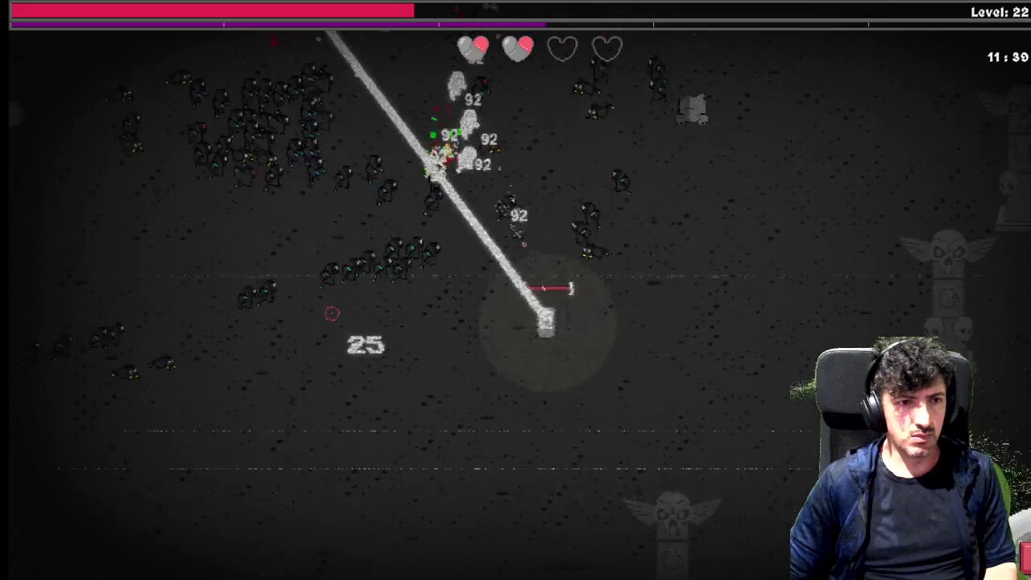
# Weave the tank down-left, right, then up-left through the arena.
pyautogui.press('s')
pyautogui.press('a')
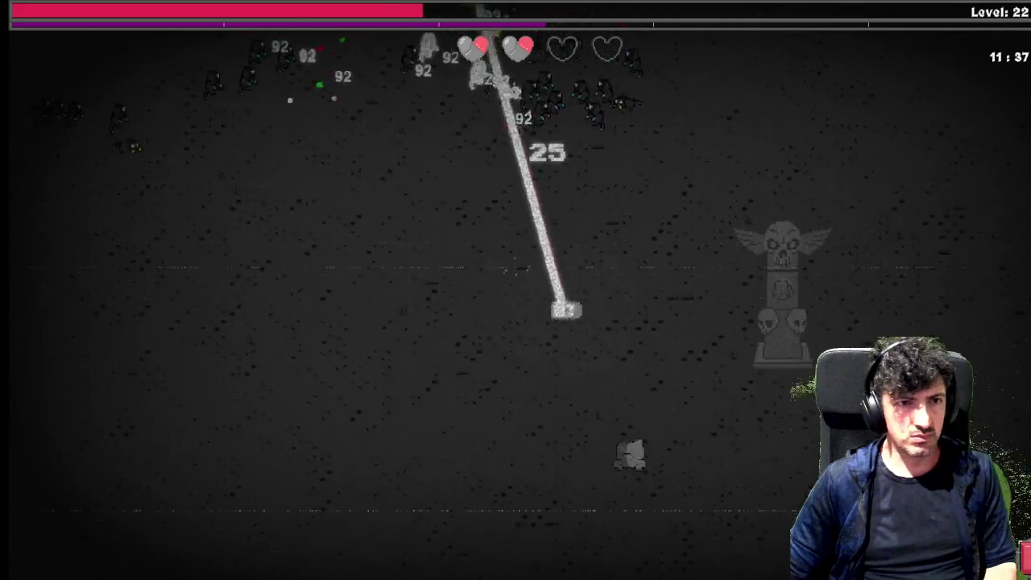
pyautogui.press('d')
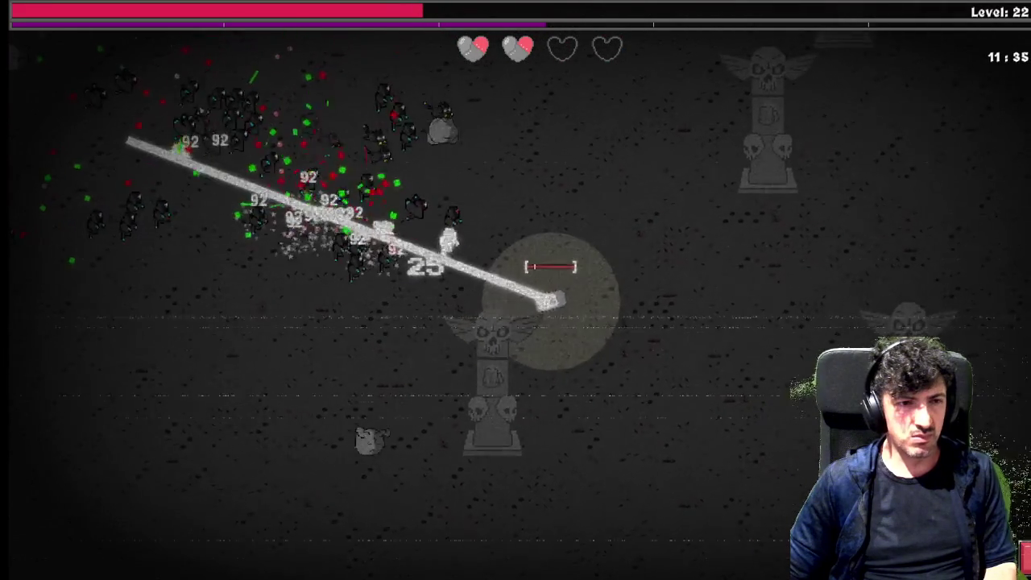
pyautogui.press('d')
pyautogui.press('d')
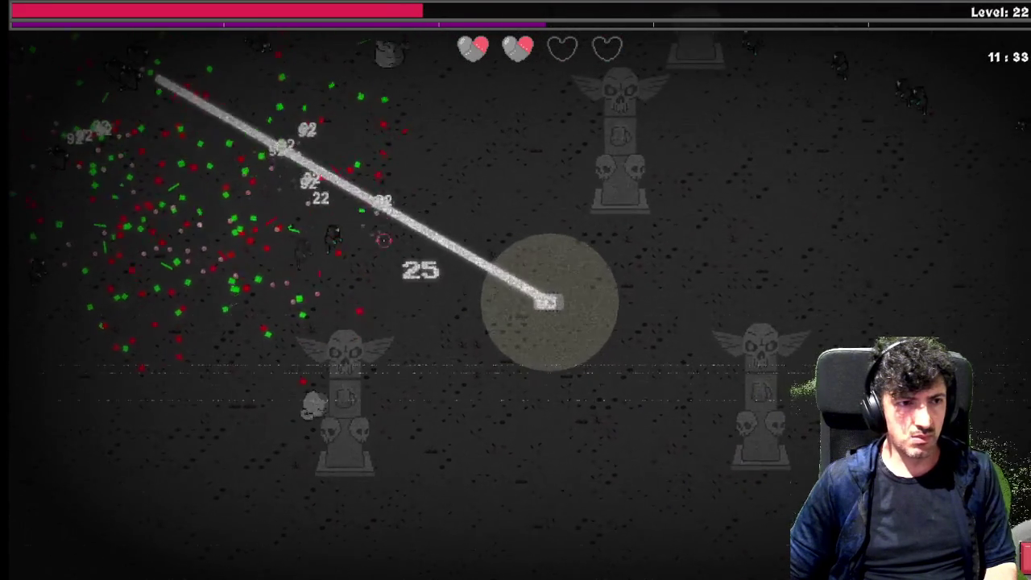
pyautogui.press('w')
pyautogui.press('a')
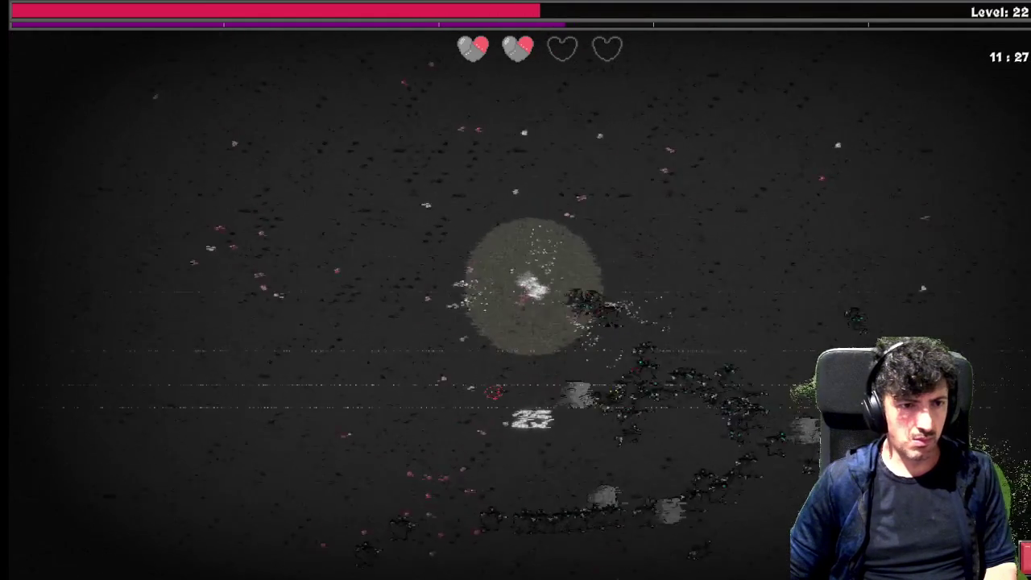
pyautogui.press('w')
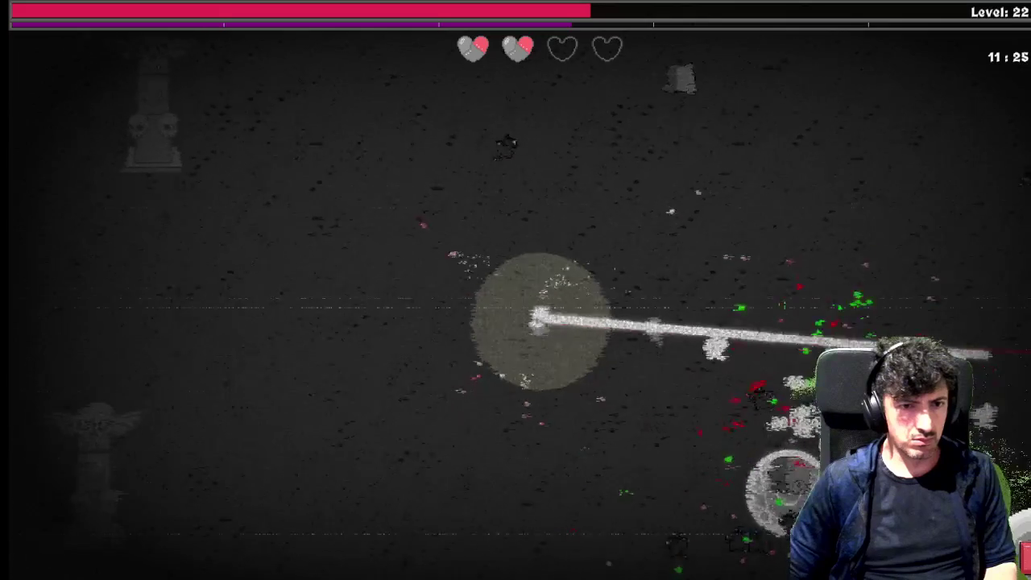
# Keep repositioning the tank up, right and down around the horde.
pyautogui.press('s')
pyautogui.press('a')
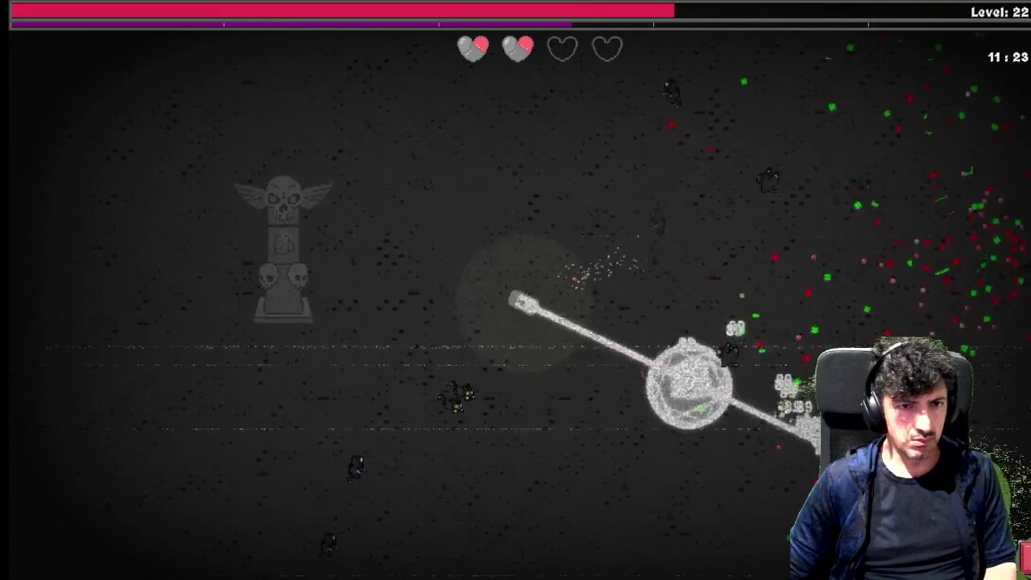
pyautogui.press('w')
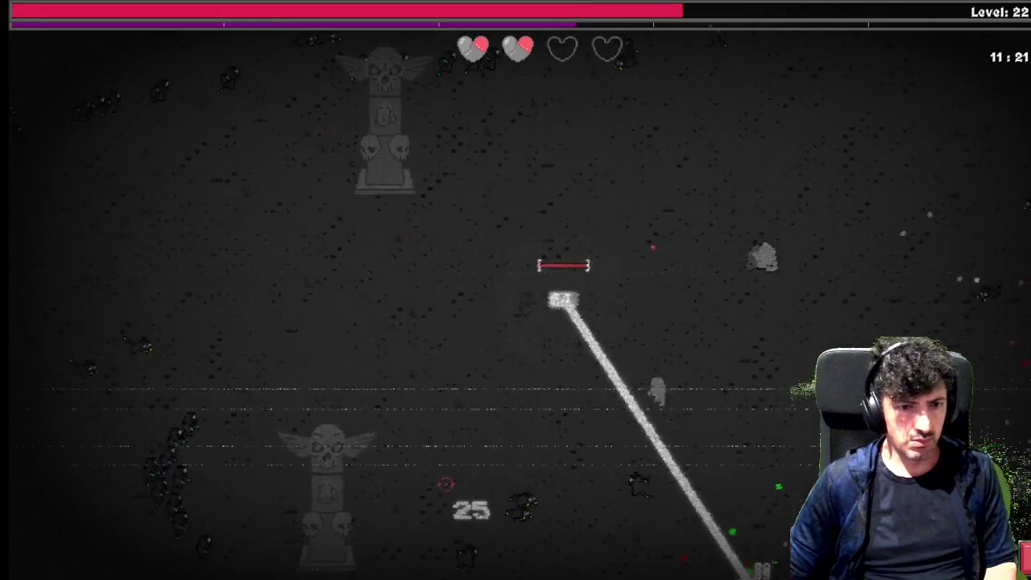
pyautogui.press('d')
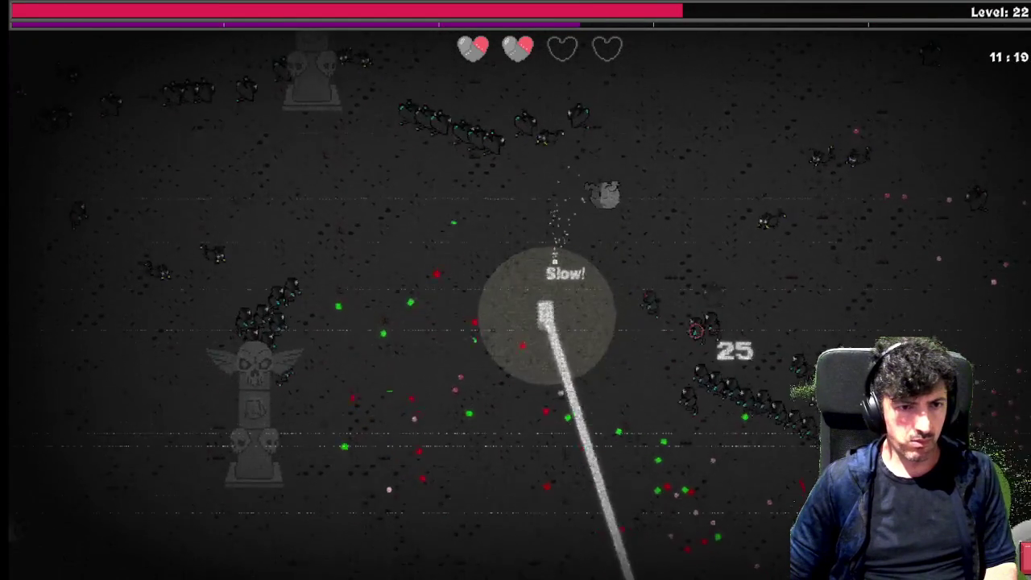
pyautogui.press('s')
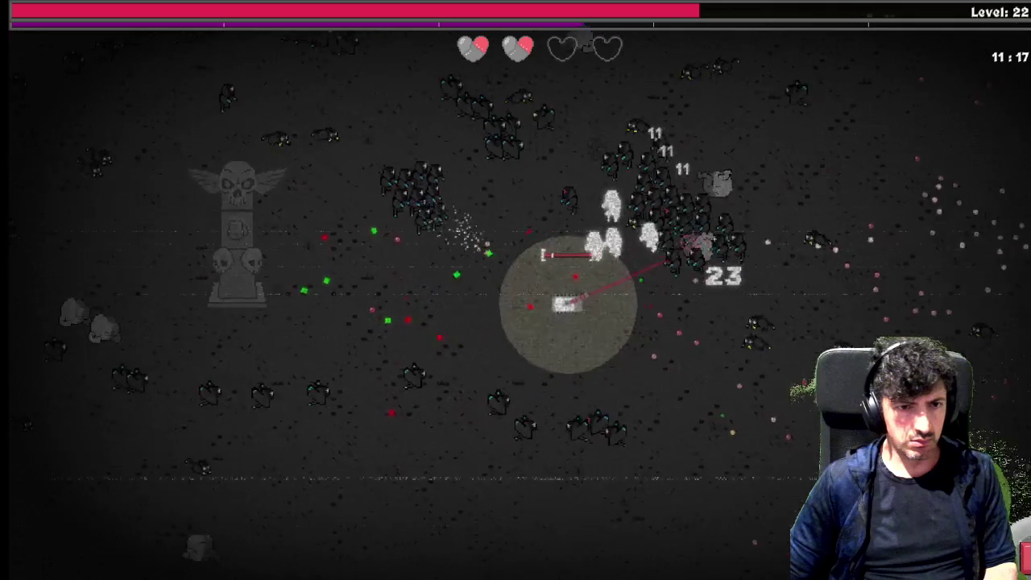
pyautogui.press('d')
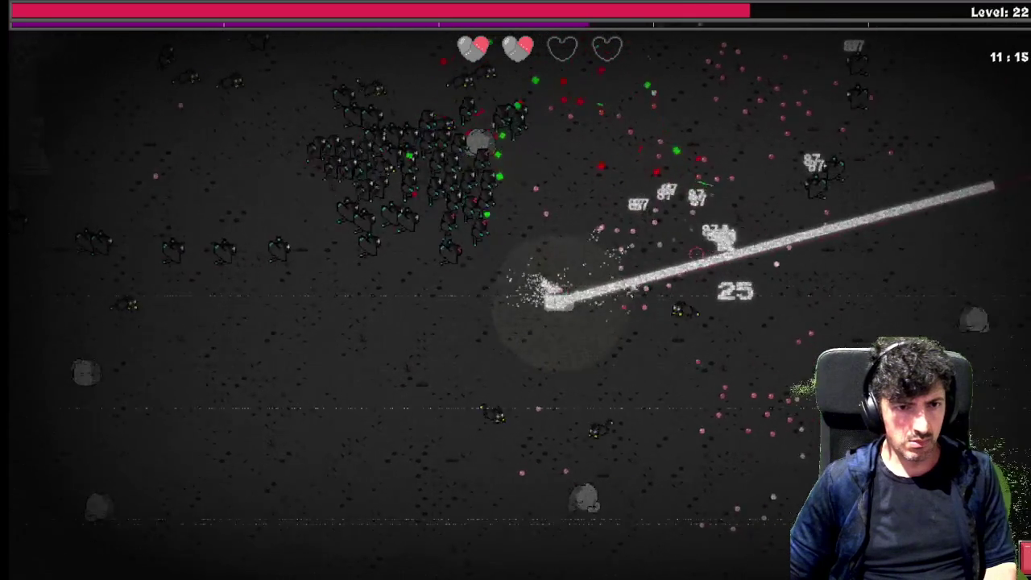
pyautogui.press('w')
pyautogui.press('w')
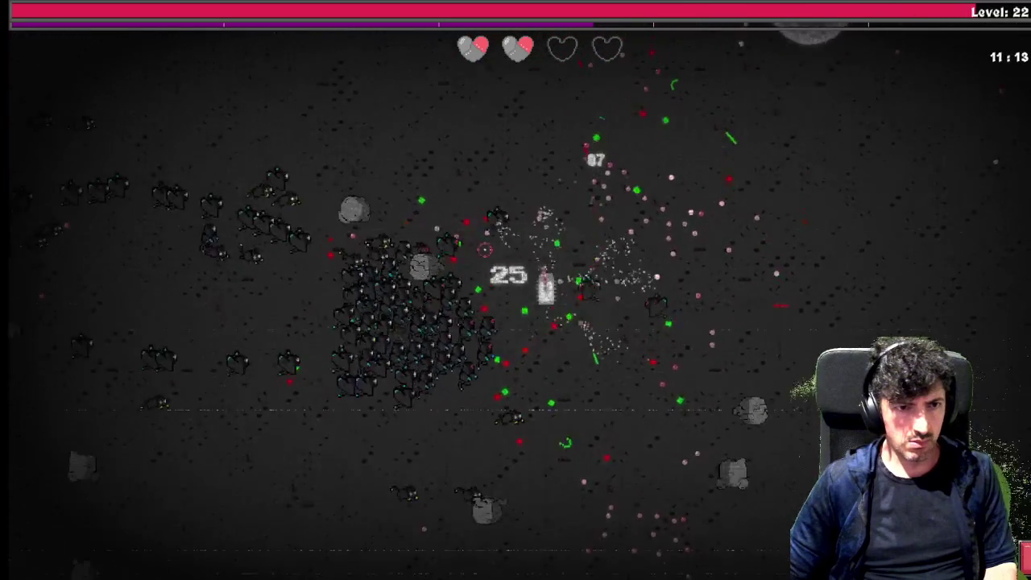
pyautogui.press('d')
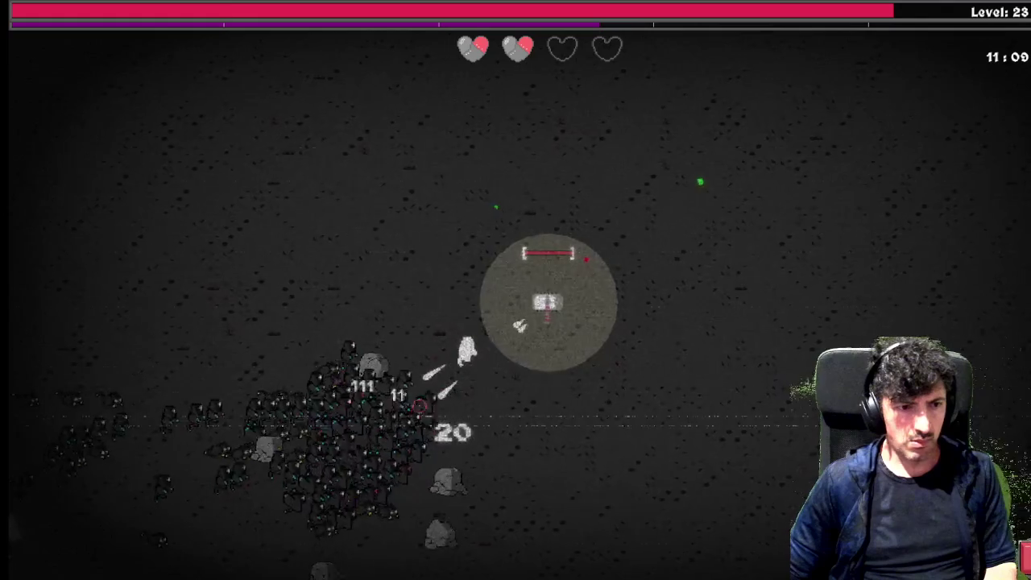
# Sweep the laser across the swarm into level 23, then open the Utility Skill Tree.
pyautogui.press('w')
pyautogui.press('w')
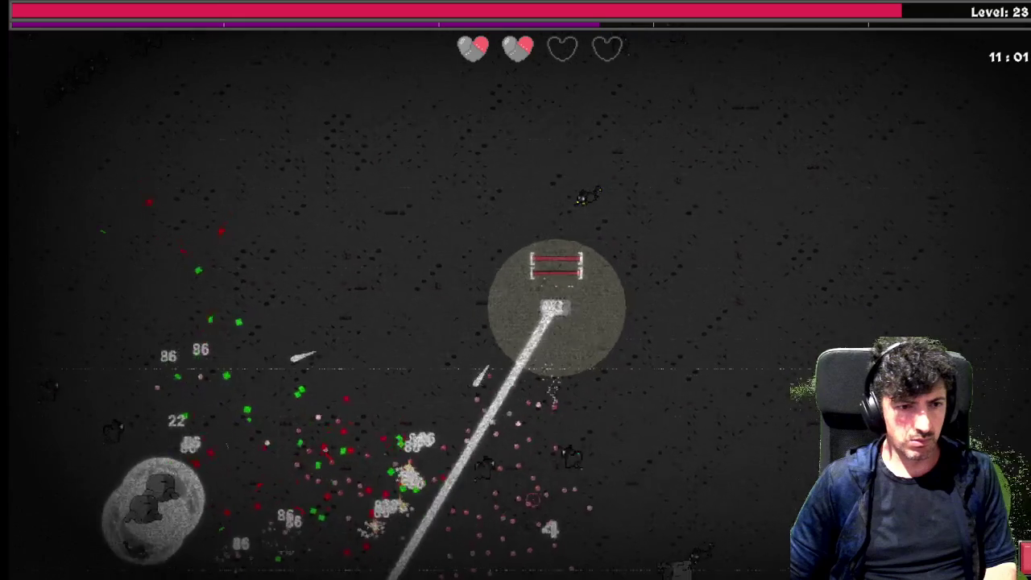
pyautogui.press('d')
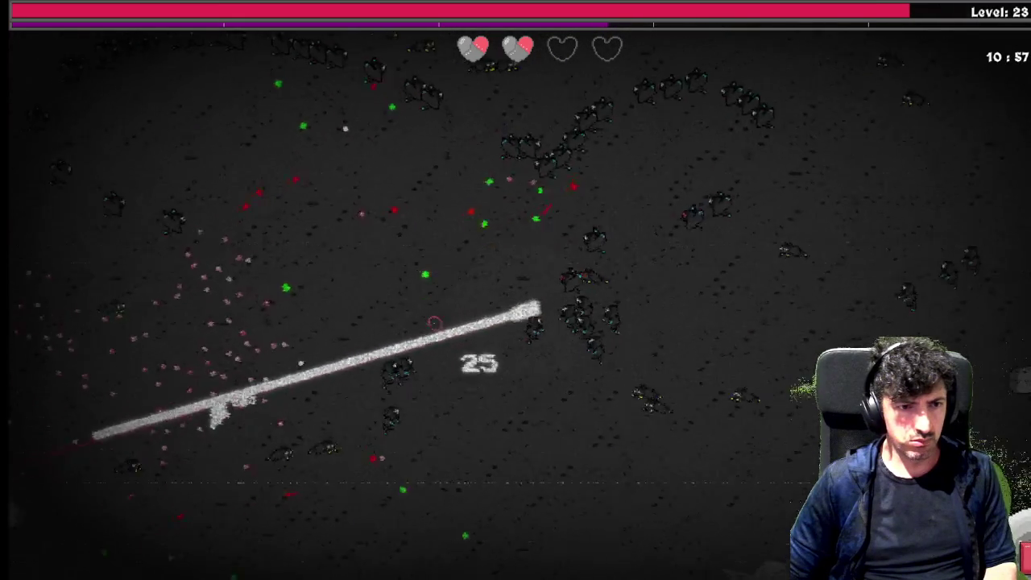
pyautogui.press('s')
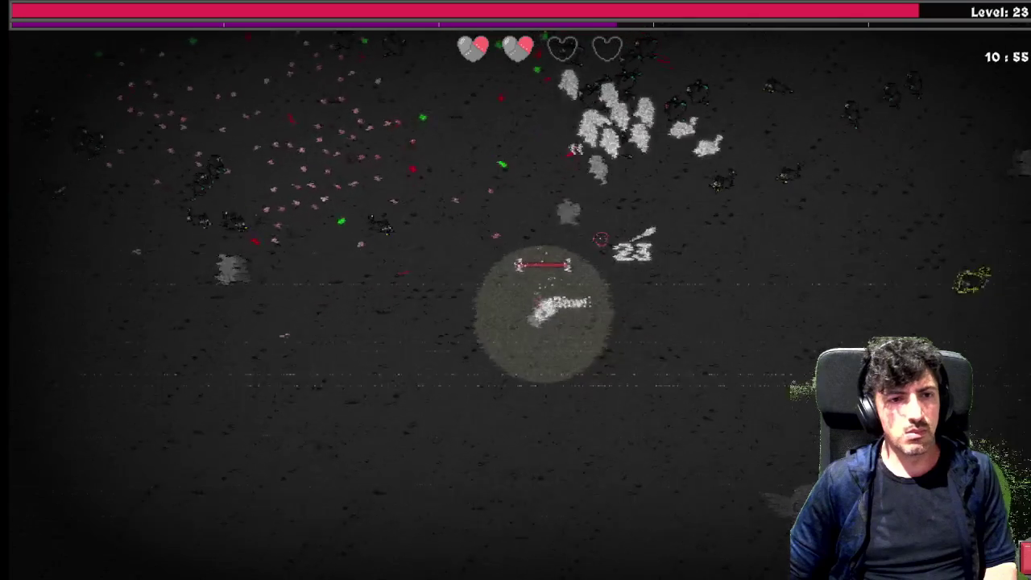
pyautogui.press('a')
pyautogui.press('s')
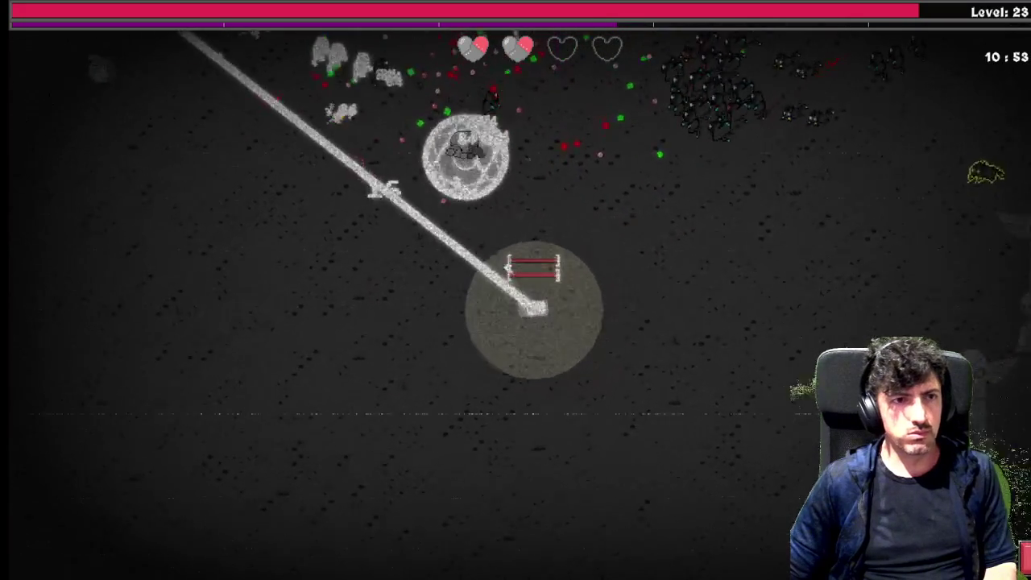
pyautogui.press('a')
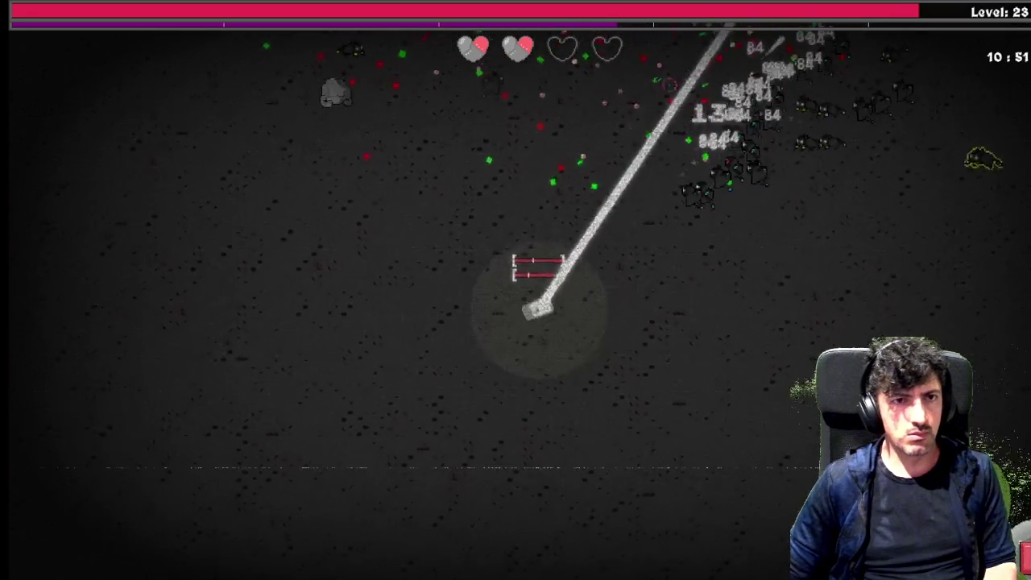
pyautogui.press('d')
pyautogui.press('a')
pyautogui.press('w')
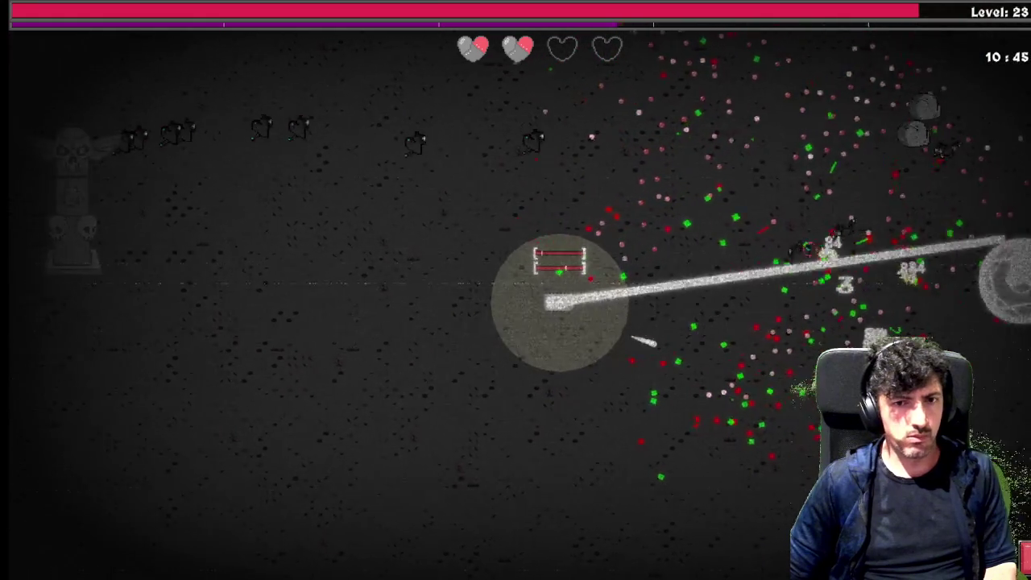
pyautogui.press('Tab')
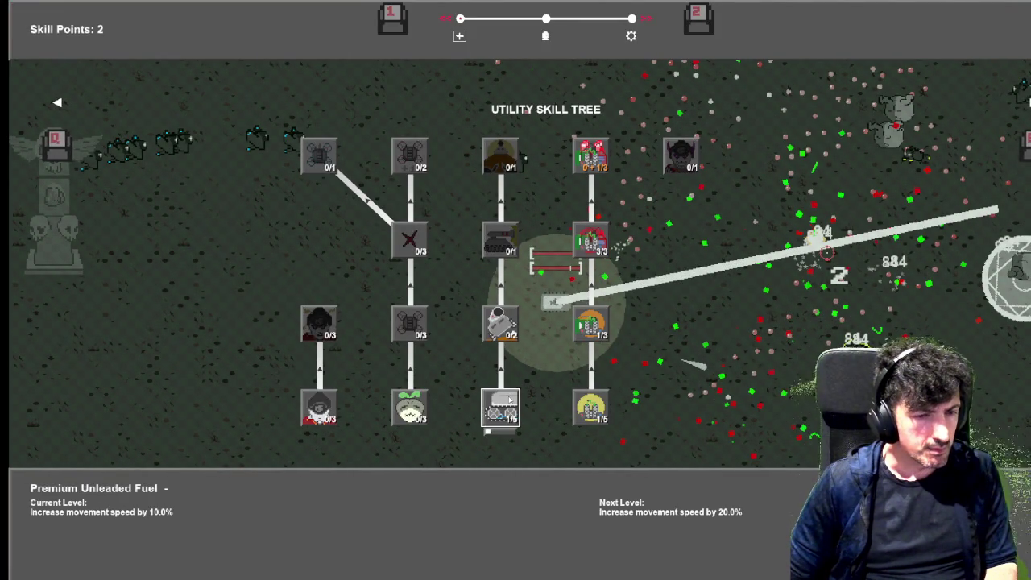
# Upgrade Premium Unleaded Fuel to level 2 and Power Steering to level 1, then equip Instruction Manual - Page 1.
pyautogui.click(508, 400)
pyautogui.click(502, 330)
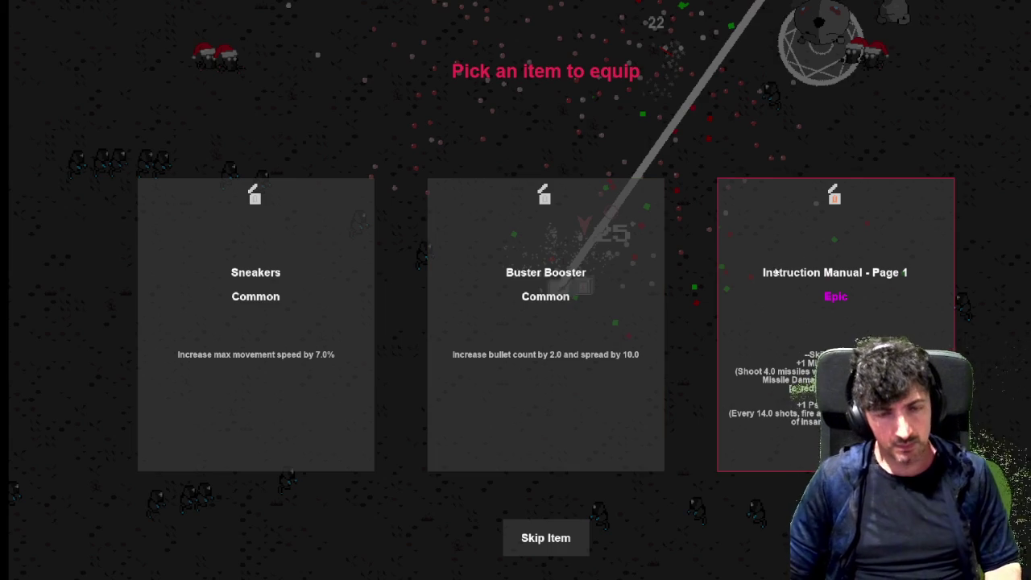
pyautogui.click(815, 303)
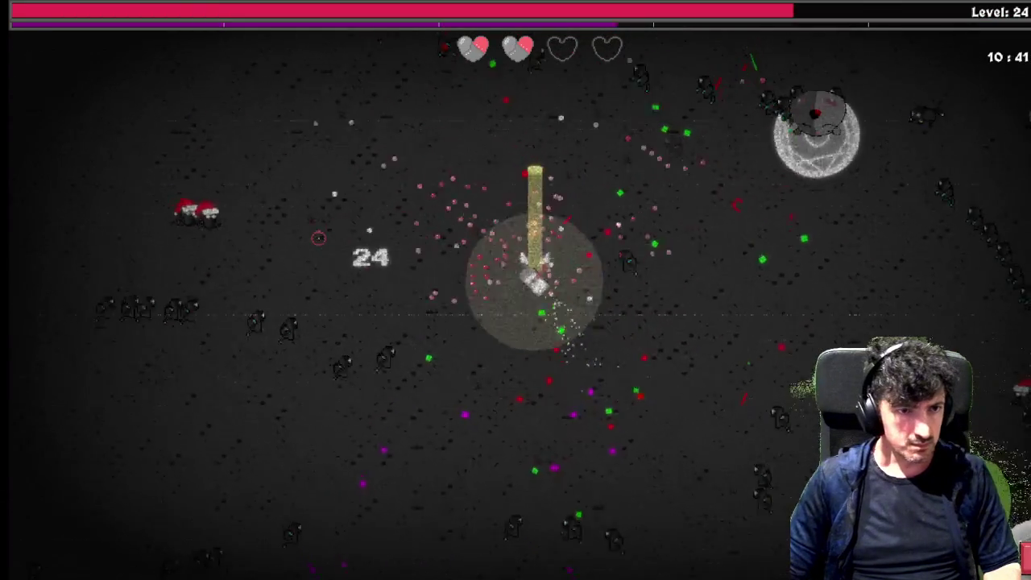
# Maneuver the tank around the advancing enemies until level 25.
pyautogui.press('a')
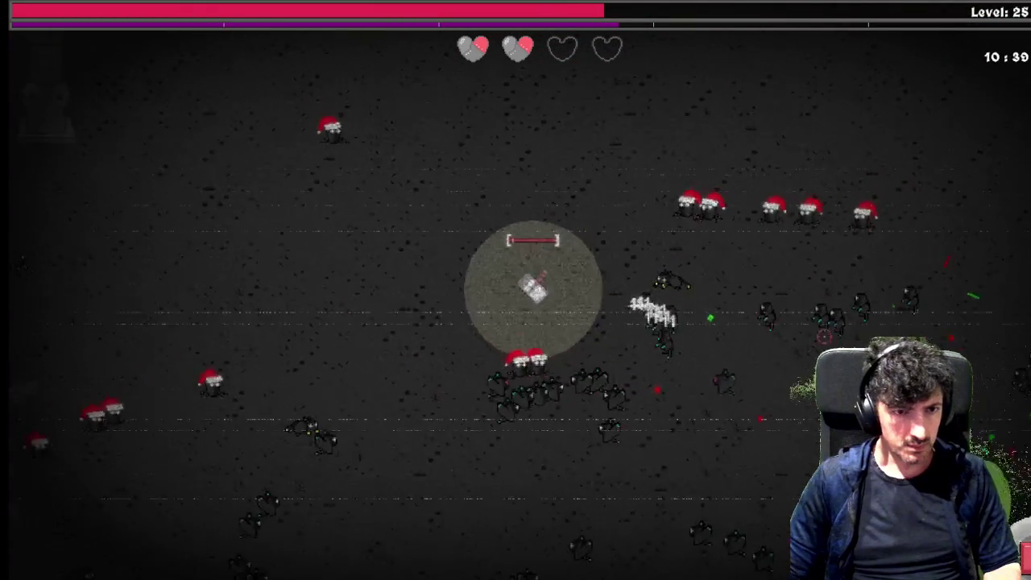
pyautogui.press('w')
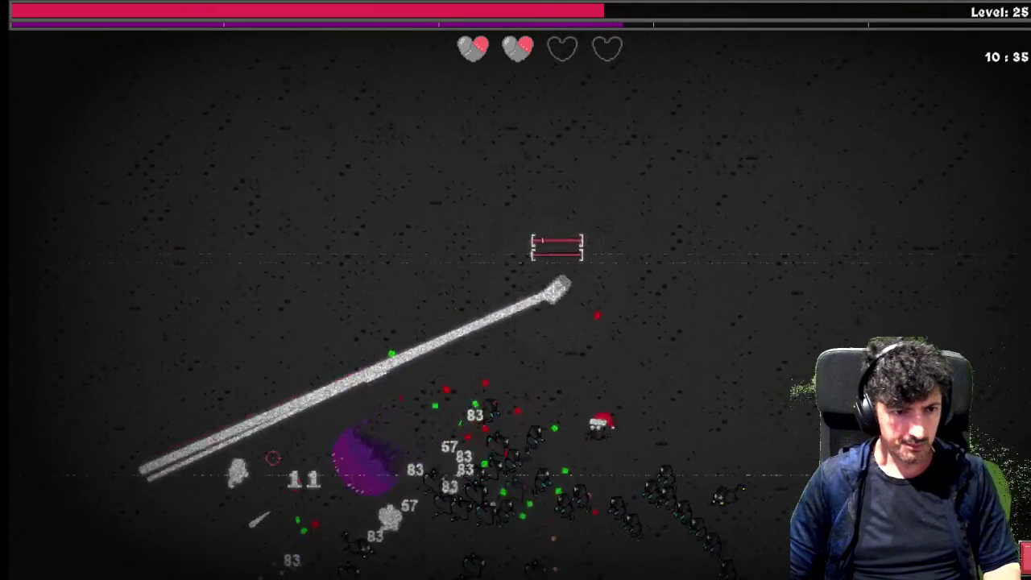
pyautogui.press('w')
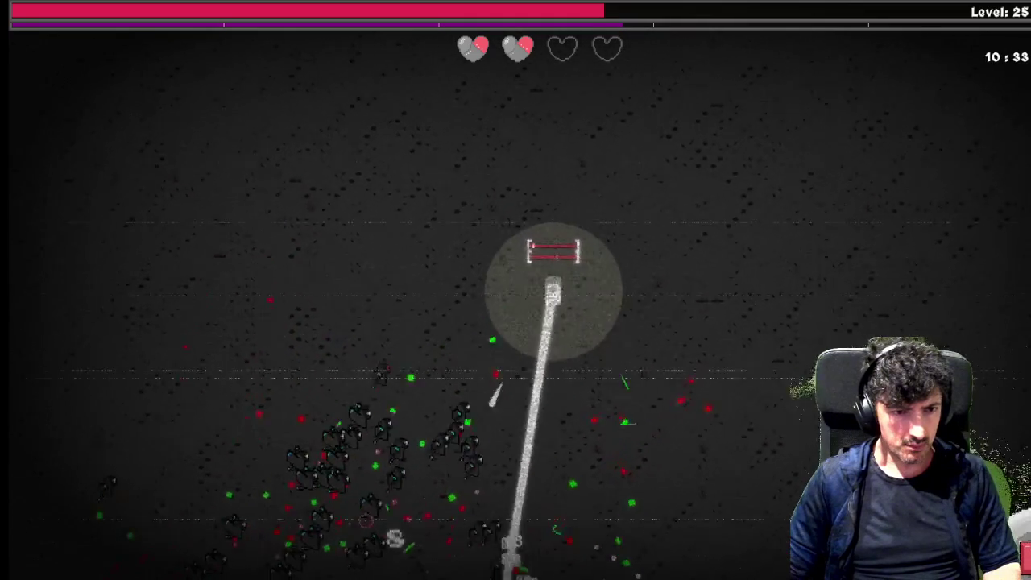
pyautogui.press('w')
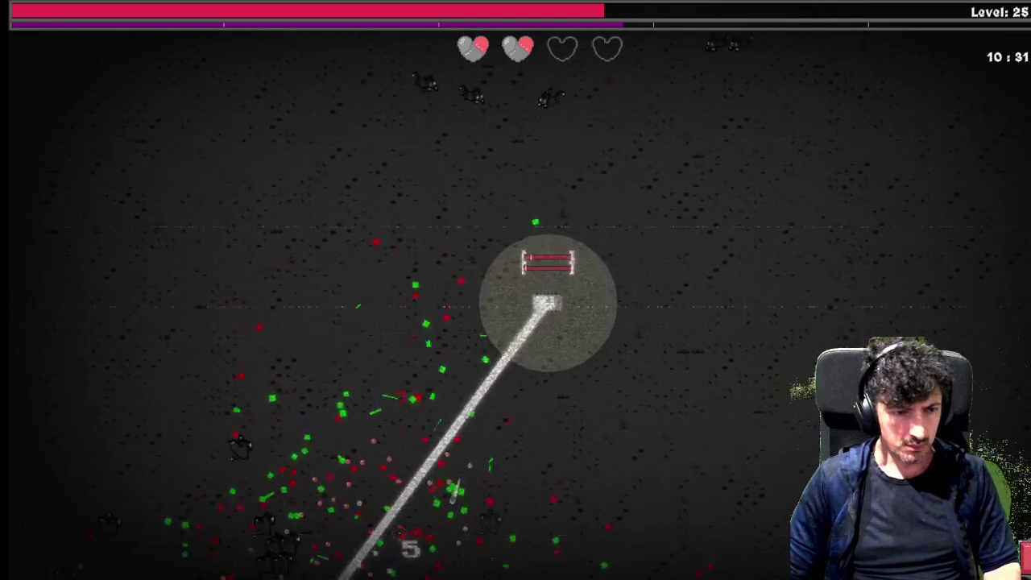
pyautogui.press('s')
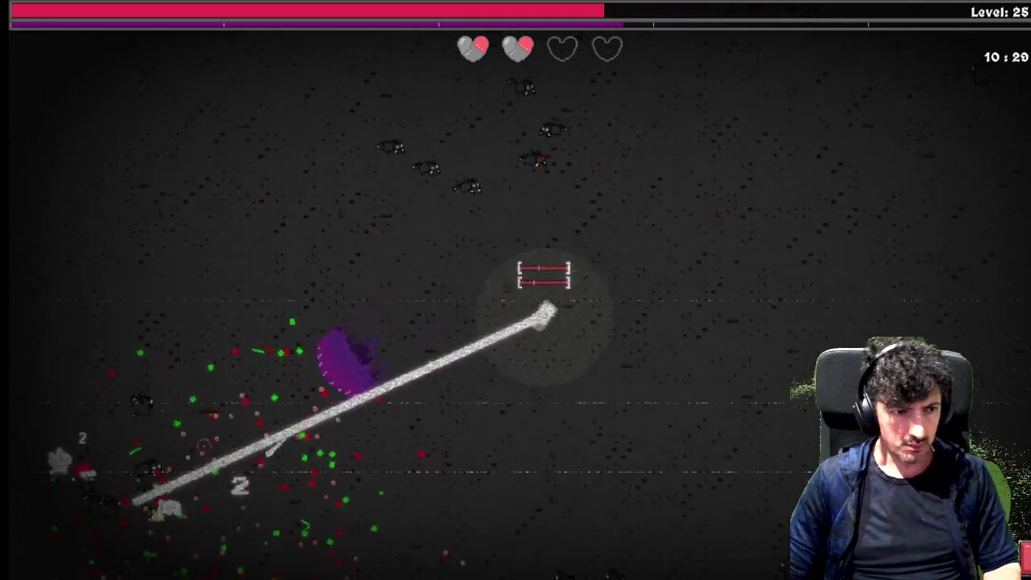
pyautogui.press('w')
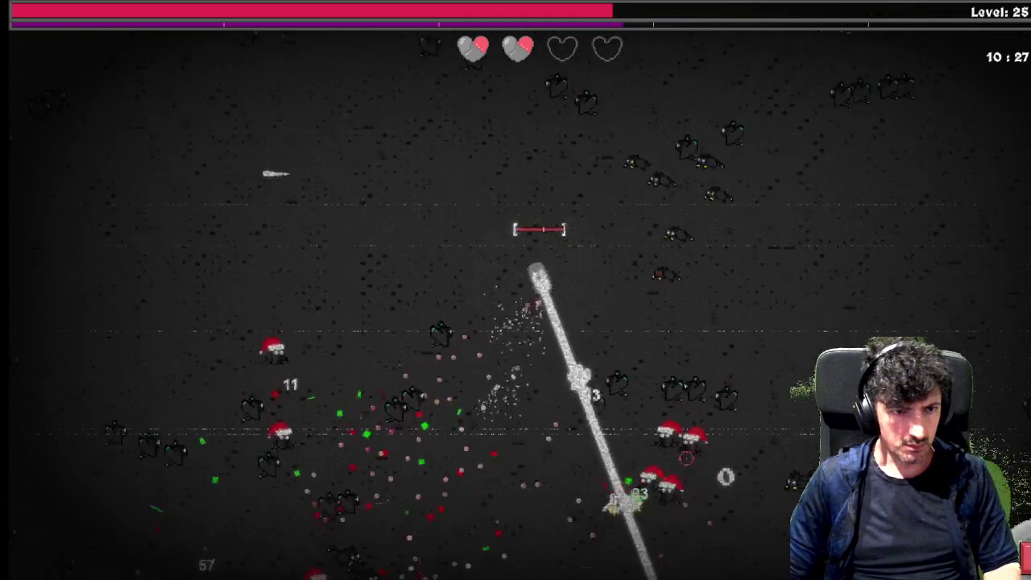
pyautogui.press('a')
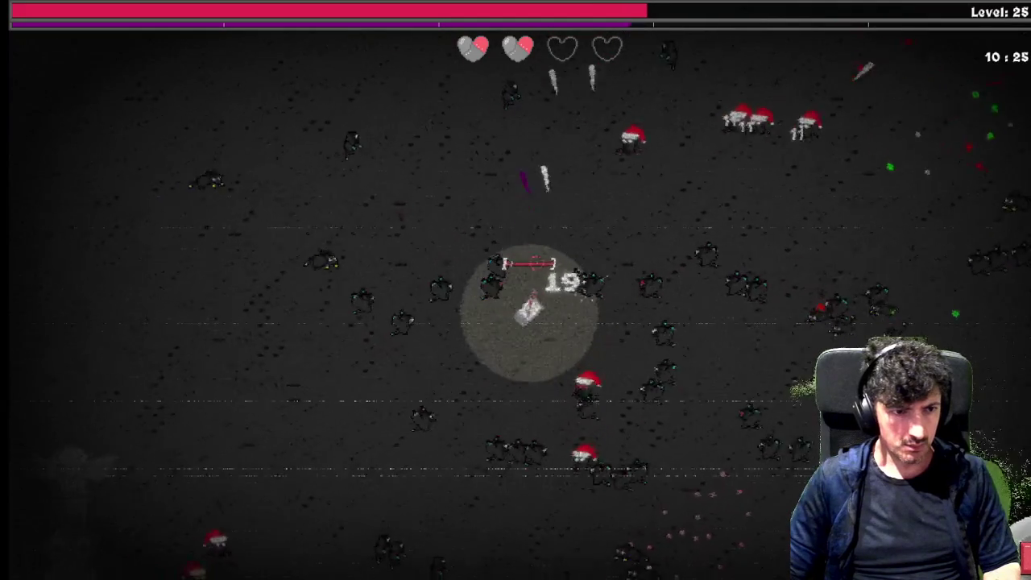
pyautogui.press('a')
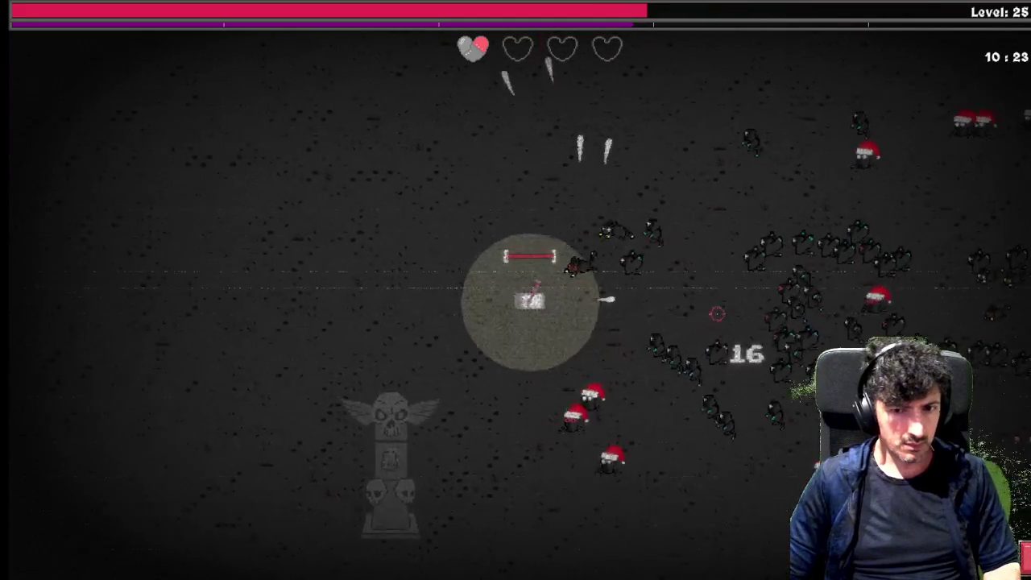
# In the Defensive Skill Tree, buy Godly Shield level 1 of 3.
pyautogui.press('Tab')
pyautogui.press('e')
pyautogui.press('a')
pyautogui.press('d')
pyautogui.press('space')
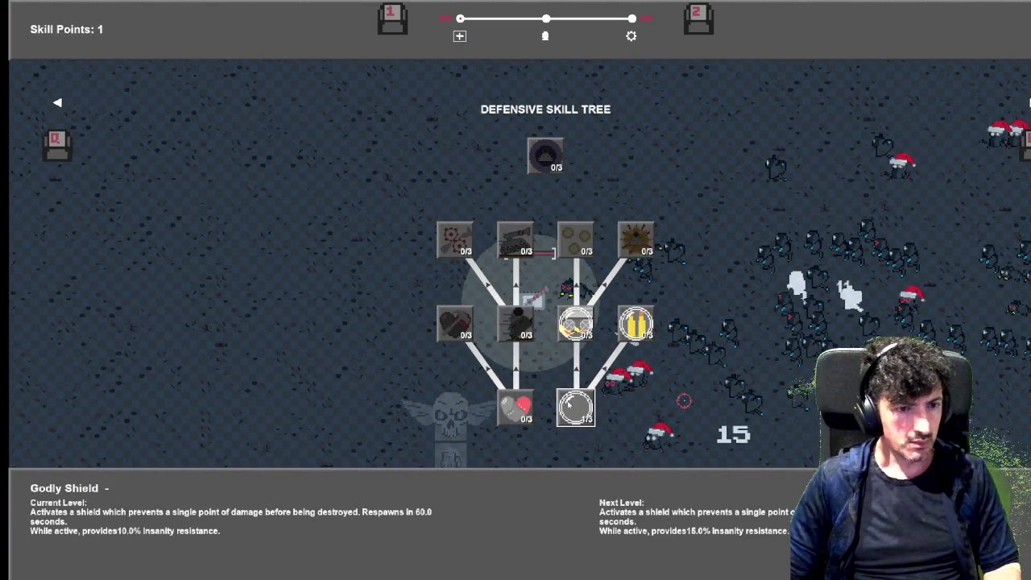
# Spend the last skill point on Reinforced Armor and resume the level 26 boss fight.
pyautogui.press('a')
pyautogui.press('space')
pyautogui.press('Tab')
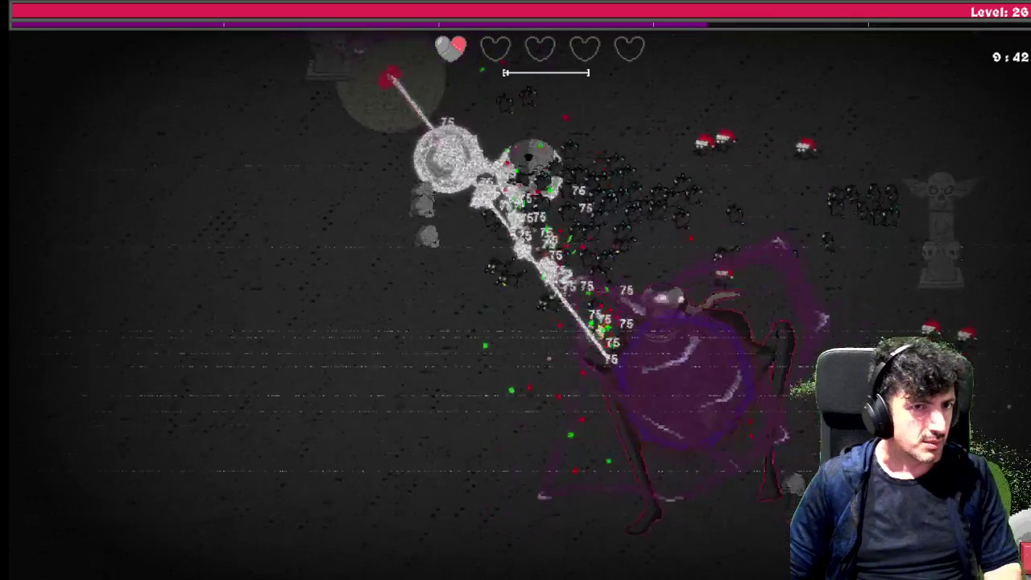
# Glance at the Defensive Skill Tree, then dodge down, left and up while beaming the boss.
pyautogui.press('Tab')
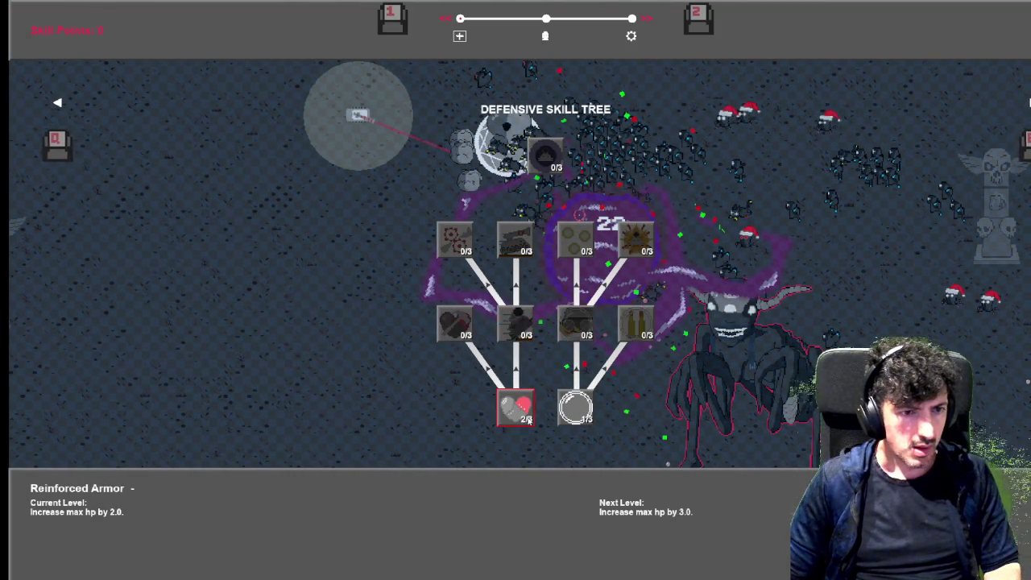
pyautogui.press('Tab')
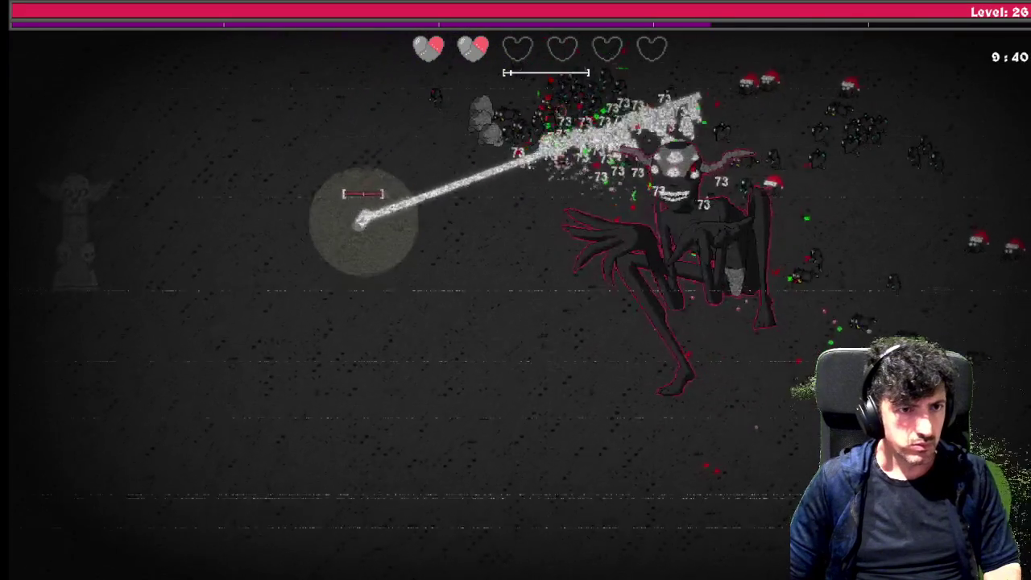
pyautogui.press('s')
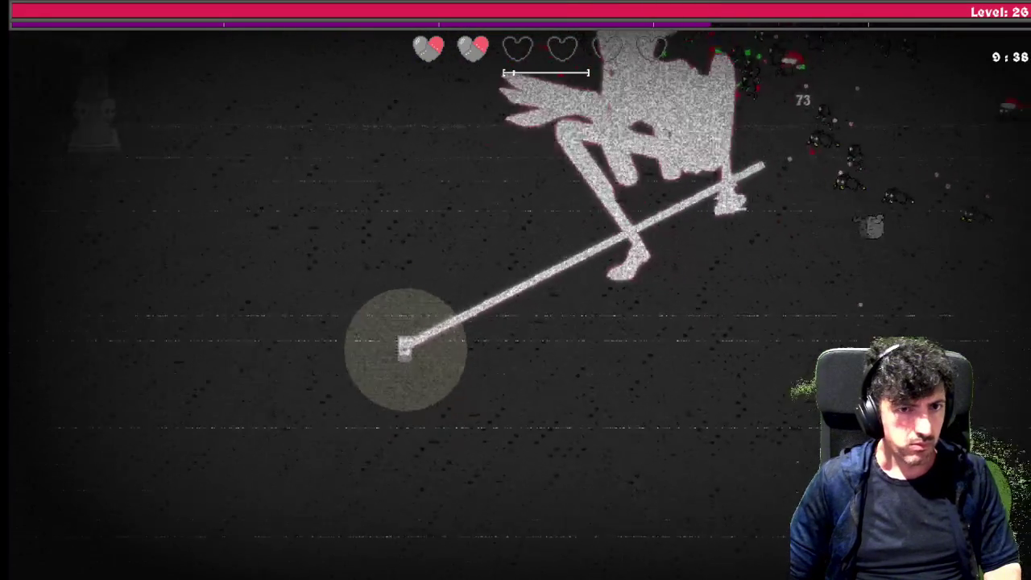
pyautogui.press('a')
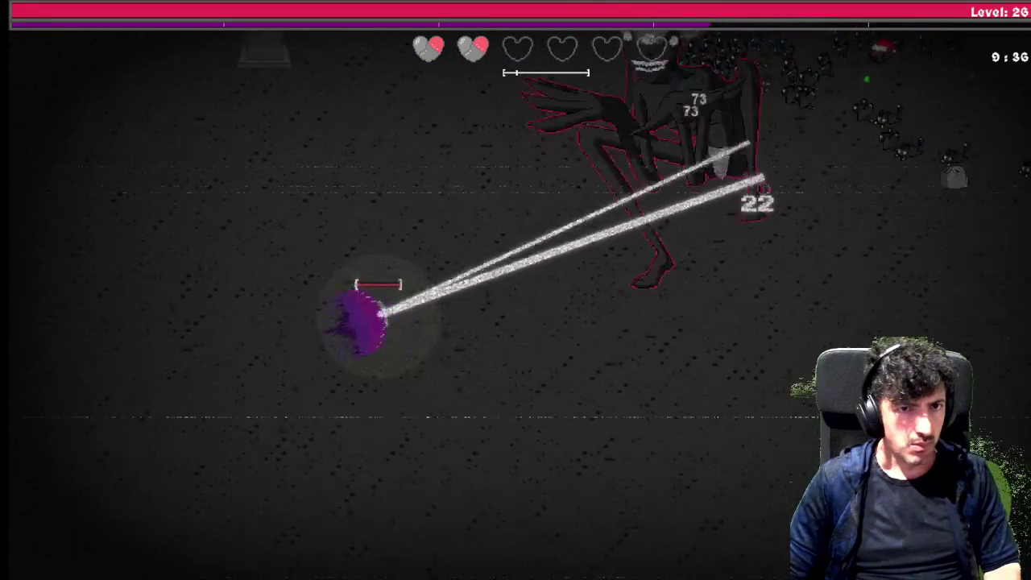
pyautogui.press('w')
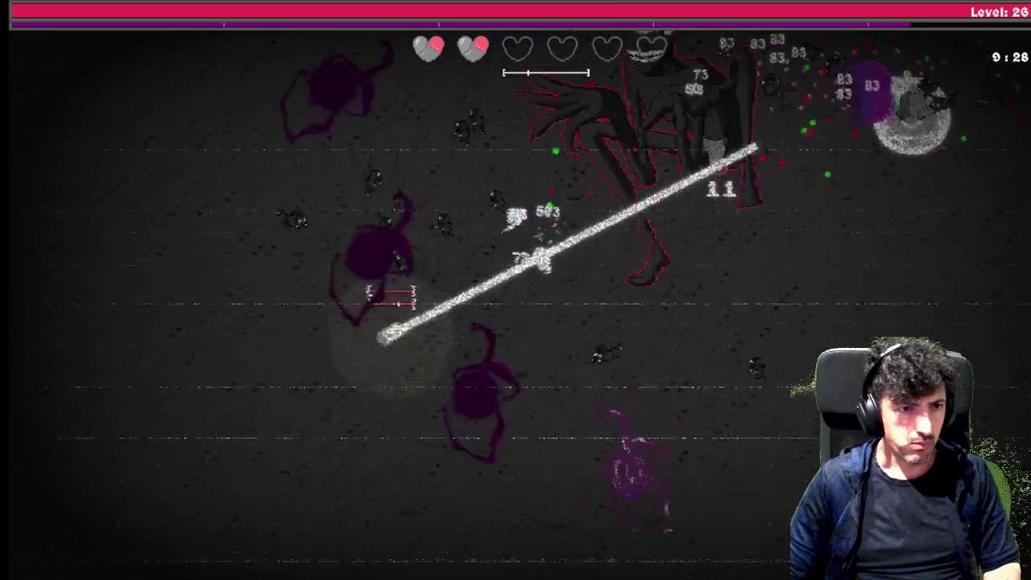
pyautogui.press('a')
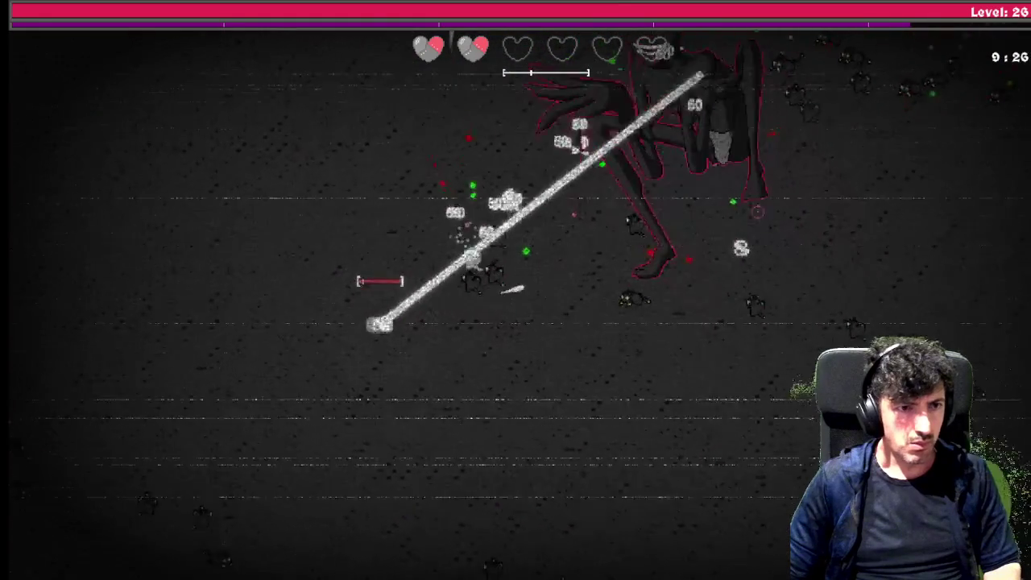
# Keep the tank ahead of the swarm until the level 27 item pick appears.
pyautogui.press('s')
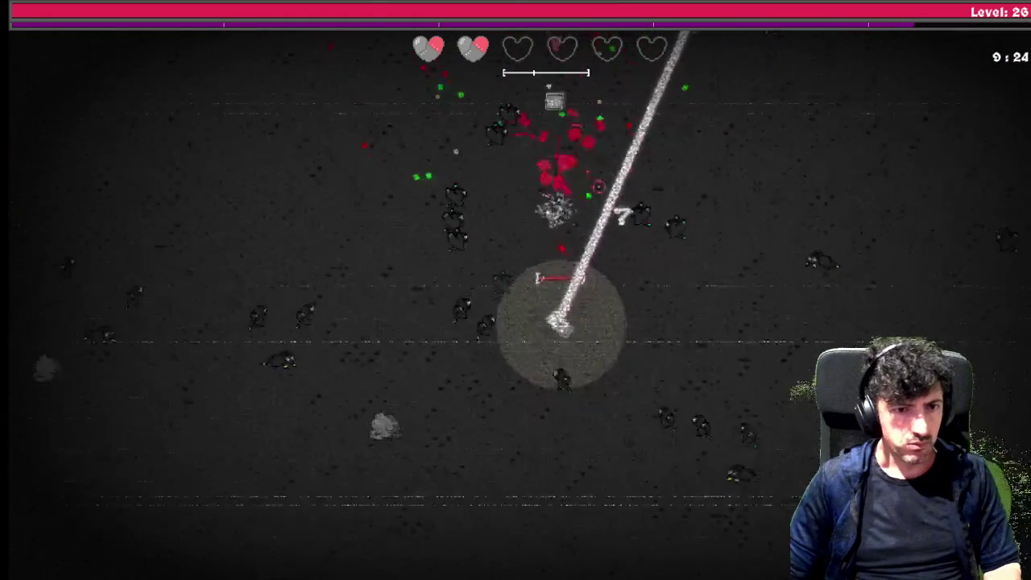
pyautogui.press('a')
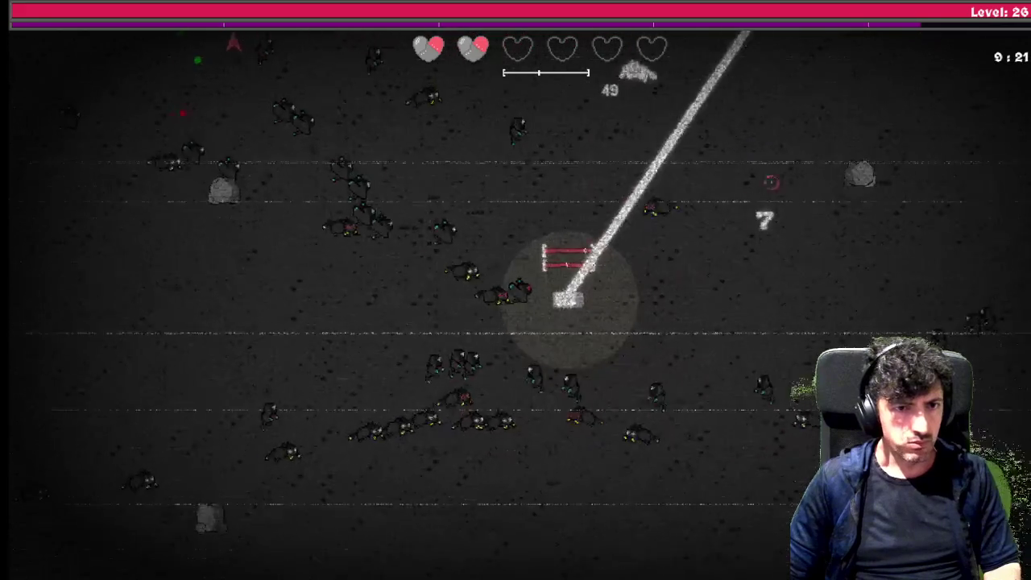
pyautogui.press('d')
pyautogui.press('w')
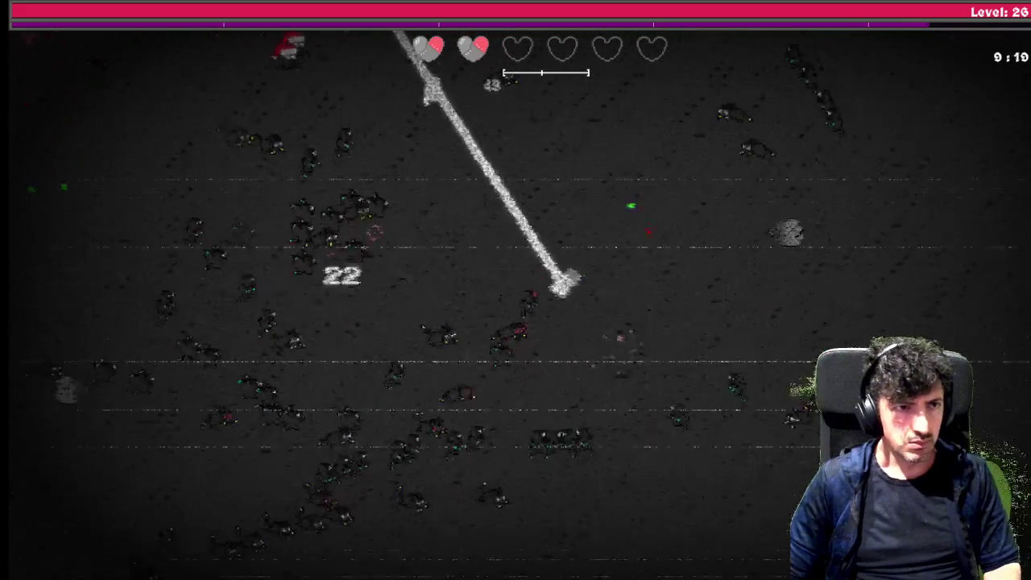
pyautogui.press('a')
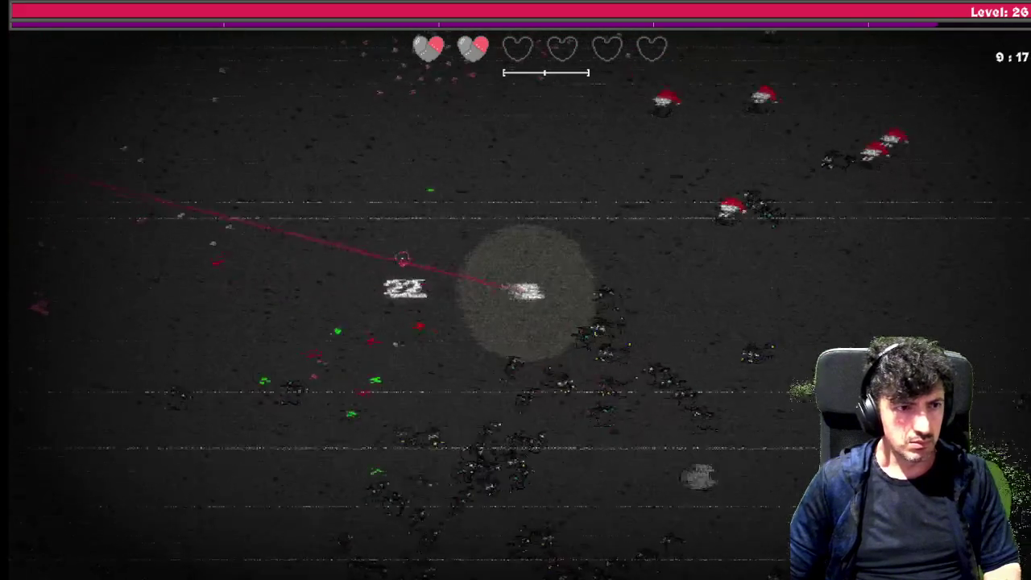
pyautogui.press('a')
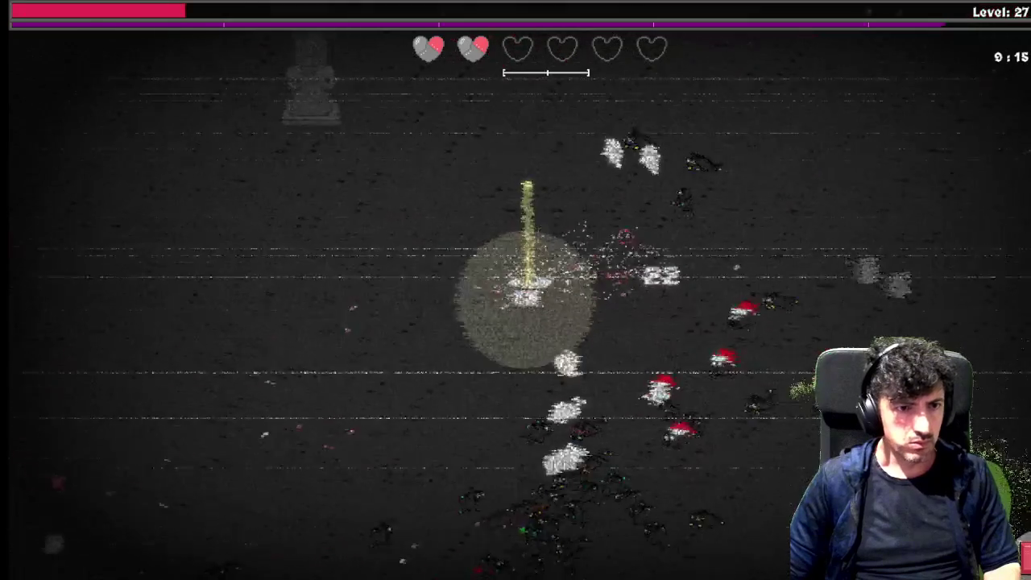
pyautogui.press('a')
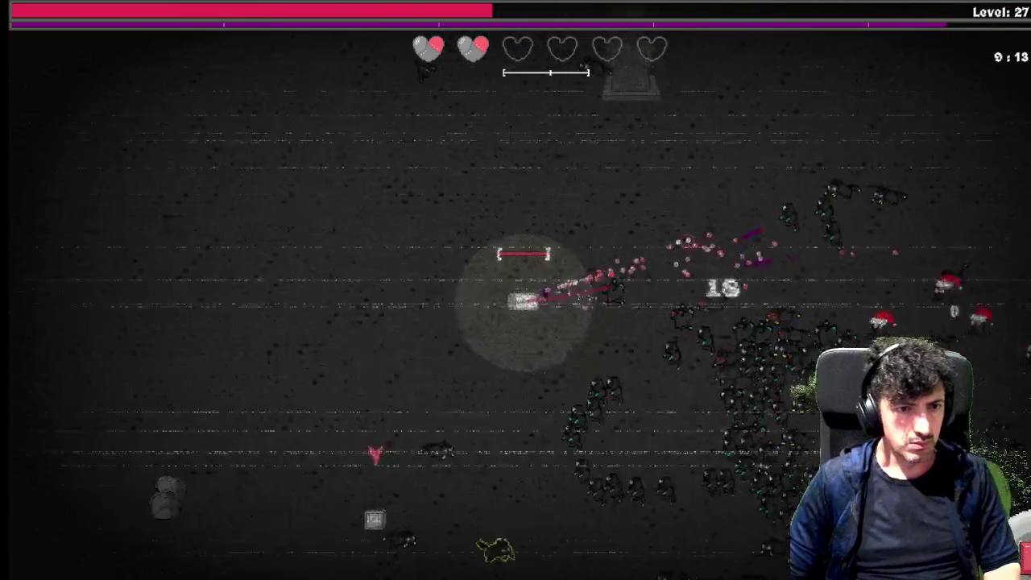
pyautogui.press('s')
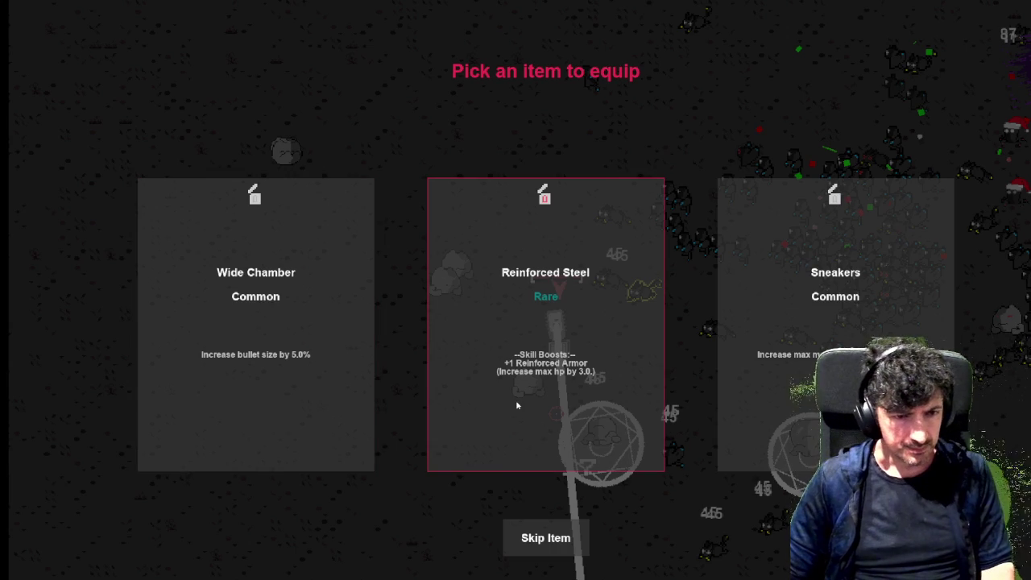
# Take Reinforced Steel, add a point to Regenerate, take Power Steering Fluid, then check the skill tree.
pyautogui.click(516, 402)
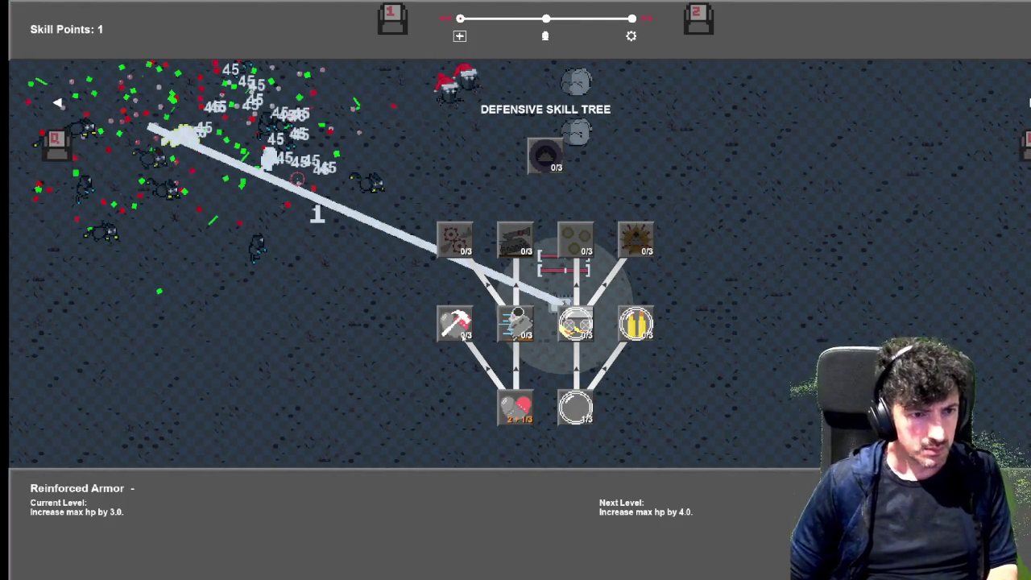
pyautogui.click(455, 322)
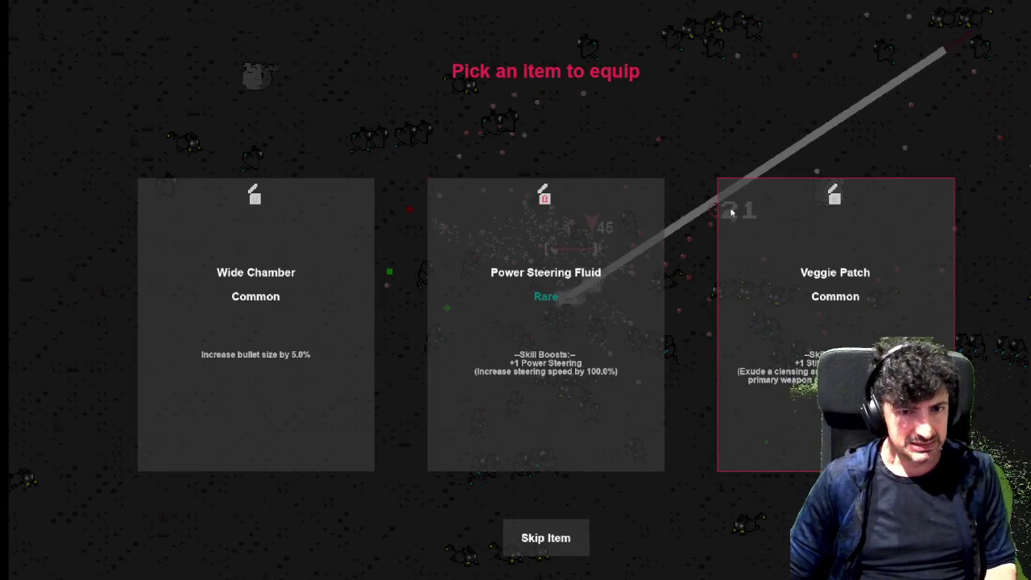
pyautogui.click(620, 276)
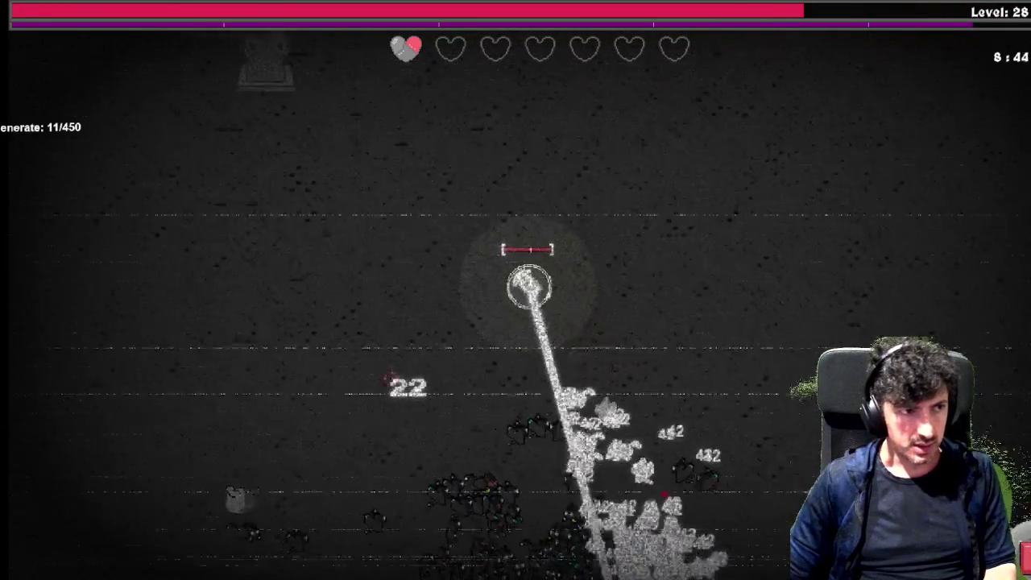
pyautogui.press('Tab')
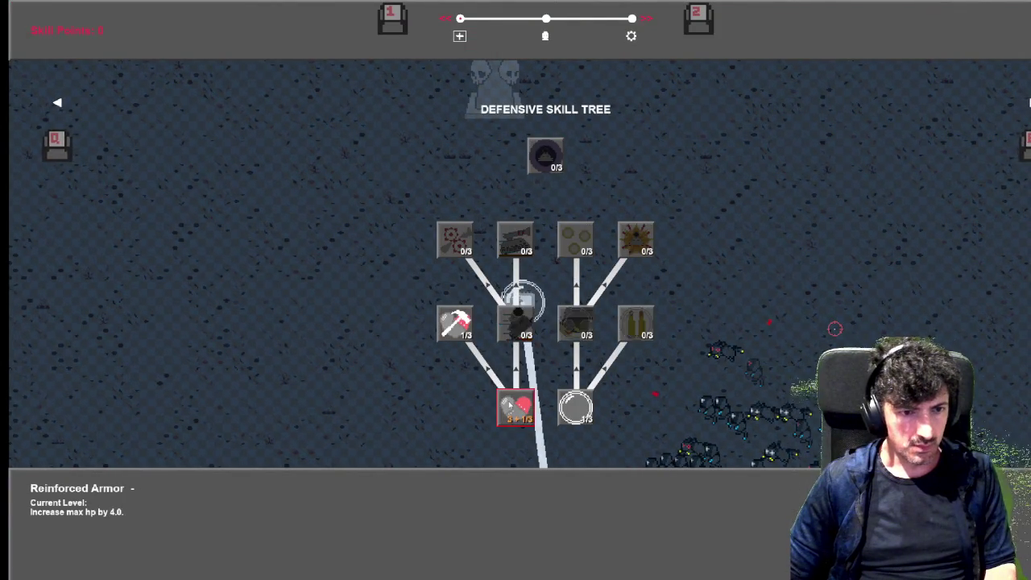
pyautogui.press('Tab')
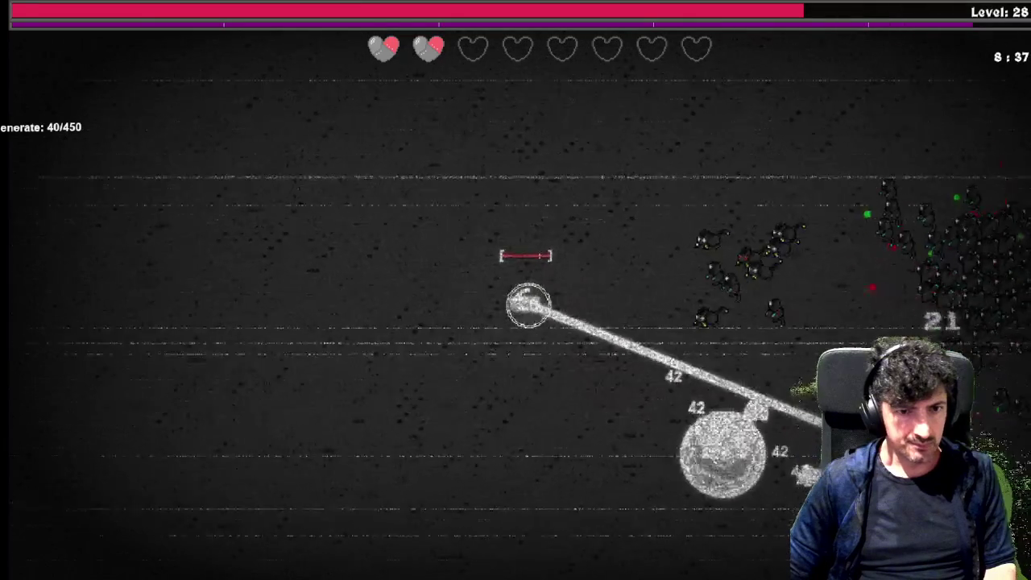
# Dodge right, left, up and down at level 28 until Regenerate reaches 151/450.
pyautogui.press('d')
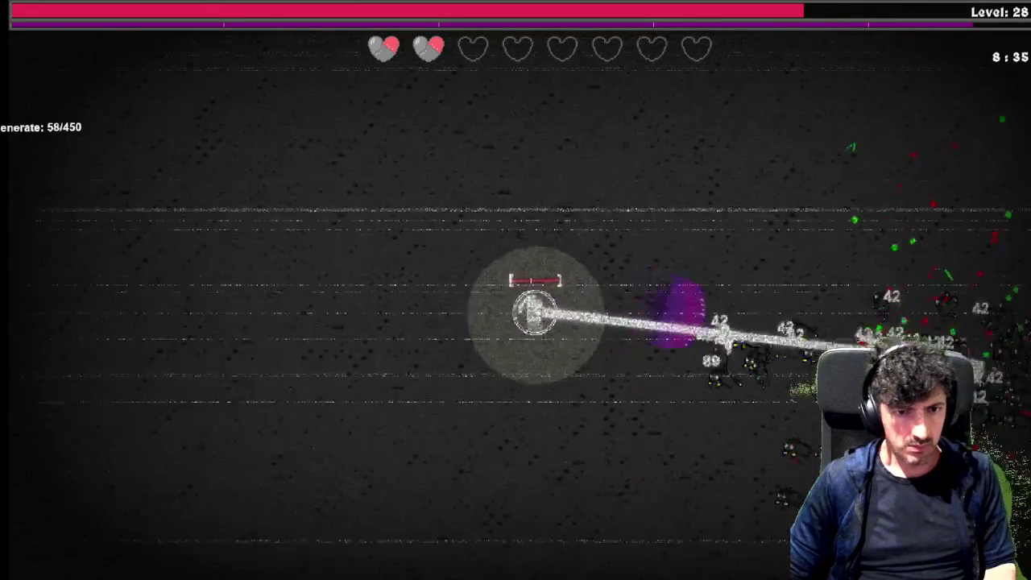
pyautogui.press('a')
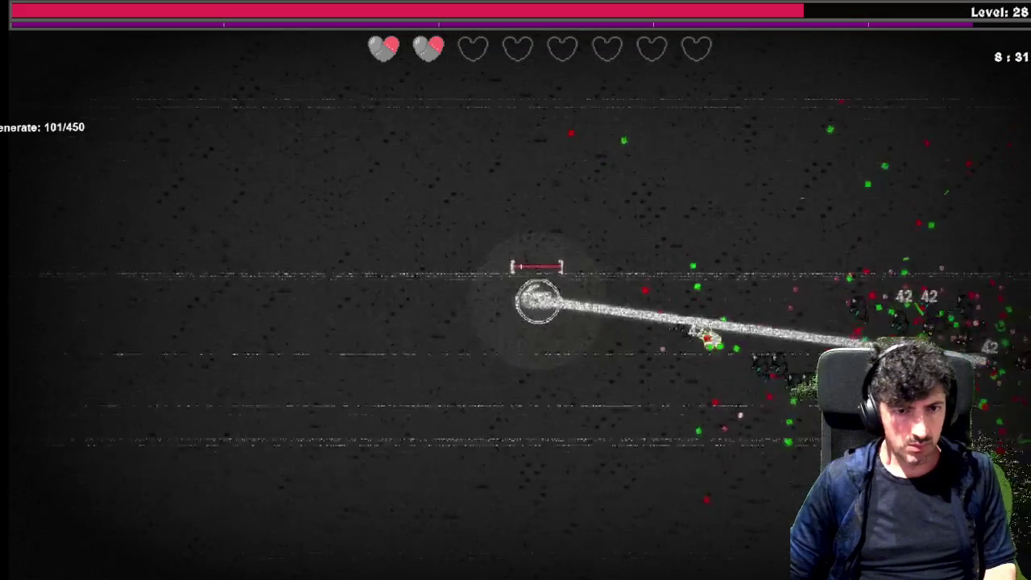
pyautogui.press('w')
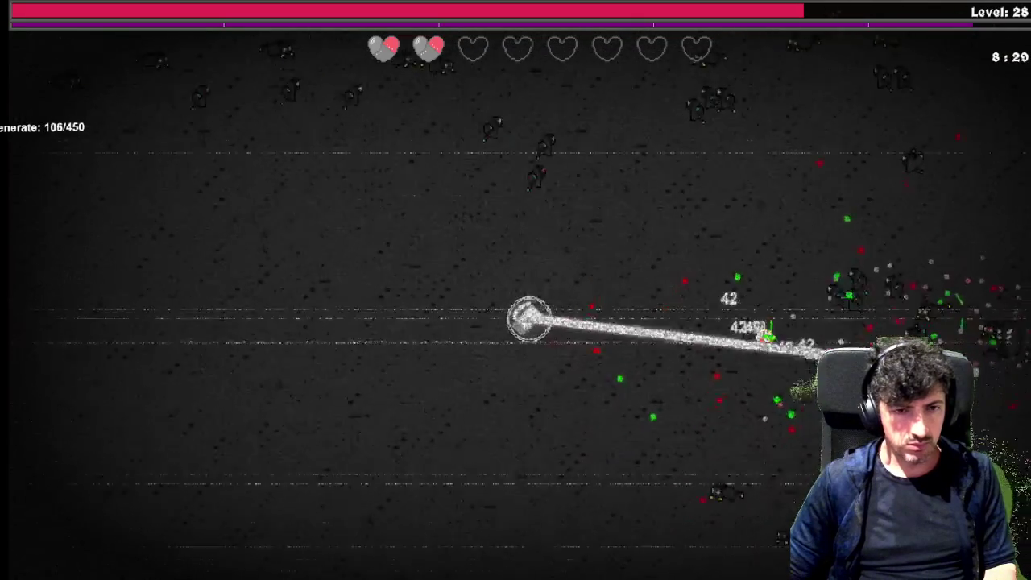
pyautogui.press('s')
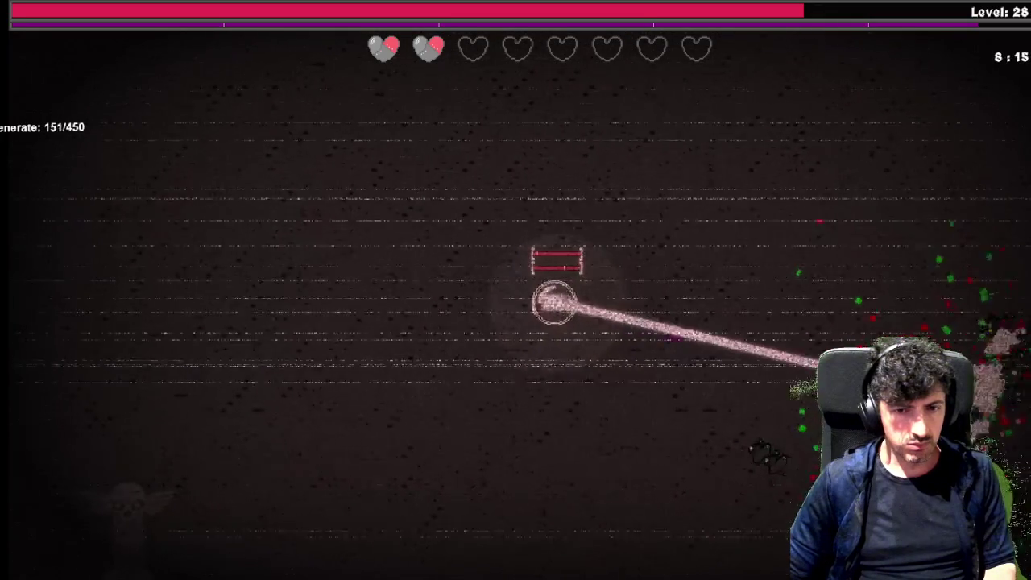
# Compare the Utility and Defensive trees, then upgrade Regenerate to 1 hp per 350 kills.
pyautogui.press('Tab')
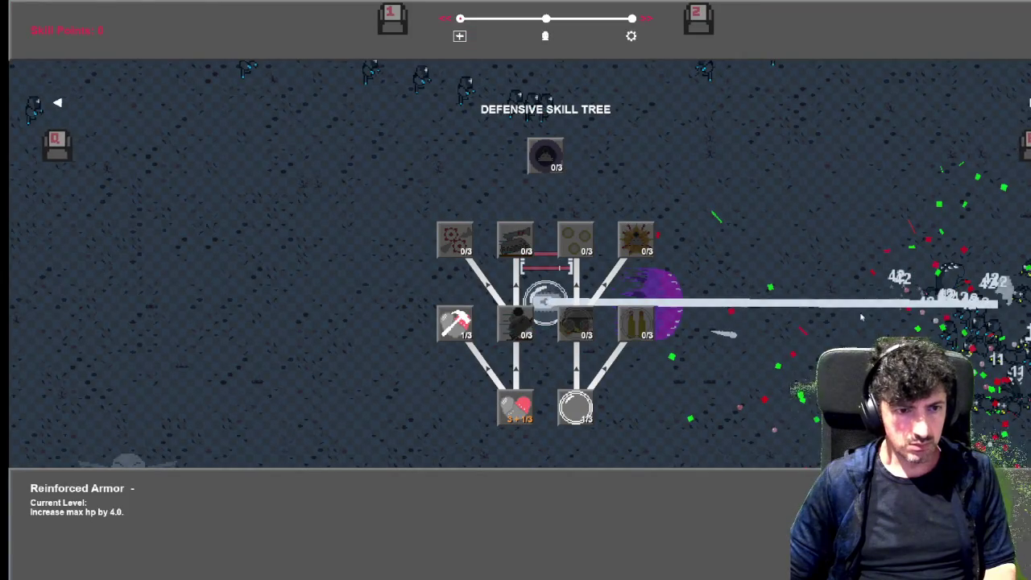
pyautogui.press('e')
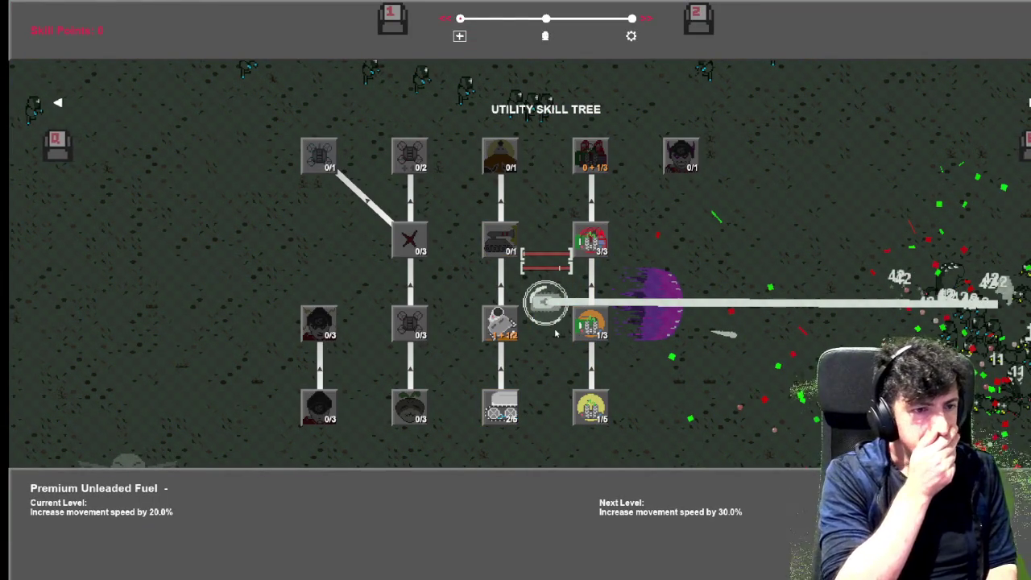
pyautogui.press('Tab')
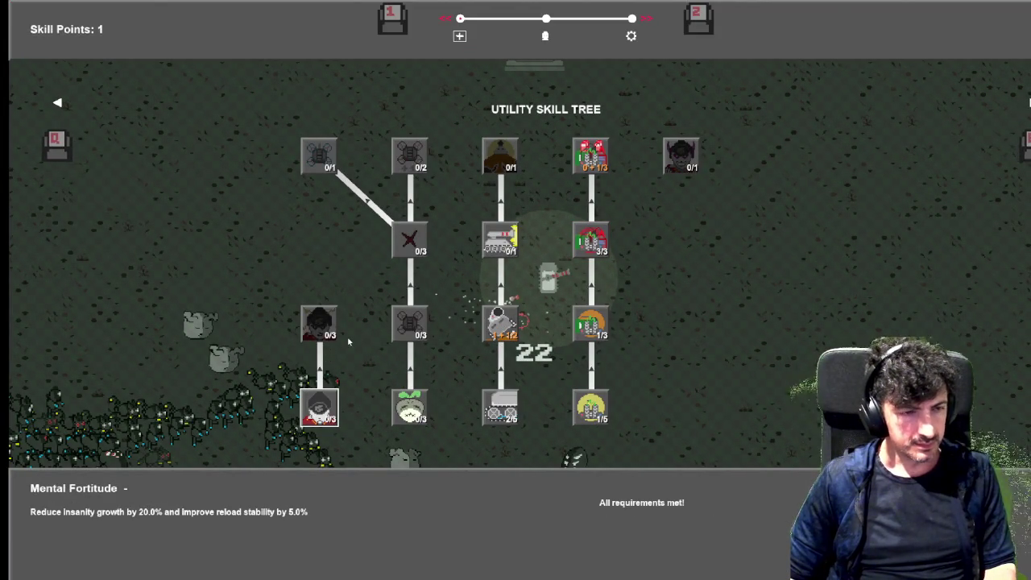
pyautogui.press('q')
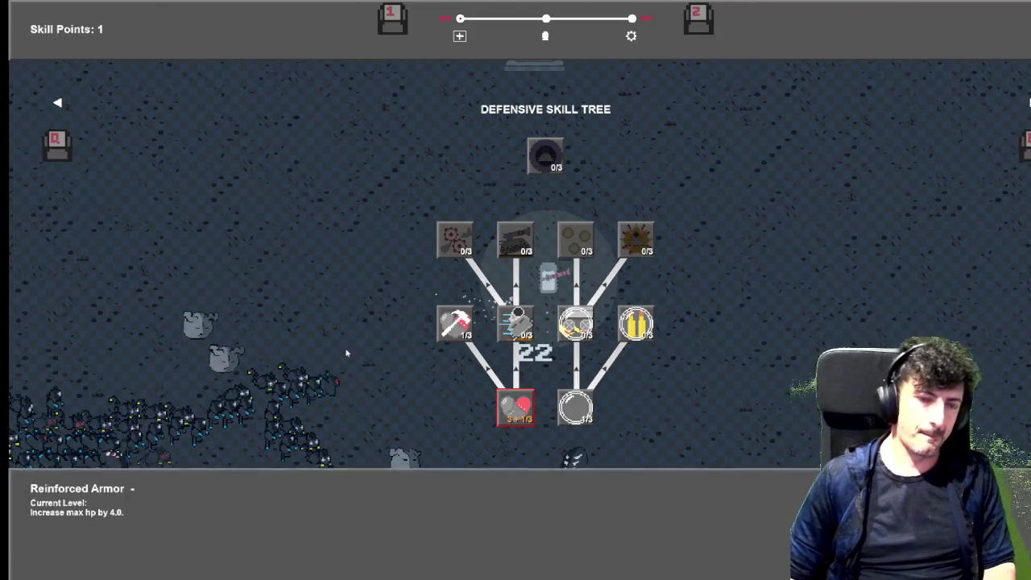
pyautogui.press('e')
pyautogui.press('q')
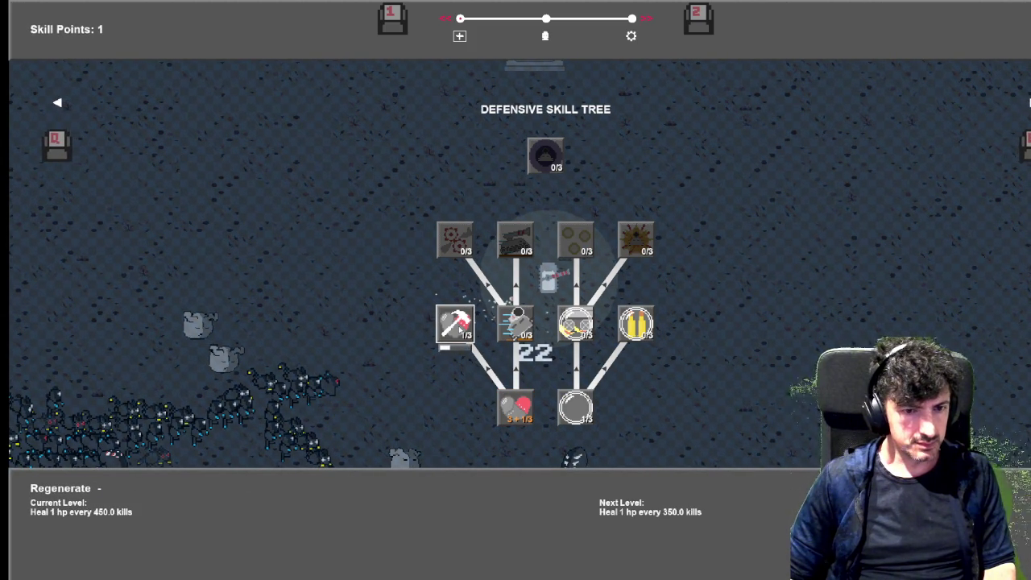
pyautogui.click(461, 324)
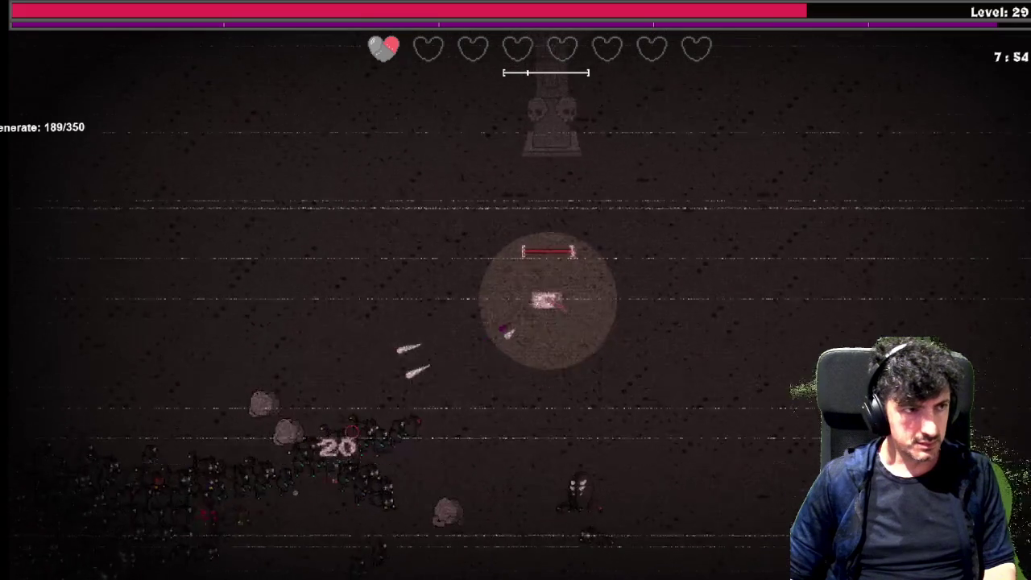
# Steer the tank right, down and up to stay clear of the swarm.
pyautogui.press('d')
pyautogui.press('w')
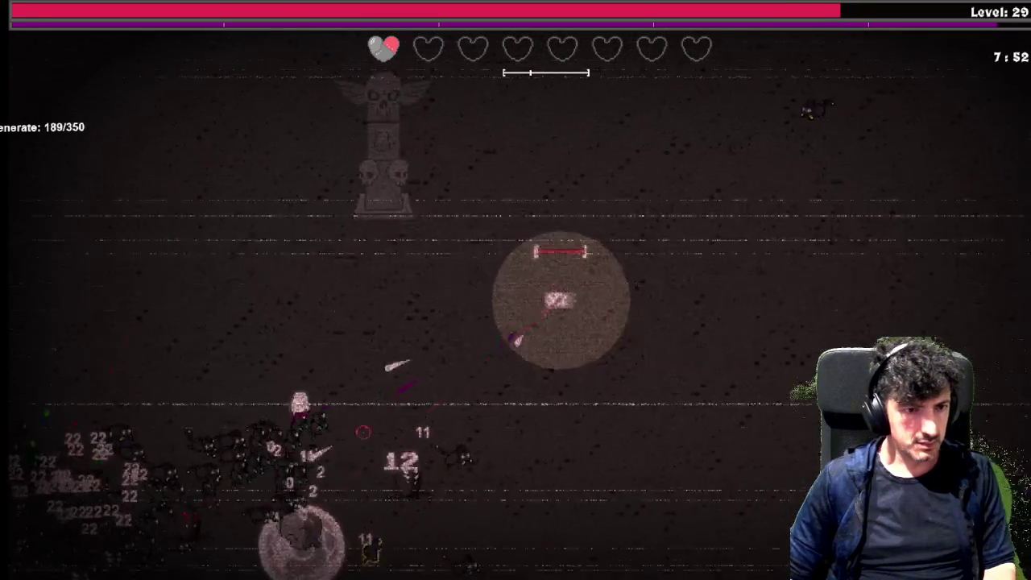
pyautogui.press('s')
pyautogui.press('d')
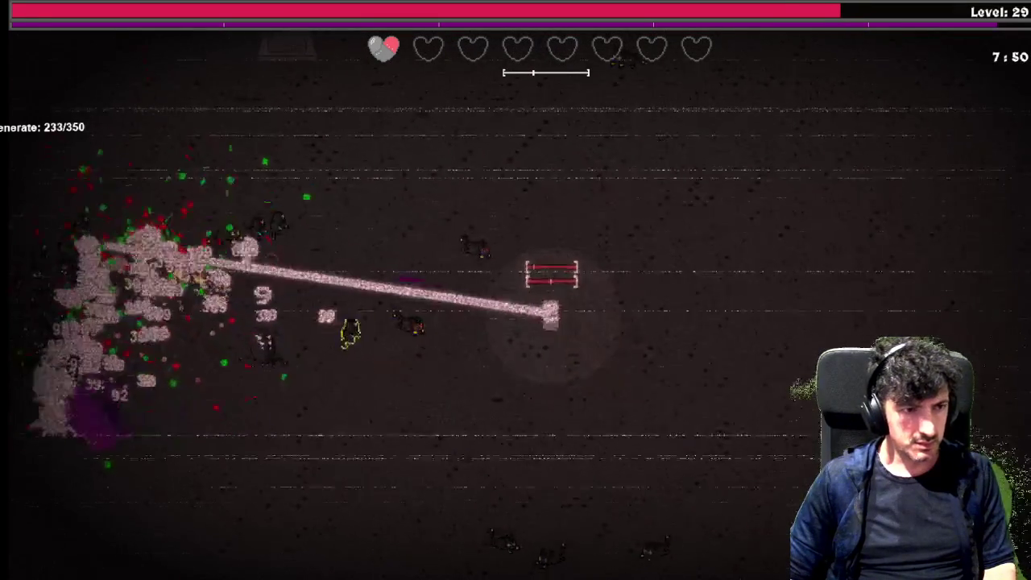
pyautogui.press('s')
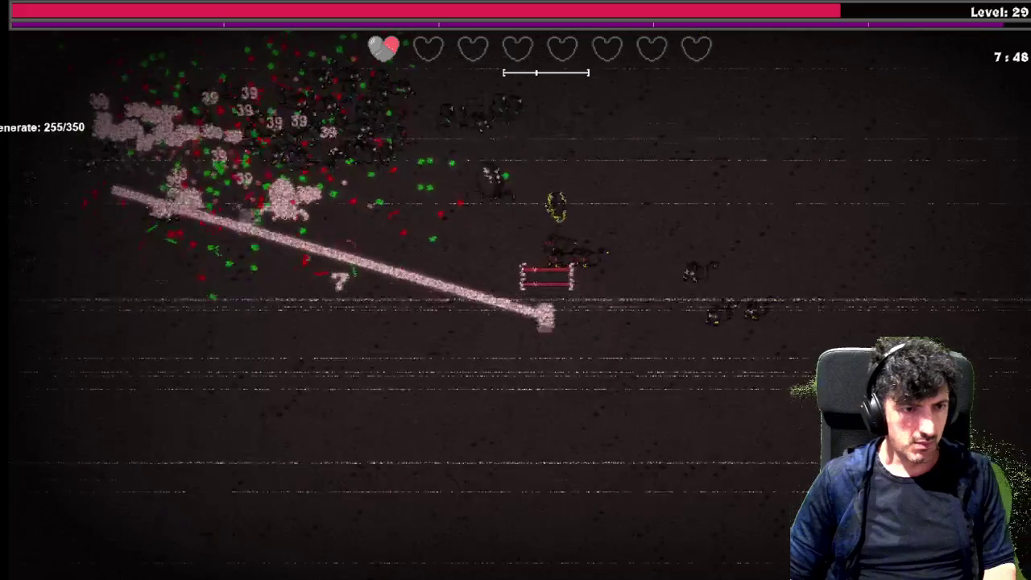
pyautogui.press('w')
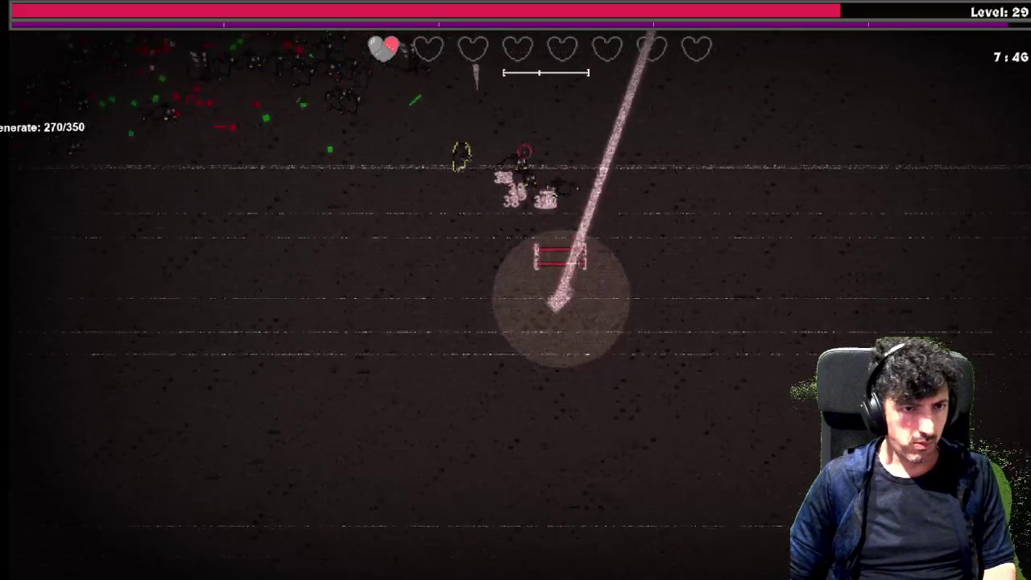
pyautogui.press('w')
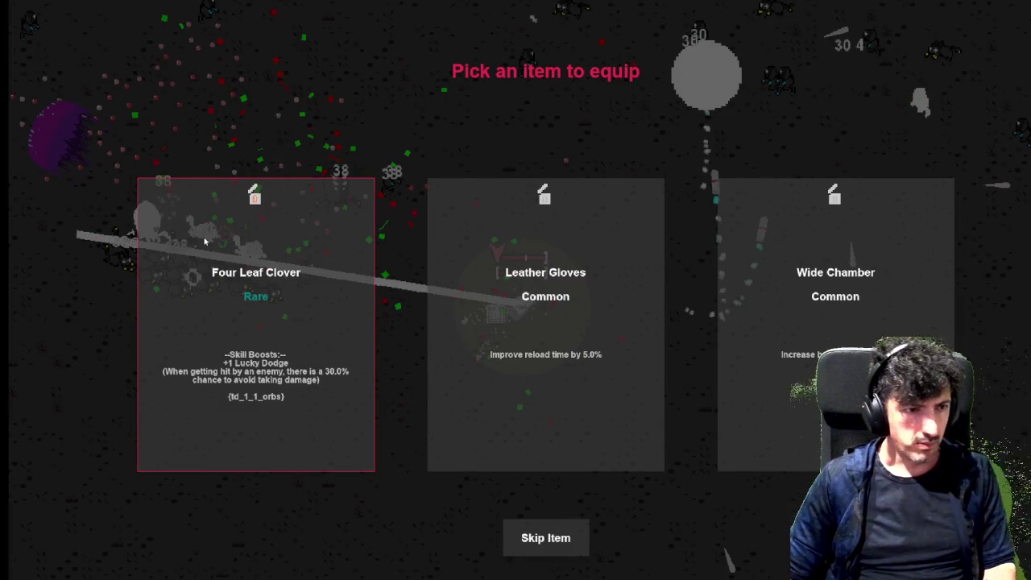
# Equip the Four Leaf Clover item while moving the tank up and left.
pyautogui.click(226, 293)
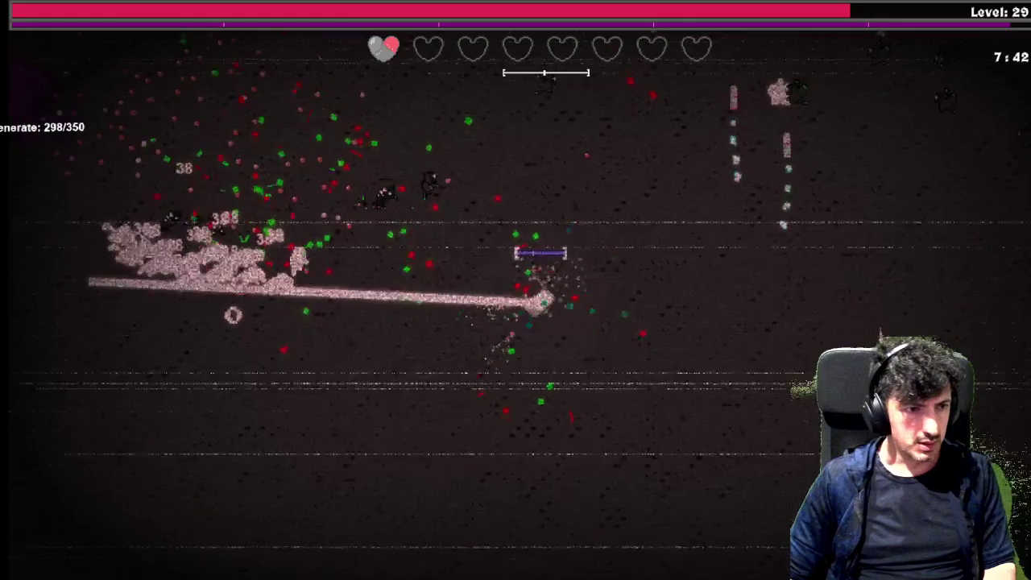
pyautogui.press('w')
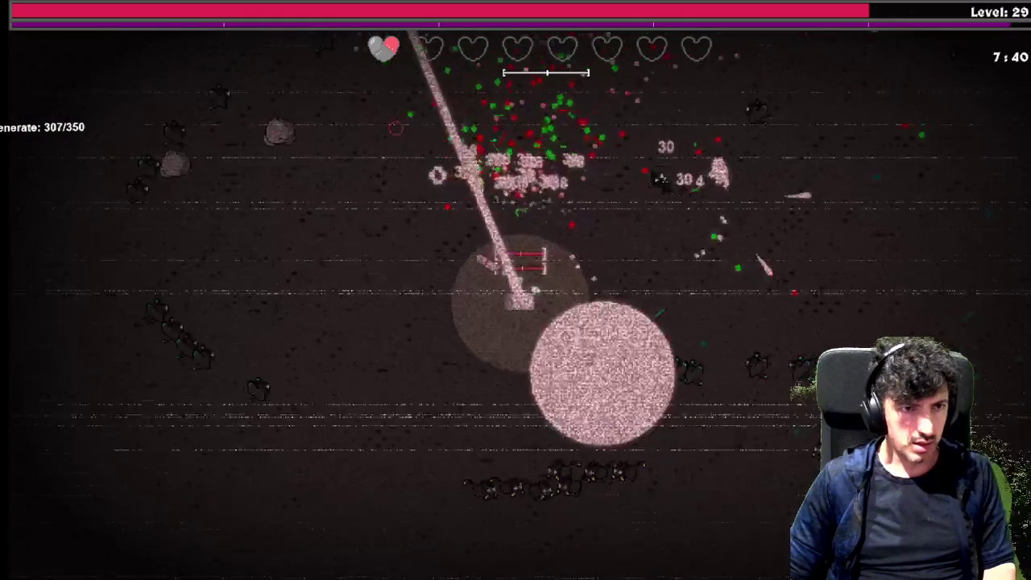
pyautogui.press('a')
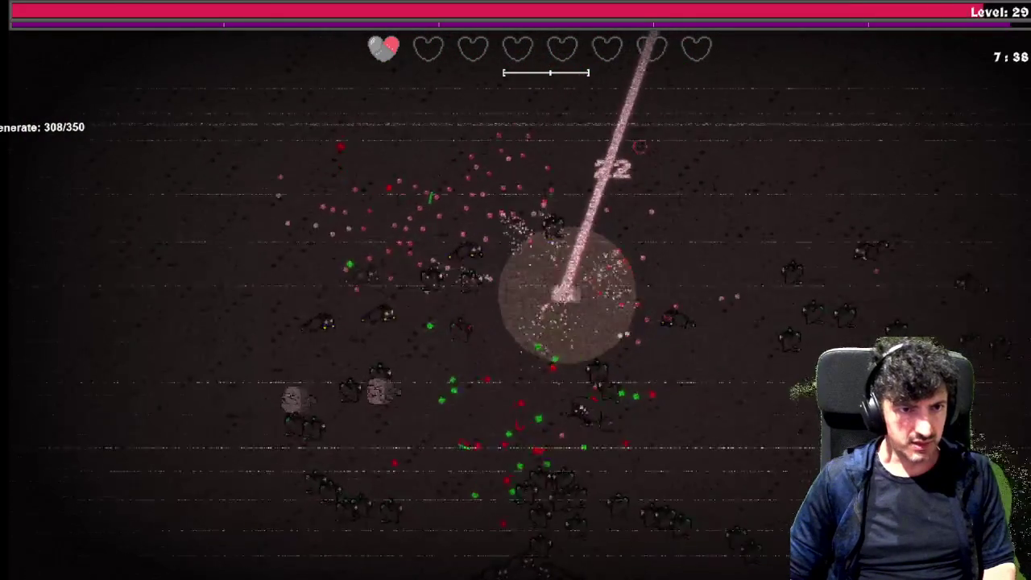
# Review Godly Speed, Lucky Dodge and Regenerate in the skill tree, then resume at level 30.
pyautogui.press('Tab')
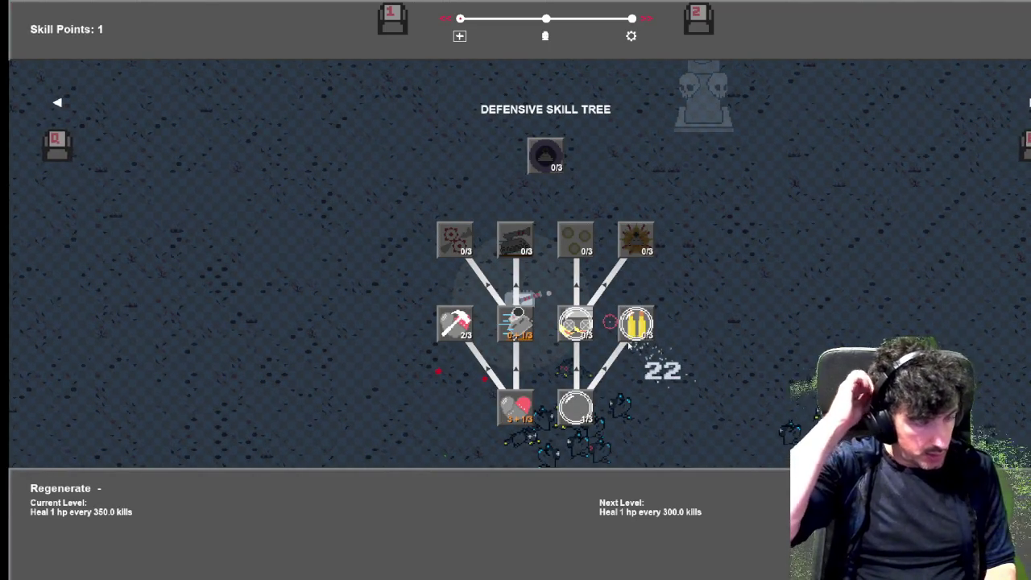
pyautogui.press('d')
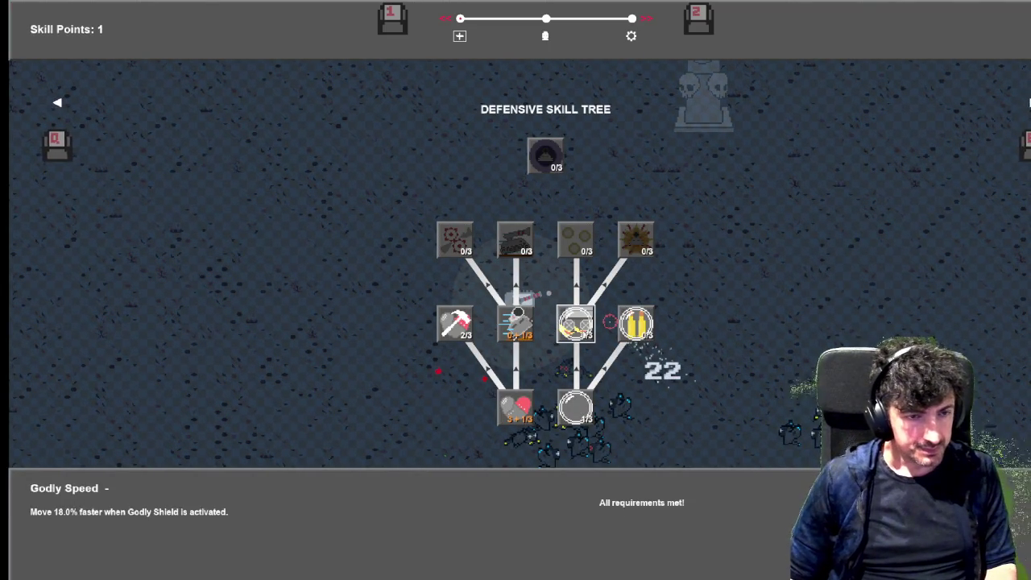
pyautogui.press('d')
pyautogui.press('a')
pyautogui.press('a')
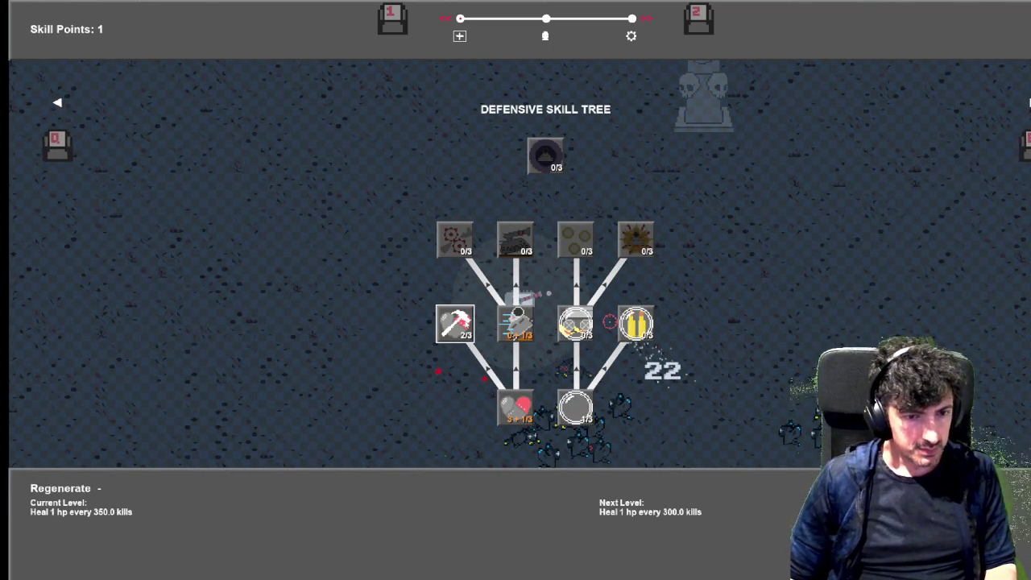
pyautogui.press('d')
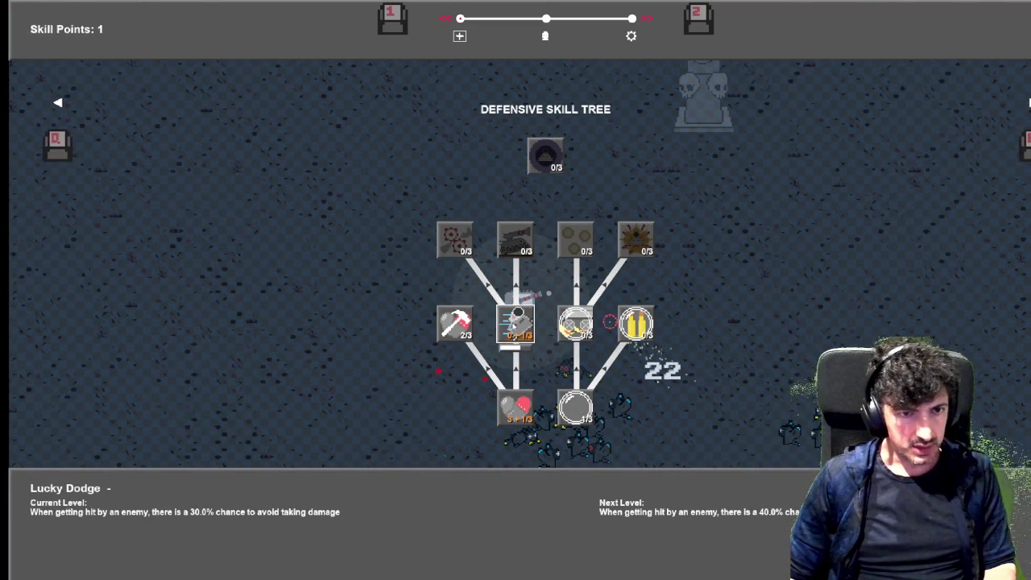
pyautogui.press('Escape')
# Move the tank down, then up, until level 31, and bring up the Defensive Skill Tree.
pyautogui.press('a')
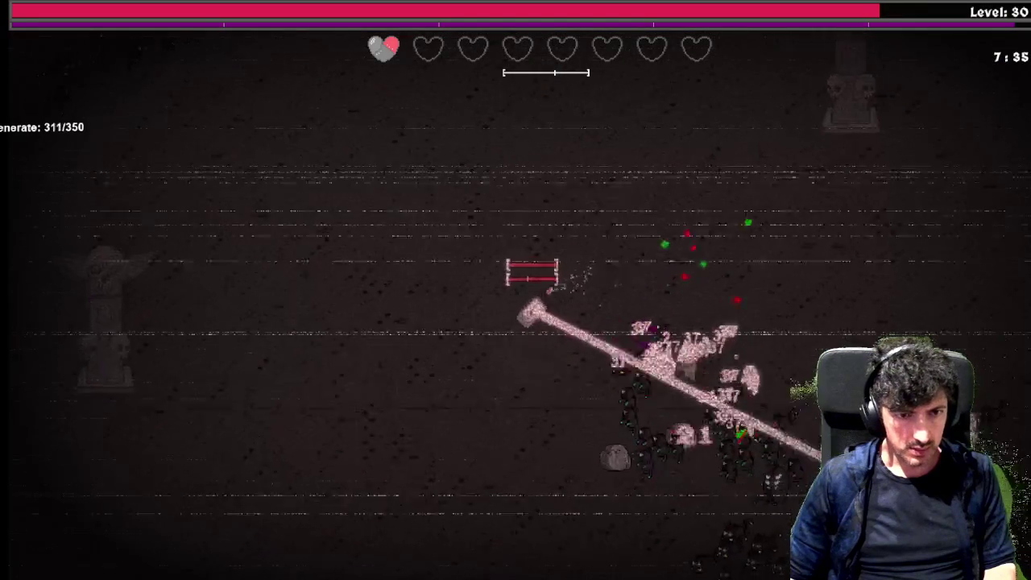
pyautogui.press('s')
pyautogui.press('s')
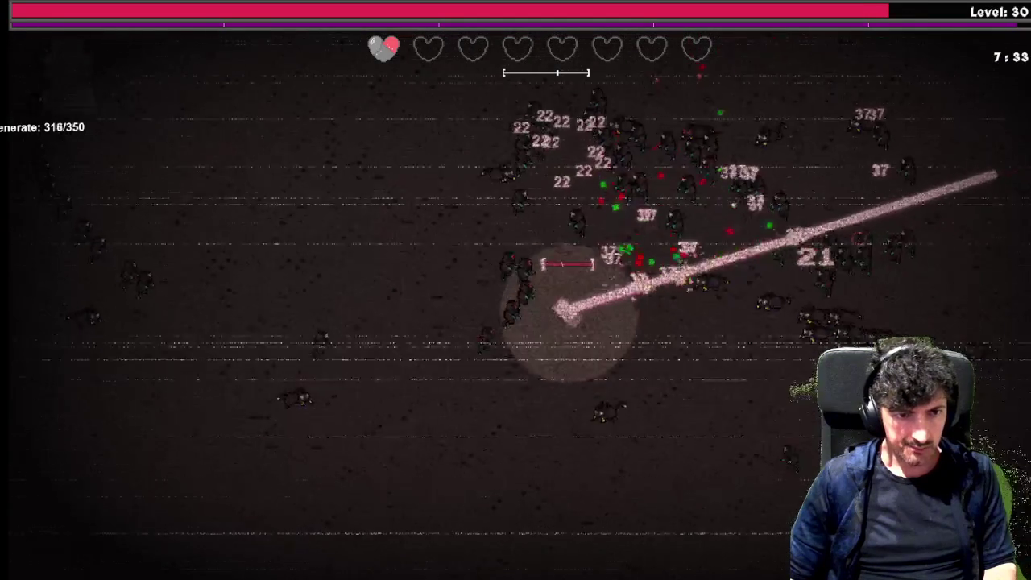
pyautogui.press('s')
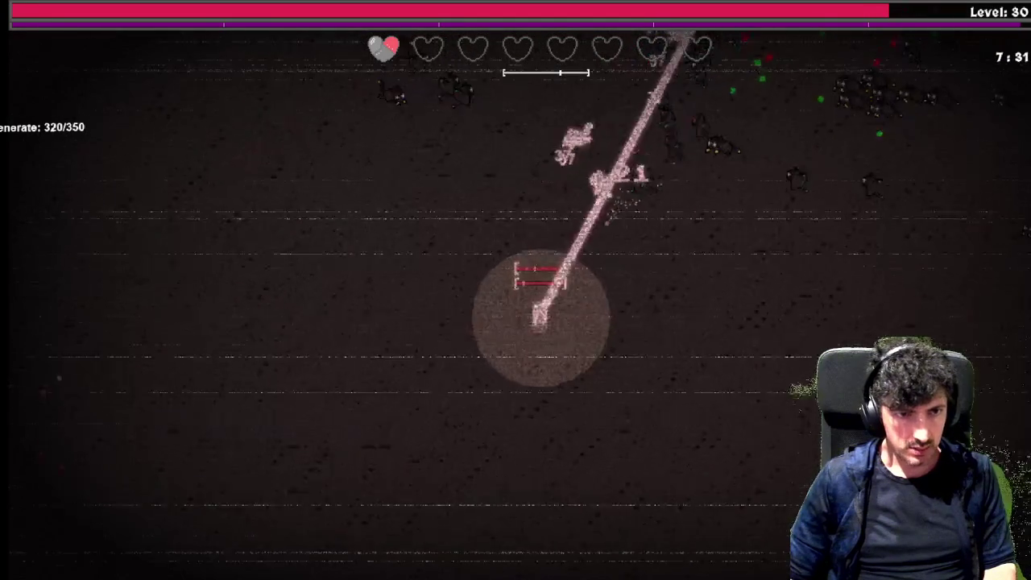
pyautogui.press('s')
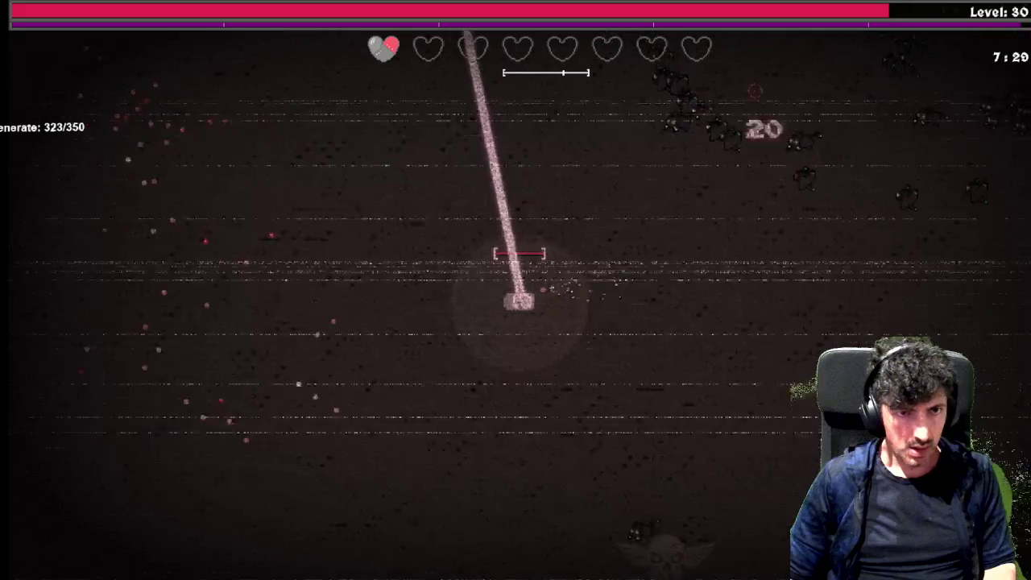
pyautogui.press('w')
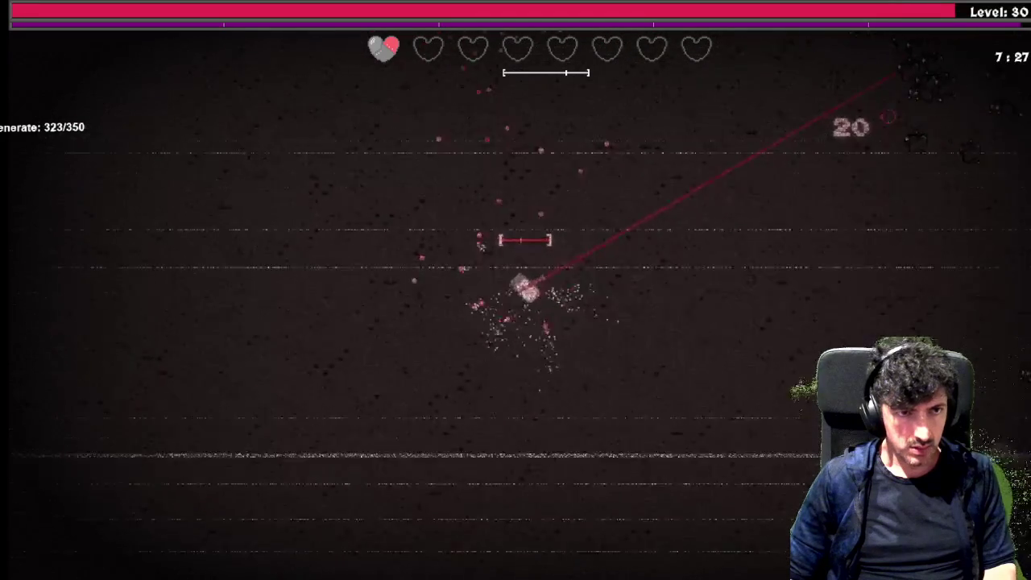
pyautogui.press('w')
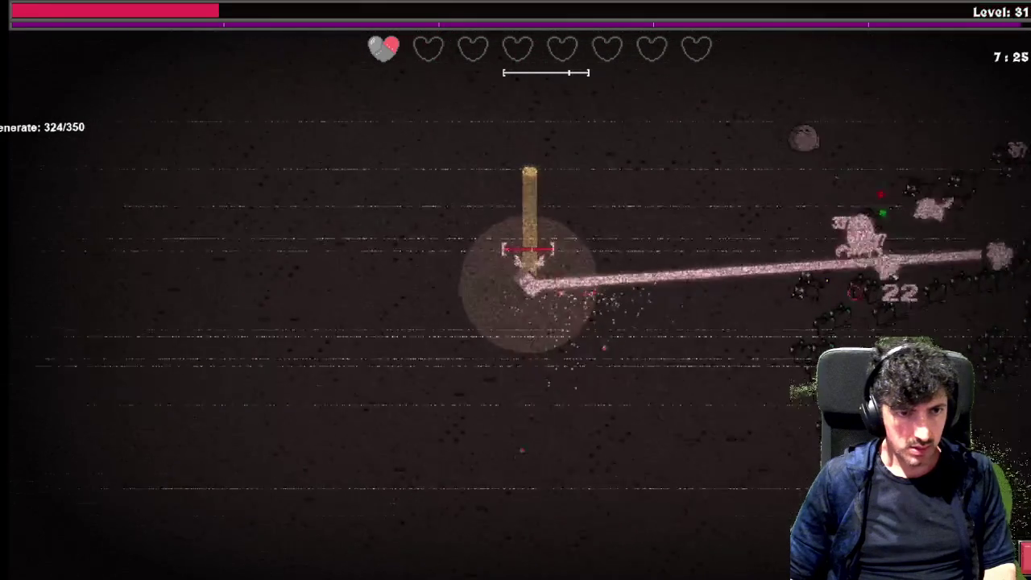
pyautogui.press('w')
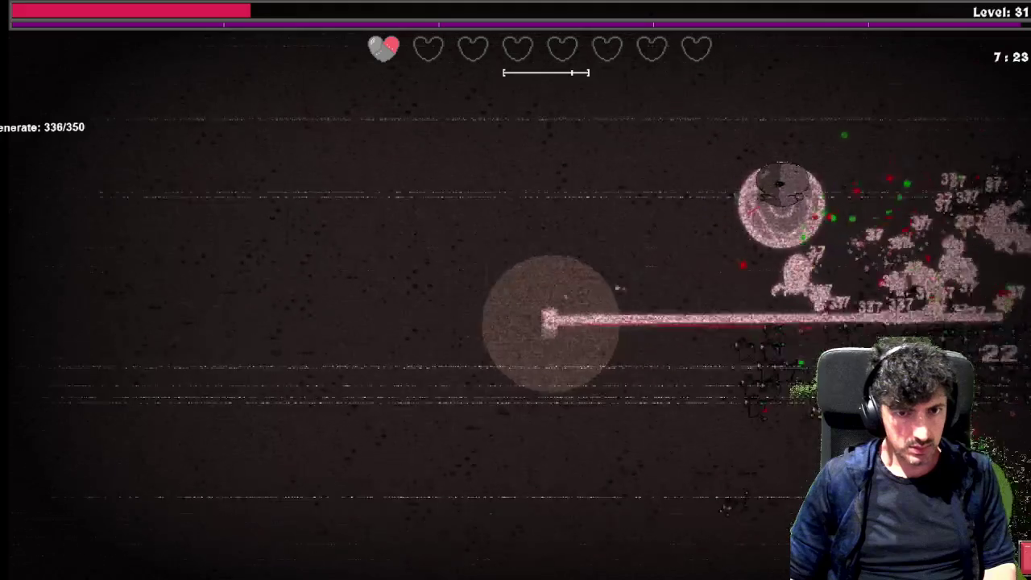
pyautogui.press('Tab')
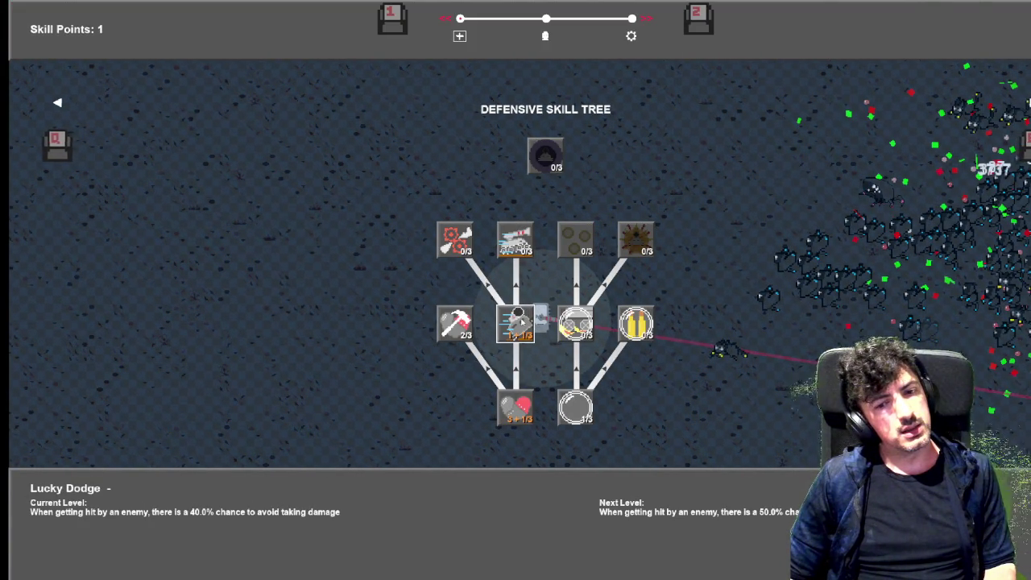
# Raise Lucky Dodge to a 50% dodge chance, read Tank Rush and Regenerate, then exit.
pyautogui.click(516, 322)
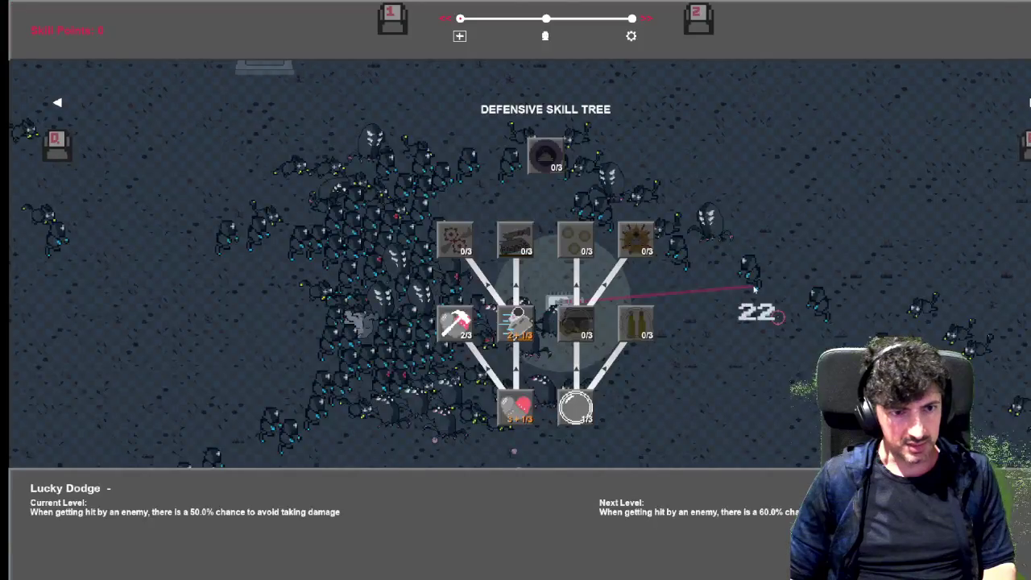
pyautogui.press('Up')
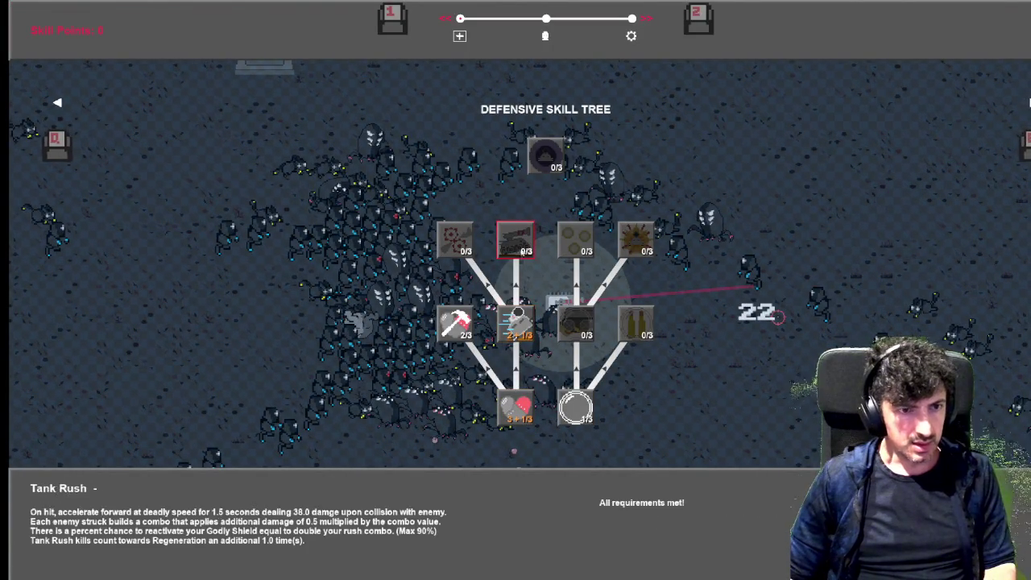
pyautogui.press('Left')
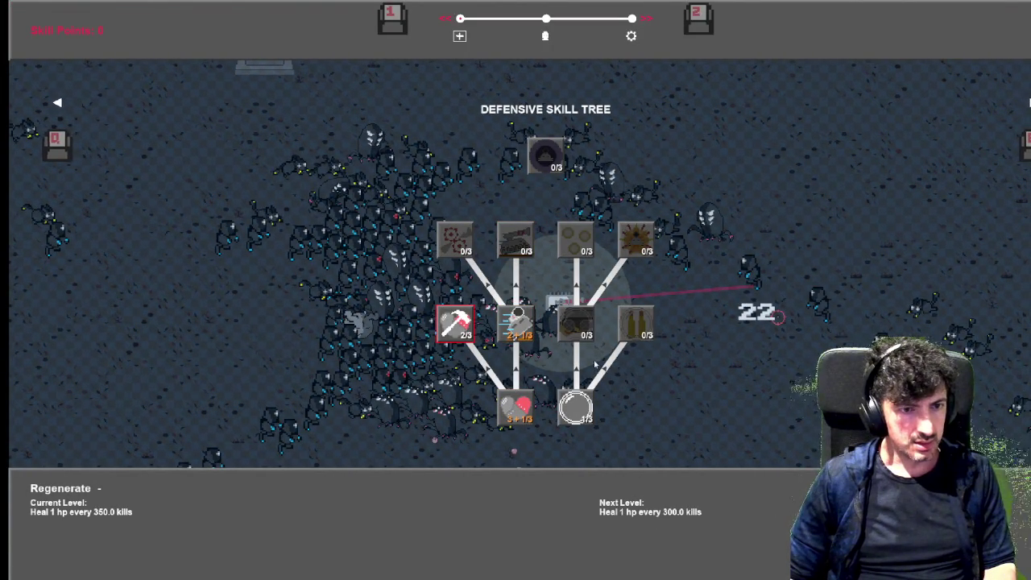
pyautogui.press('Right')
pyautogui.press('Escape')
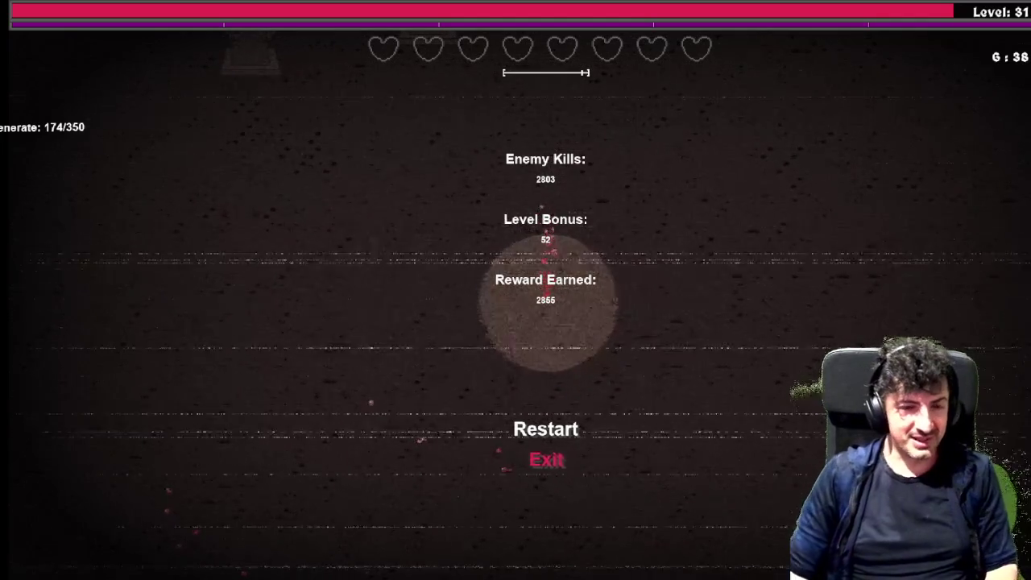
# Restart after the game over and start a new level 1 run with the left tank.
pyautogui.press('Up')
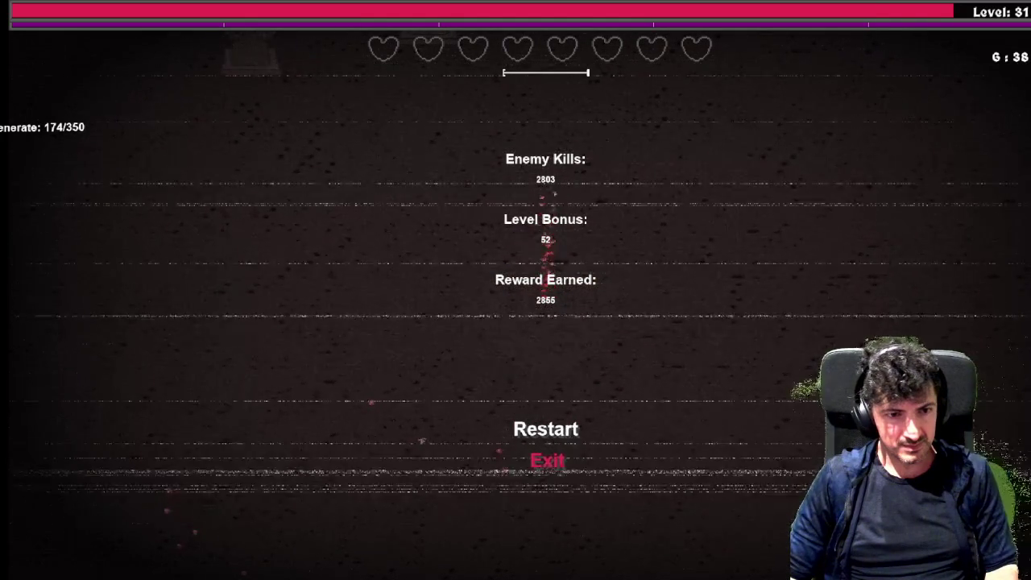
pyautogui.press('Down')
pyautogui.press('Up')
pyautogui.press('Return')
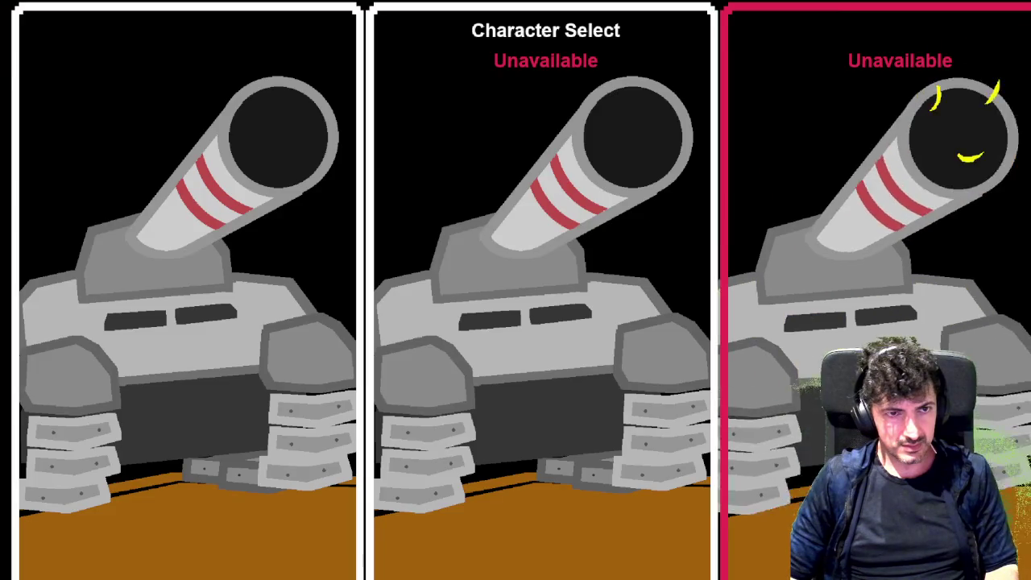
pyautogui.press('Right')
pyautogui.press('Return')
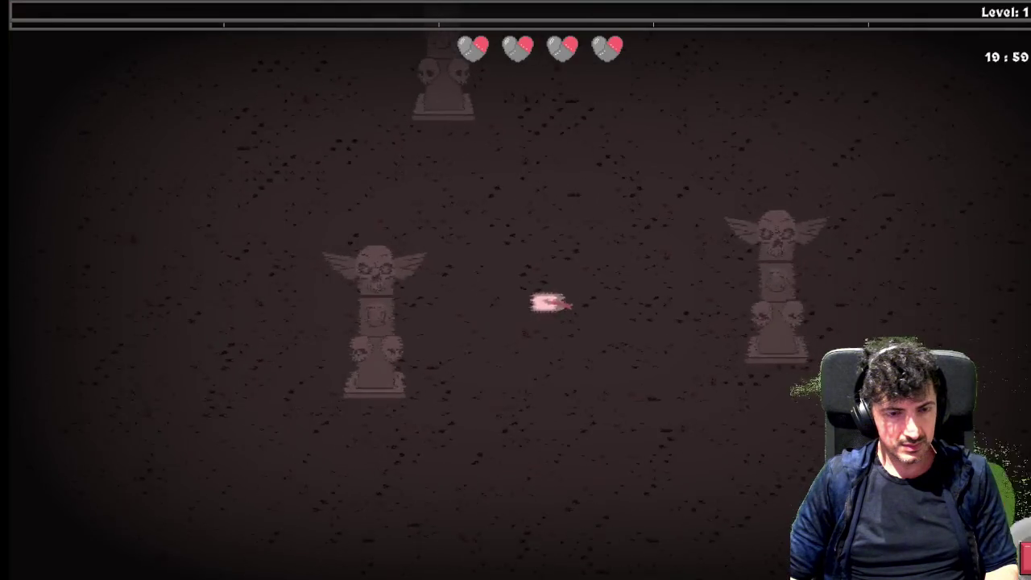
# Drive the tank up-right past the totems toward the first enemy, then return to the GameMaker editor.
pyautogui.press('w')
pyautogui.press('d')
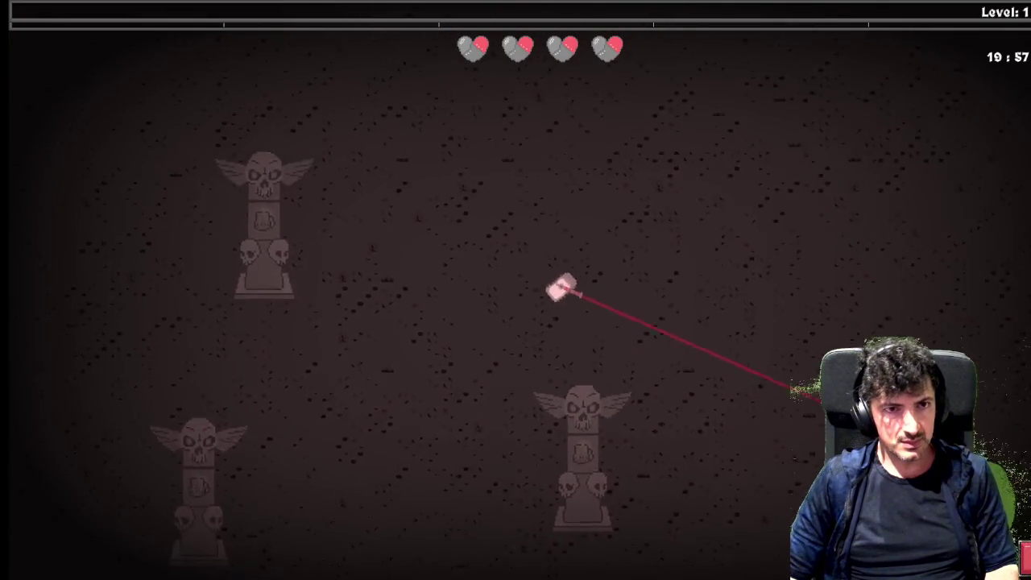
pyautogui.press('w')
pyautogui.press('d')
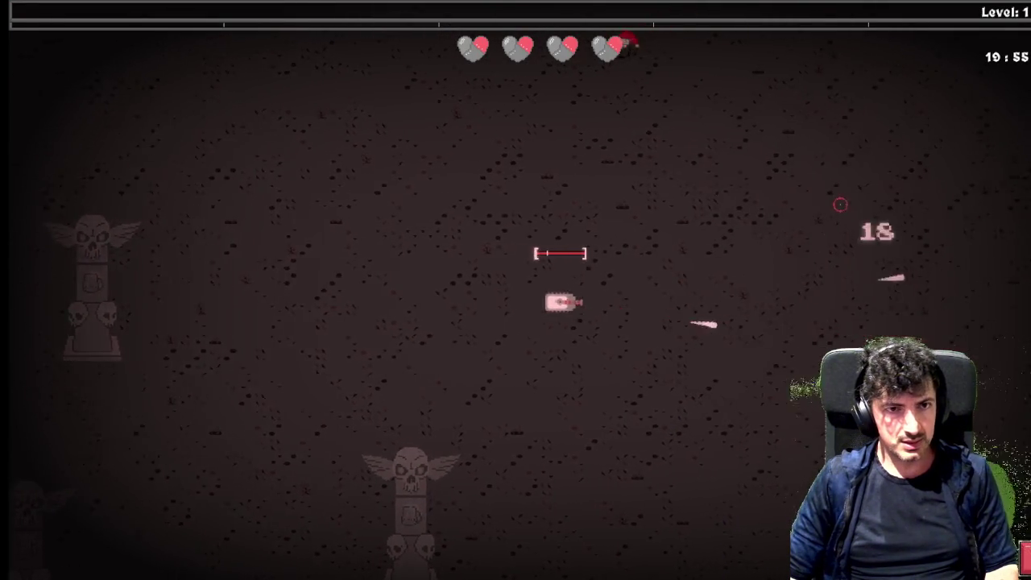
pyautogui.press('w')
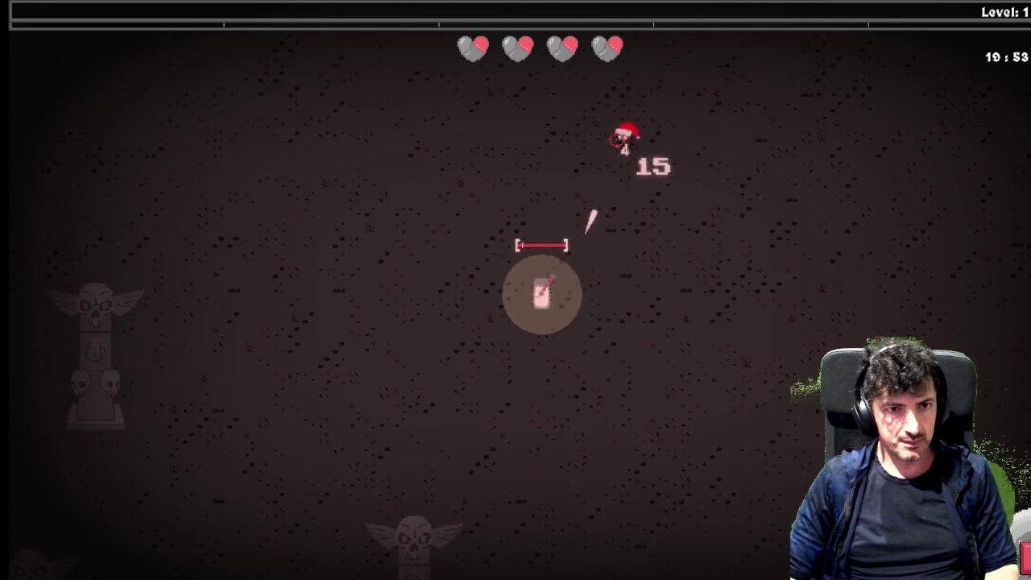
pyautogui.press('w')
pyautogui.press('d')
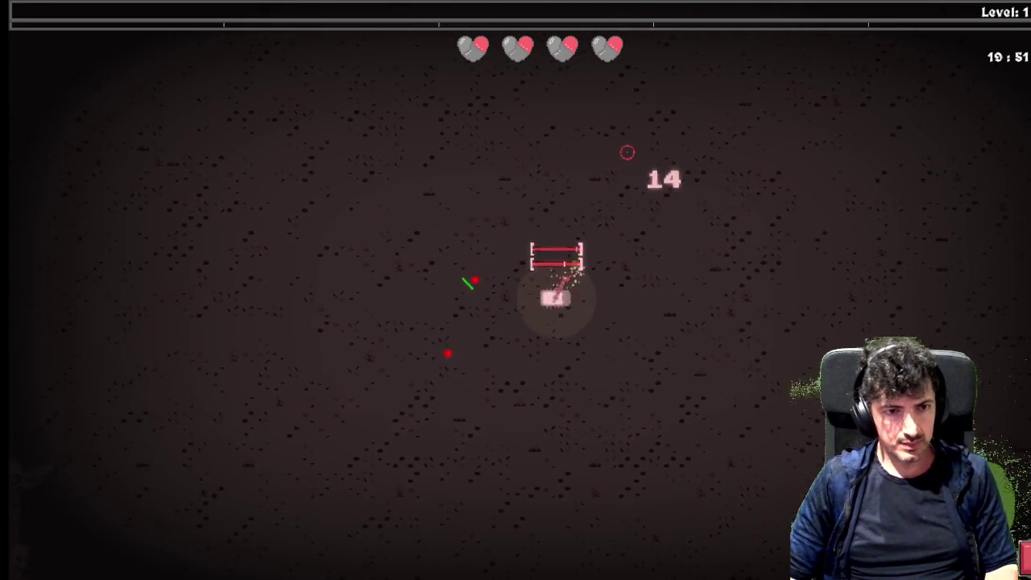
pyautogui.hotkey('alt', 'Tab')
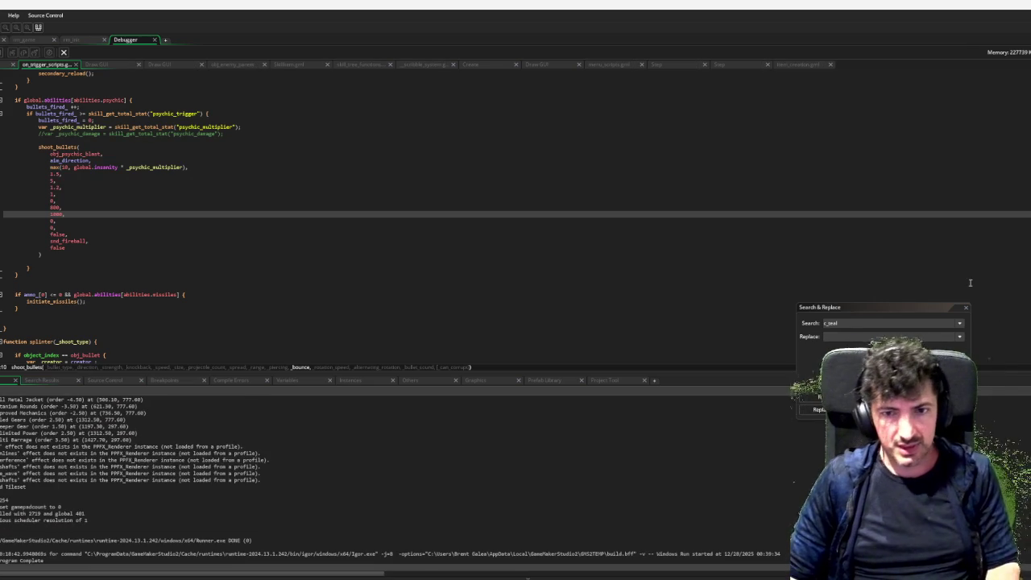
# Close Search & Replace and open game_exit_to_main_menu's script from obj_menu's death menu code.
pyautogui.click(965, 307)
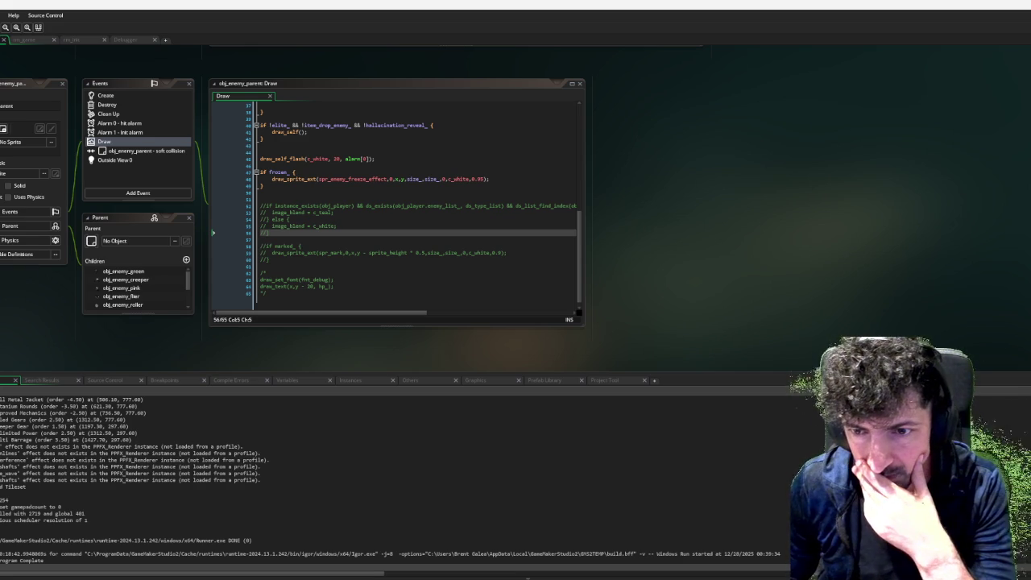
pyautogui.scroll(-5, 556, 202)
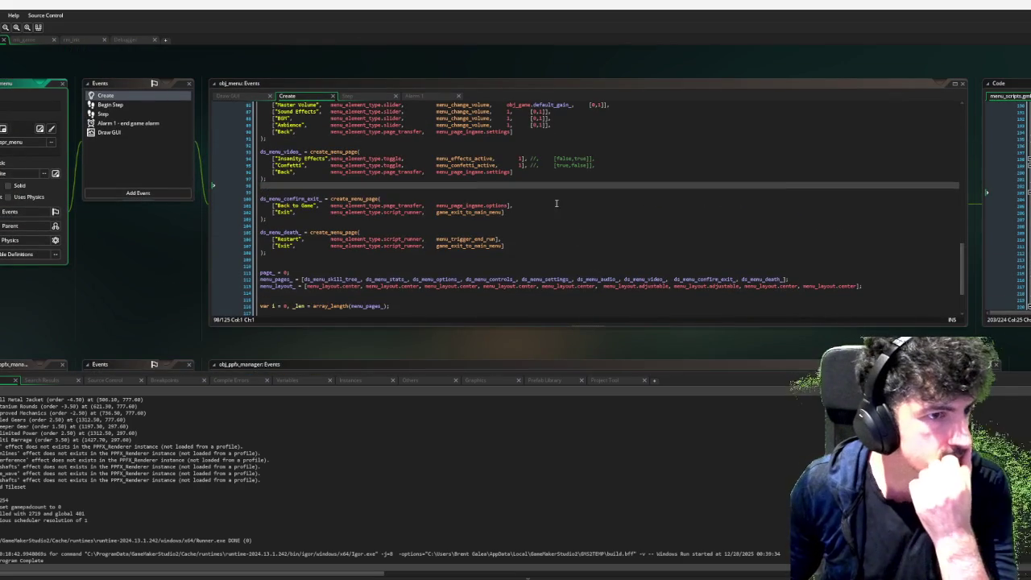
pyautogui.scroll(2, 483, 251)
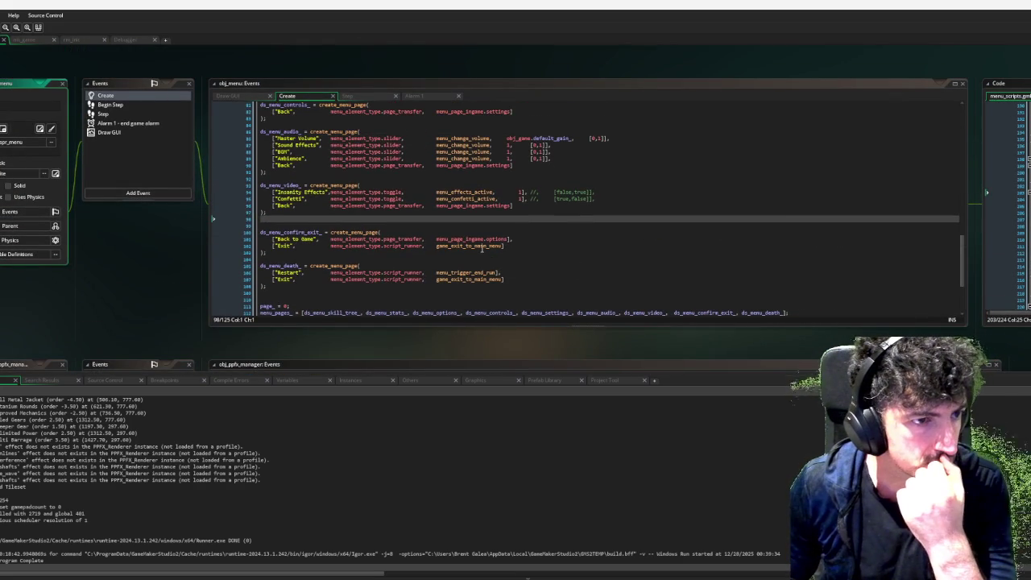
pyautogui.scroll(-2, 453, 248)
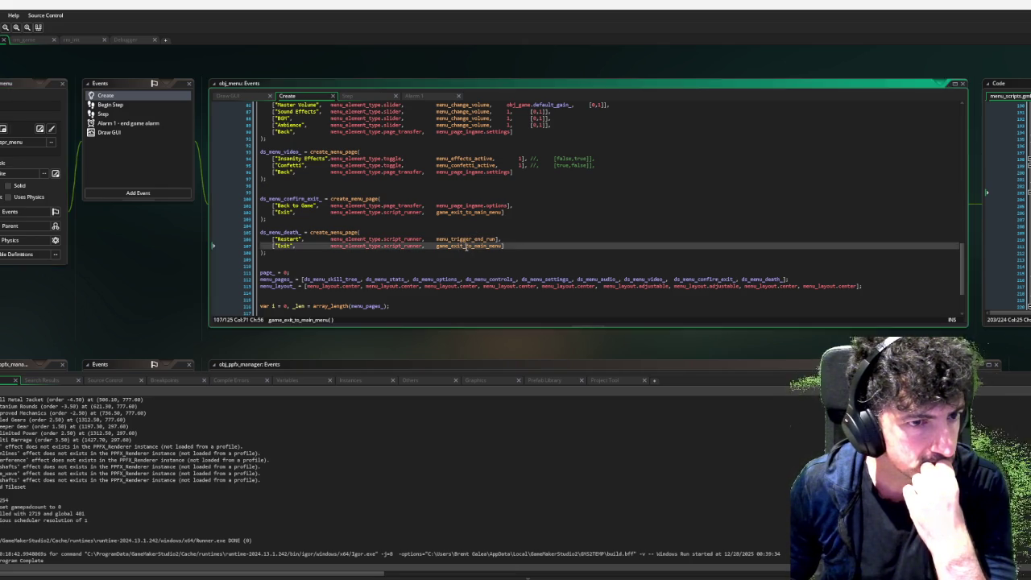
pyautogui.middleClick(465, 246)
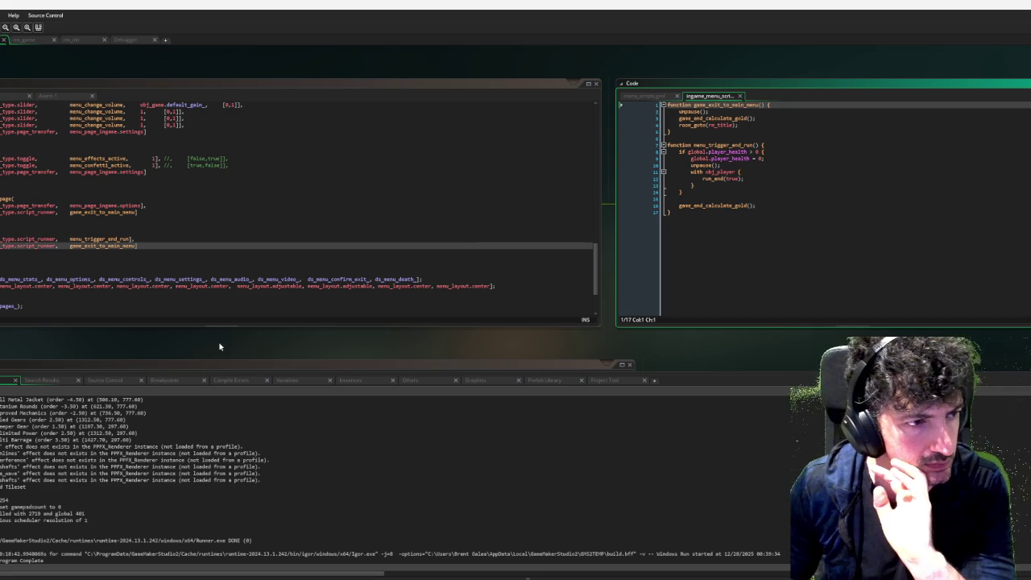
# Review the ingame_menu_scripts exit and end-run functions, then move on to obj_player's events.
pyautogui.moveTo(218, 345); pyautogui.dragTo(274, 343)
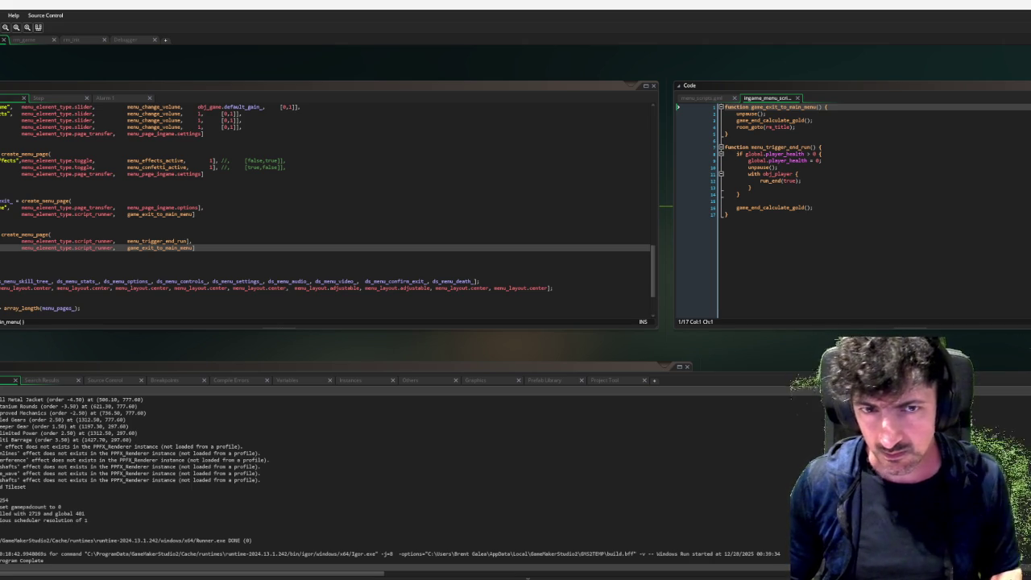
pyautogui.hotkey('ctrl', 'Tab')
pyautogui.click(882, 292)
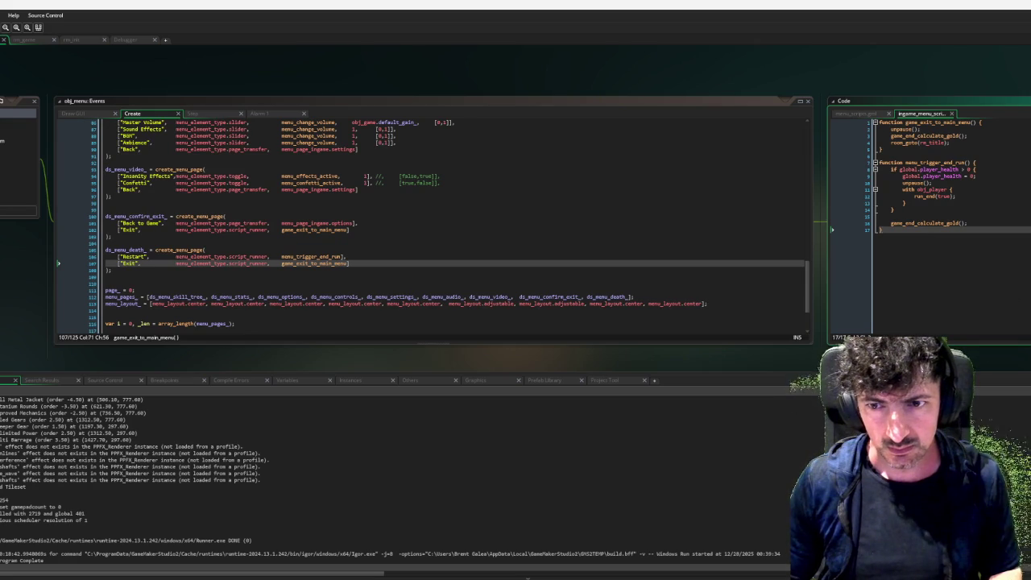
pyautogui.hotkey('ctrl', 'Tab')
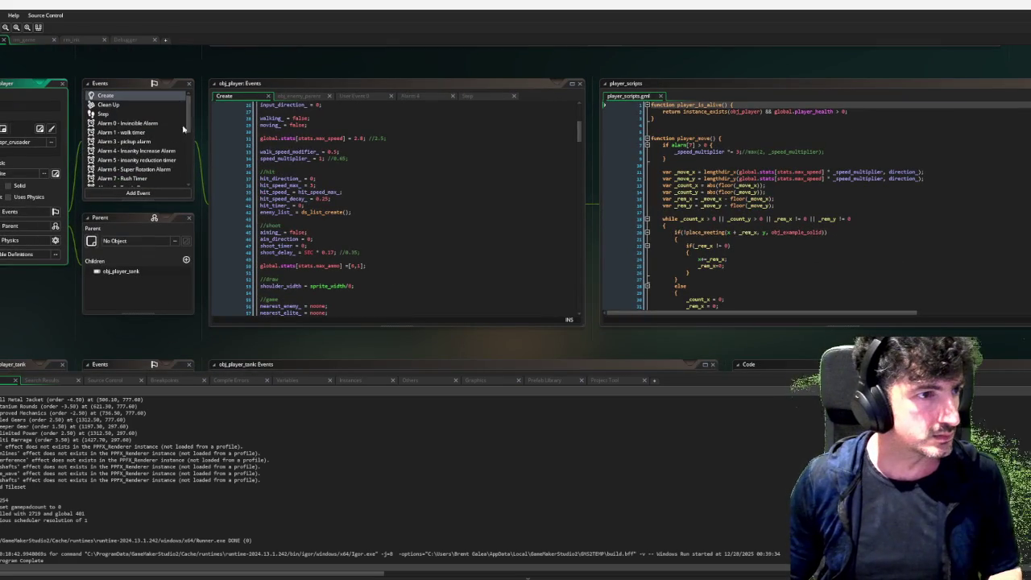
# Copy the insanity colour-tint reset block from obj_player's Alarm 5 event.
pyautogui.click(165, 160)
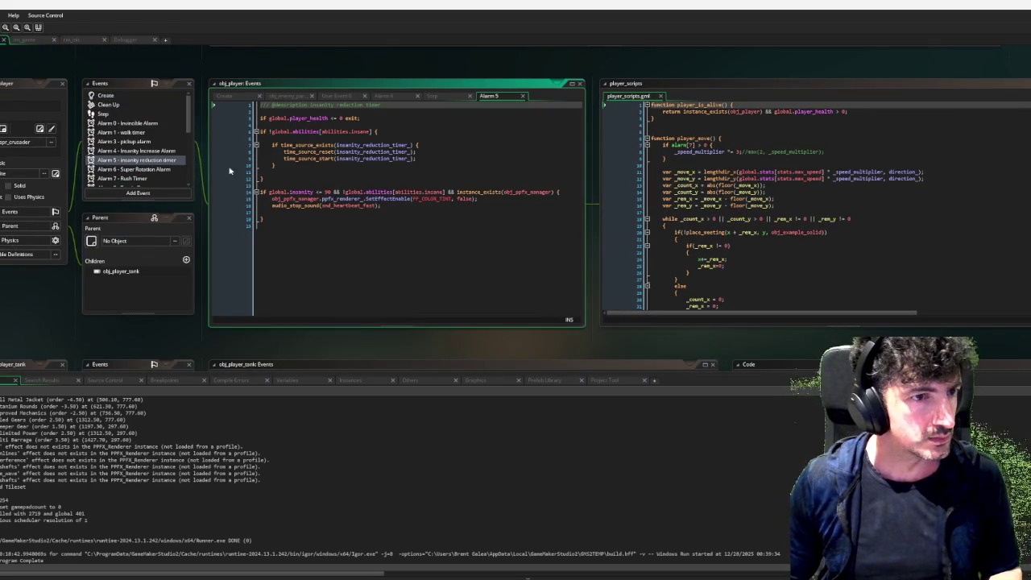
pyautogui.moveTo(272, 201); pyautogui.dragTo(509, 198)
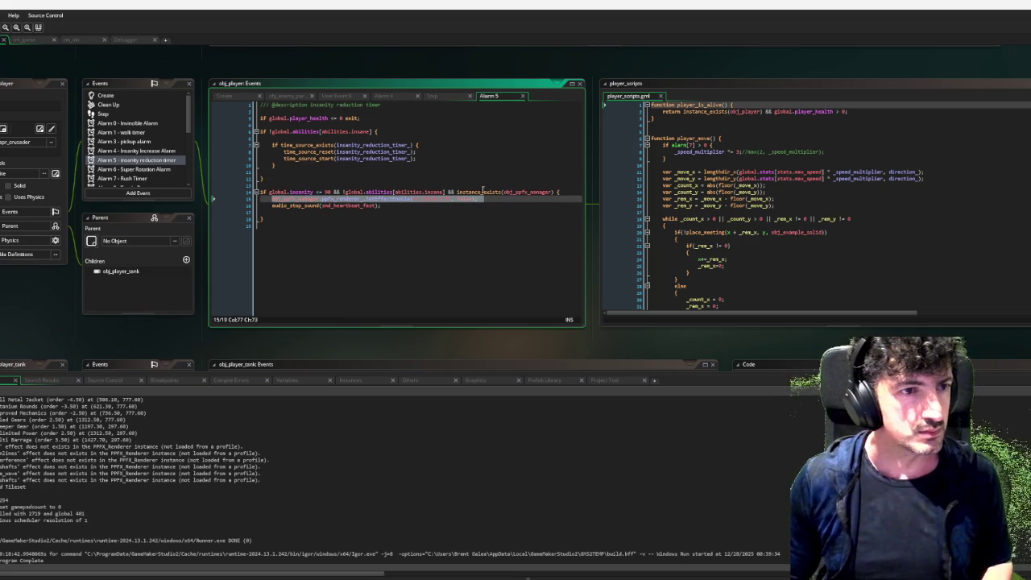
pyautogui.moveTo(338, 216); pyautogui.dragTo(259, 192)
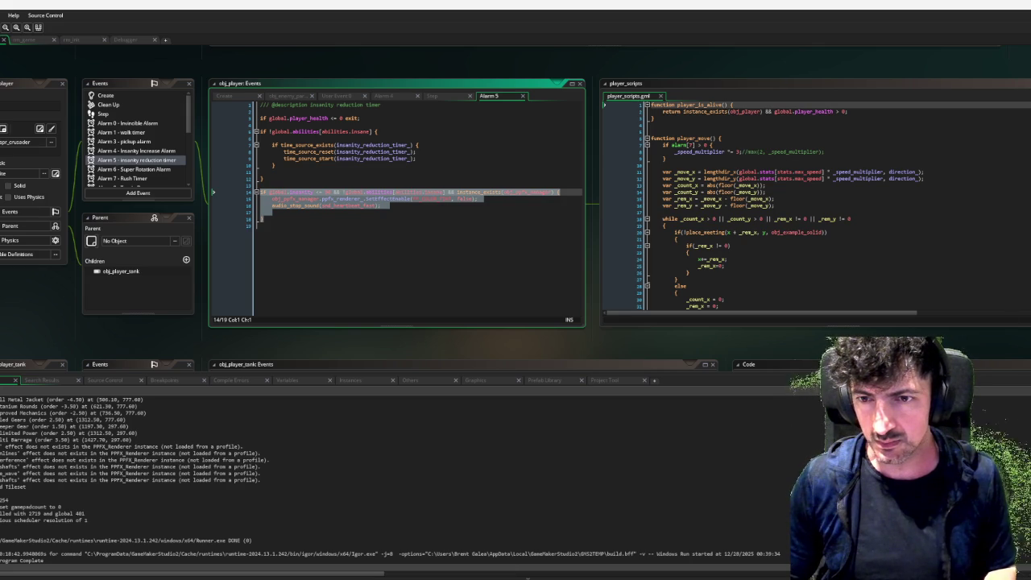
pyautogui.hotkey('alt', 'Left')
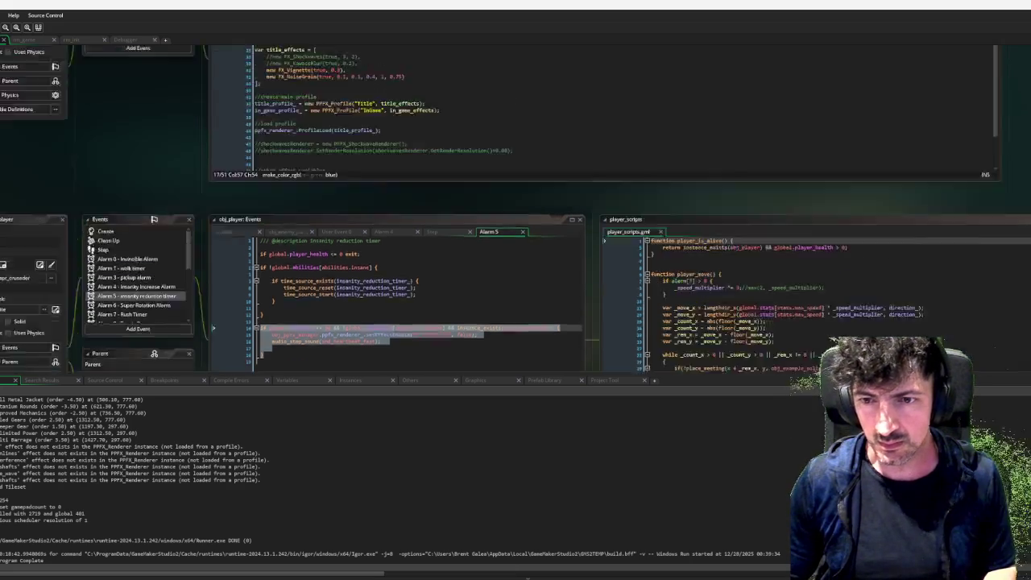
# Open menu_trigger_end_run and game_exit_to_main_menu, placing the cursor in the exit function.
pyautogui.middleClick(492, 240)
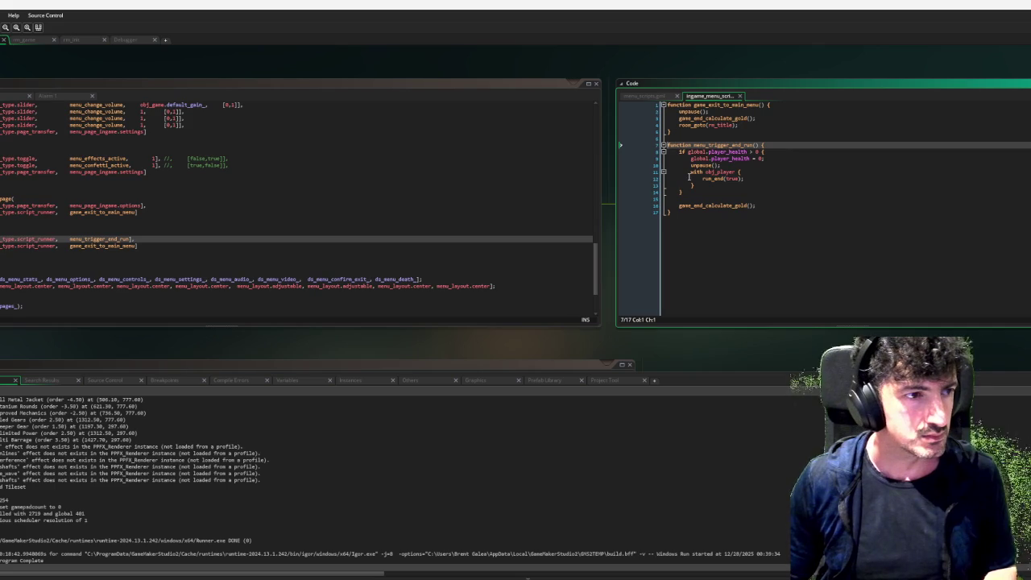
pyautogui.middleClick(128, 246)
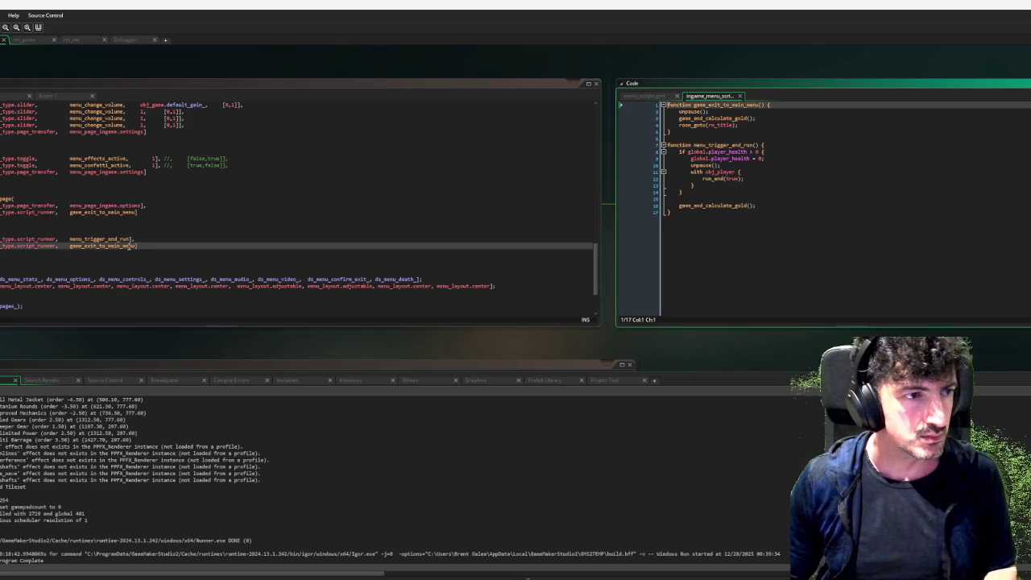
pyautogui.click(764, 130)
# Paste the tint reset block into game_exit_to_main_menu and strip its insanity and ability conditions.
pyautogui.click(796, 122)
pyautogui.press('Return')
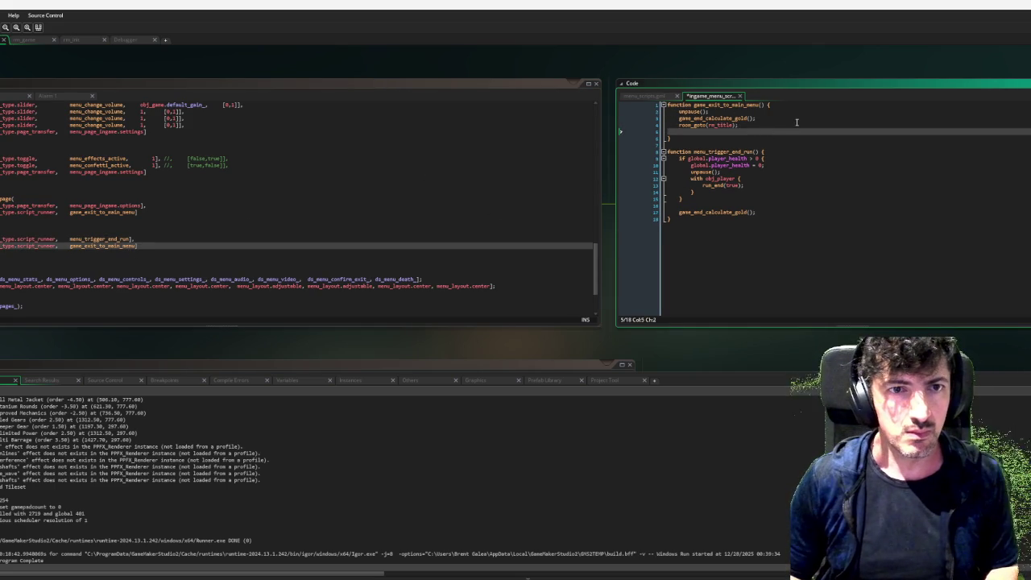
pyautogui.hotkey('ctrl', 'v')
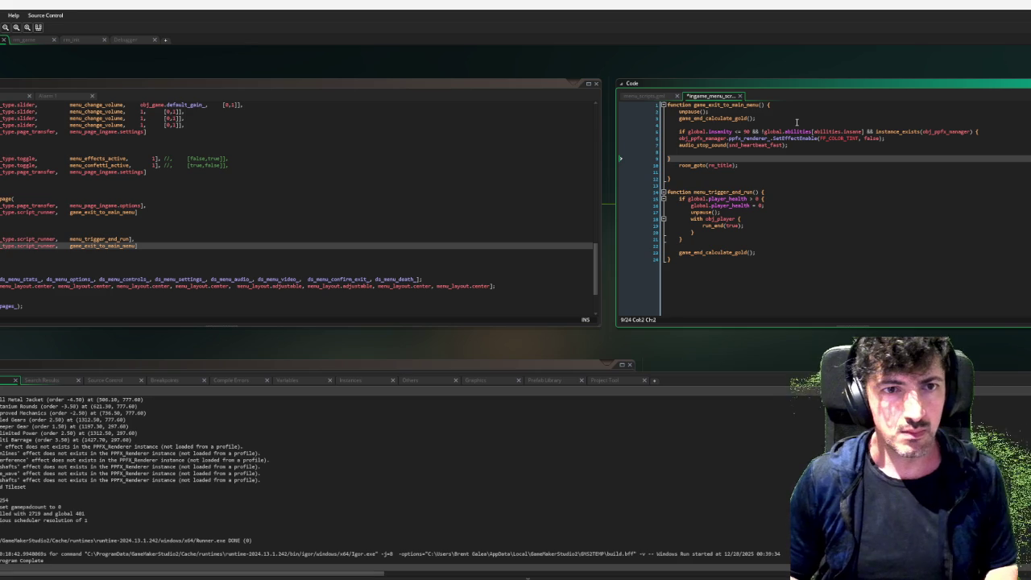
pyautogui.hotkey('shift', 'Up')
pyautogui.hotkey('shift', 'Up')
pyautogui.hotkey('shift', 'Up')
pyautogui.hotkey('shift', 'Home')
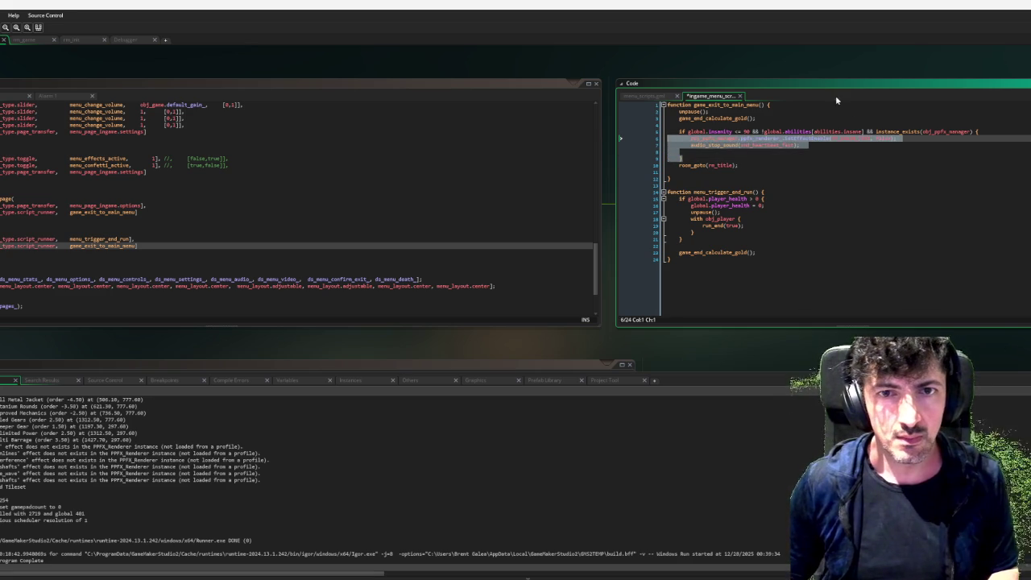
pyautogui.moveTo(876, 131); pyautogui.dragTo(689, 132)
pyautogui.press('Delete')
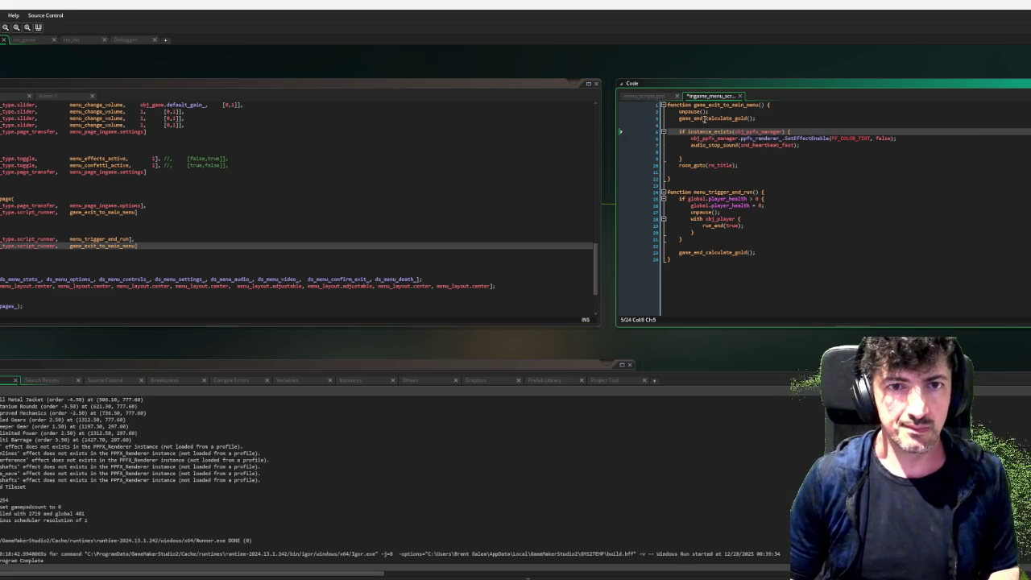
# Delete the heartbeat audio_stop_sound line and tidy the leftover blank lines.
pyautogui.press('Down')
pyautogui.press('Down')
pyautogui.hotkey('shift', 'End')
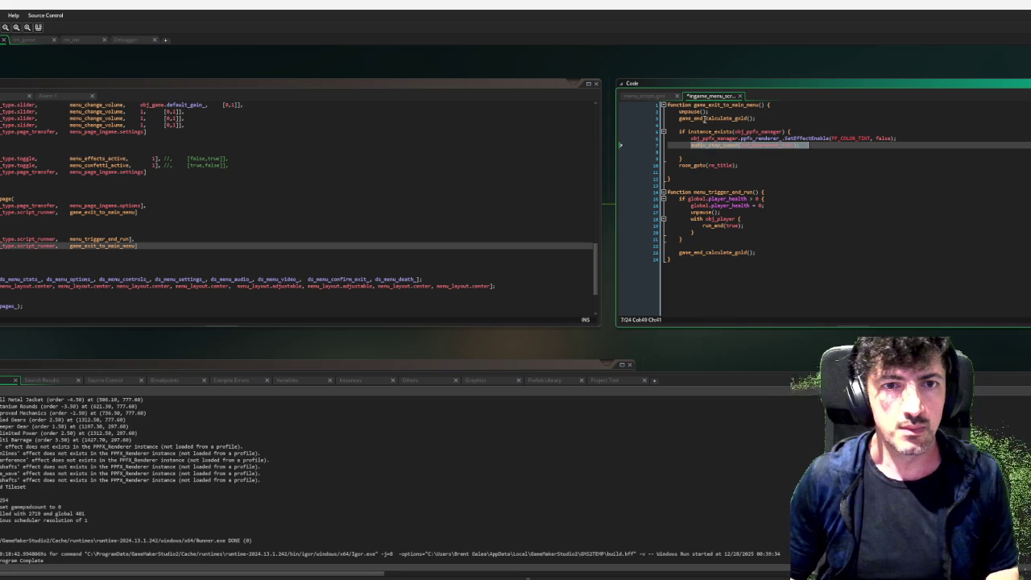
pyautogui.press('Delete')
pyautogui.press('Delete')
pyautogui.press('Delete')
pyautogui.press('End')
pyautogui.press('Return')
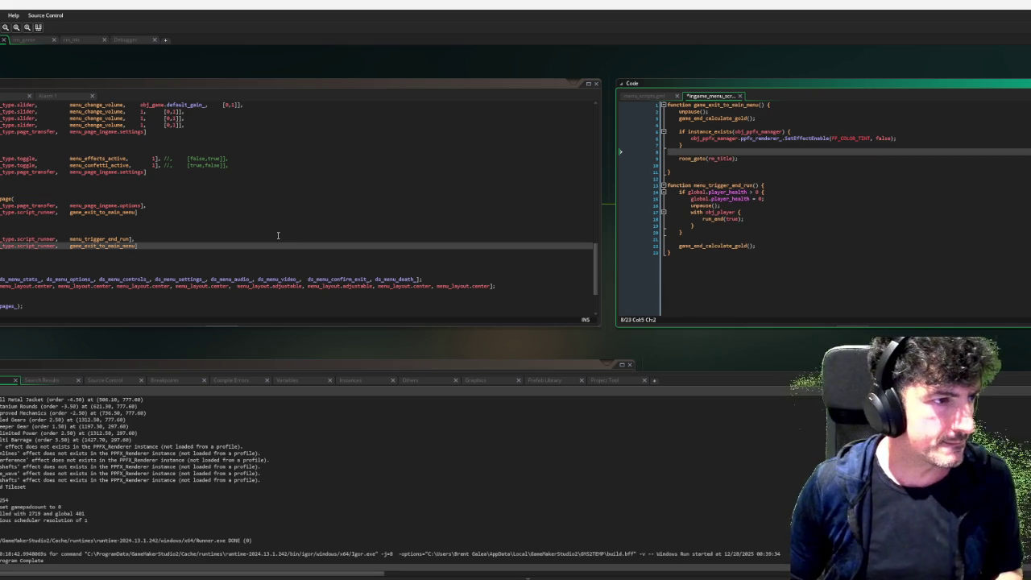
pyautogui.moveTo(278, 236); pyautogui.dragTo(372, 234)
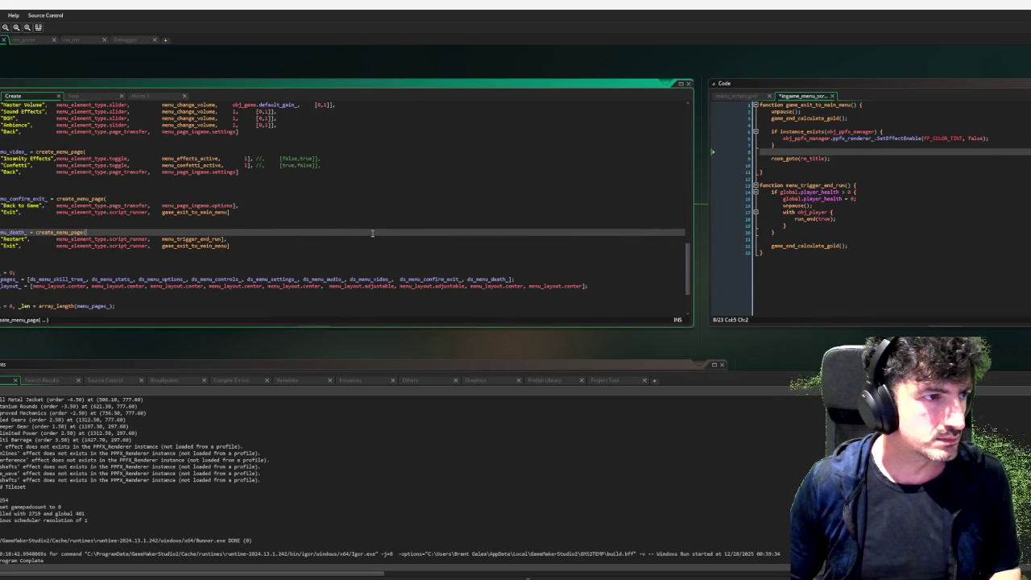
# Move game_end_calculate_gold(); from the end of menu_trigger_end_run into the indented health check.
pyautogui.scroll(5, 372, 233)
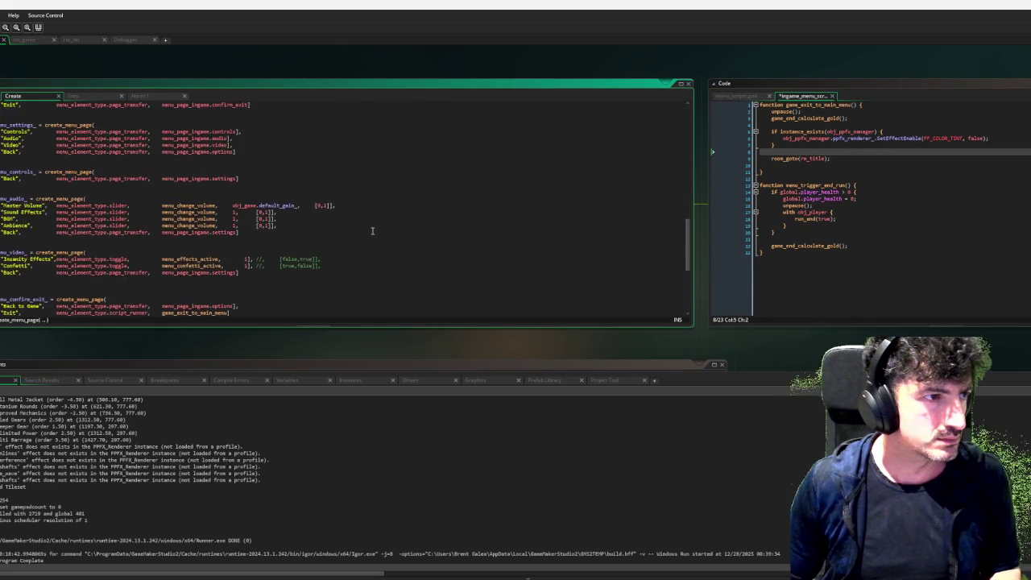
pyautogui.scroll(3, 372, 231)
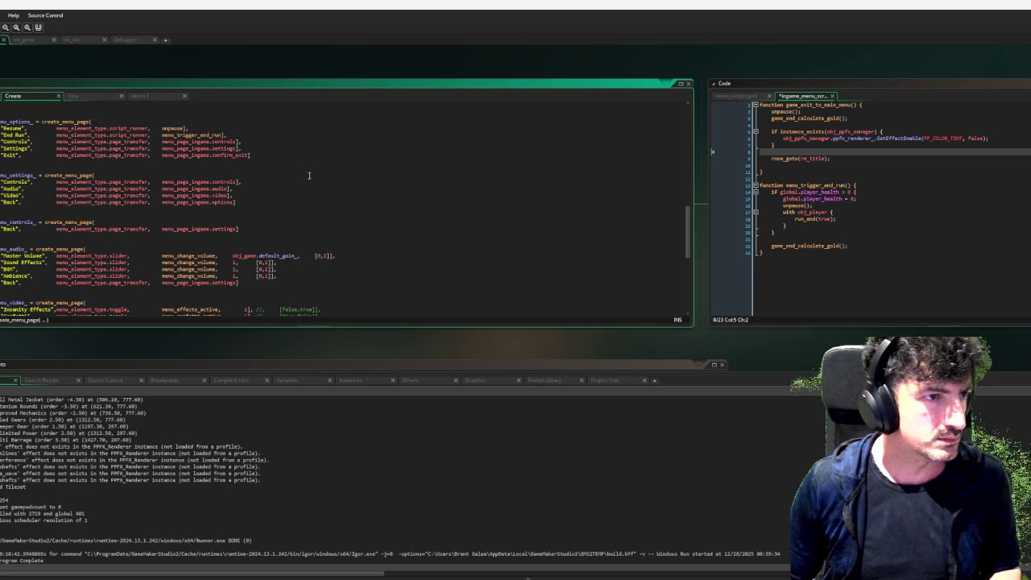
pyautogui.scroll(-6, 336, 193)
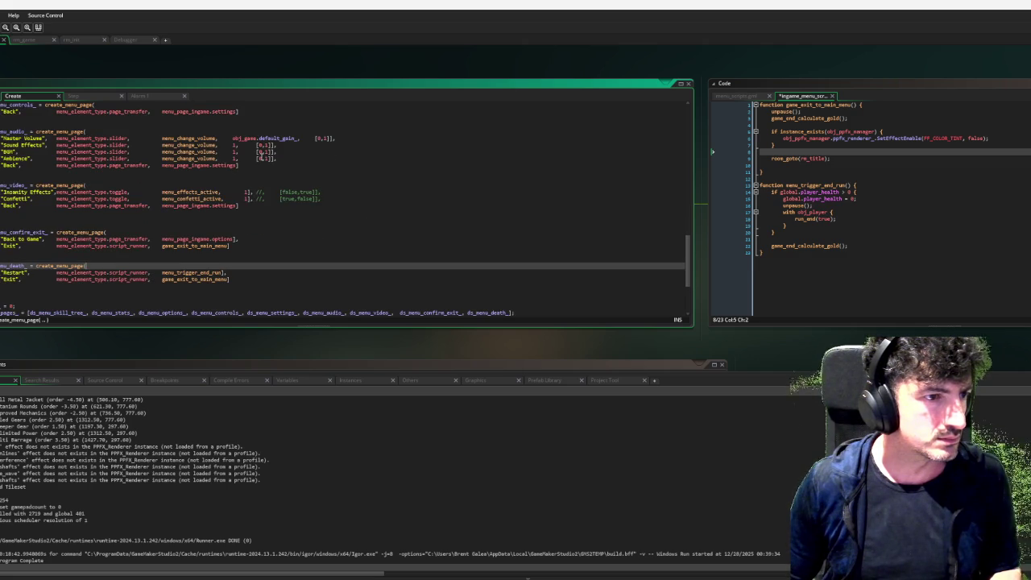
pyautogui.scroll(7, 260, 152)
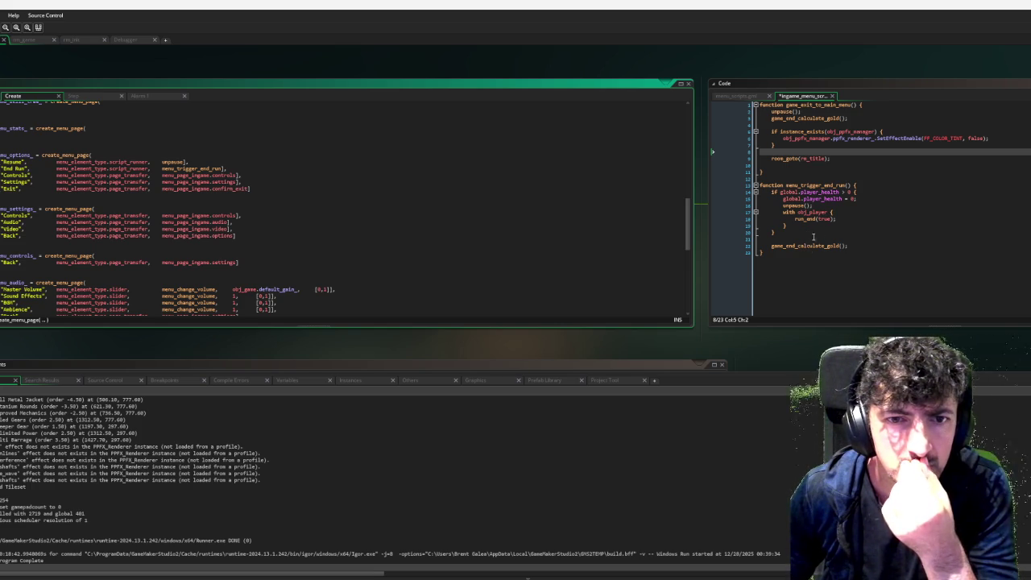
pyautogui.click(856, 243)
pyautogui.tripleClick(860, 242)
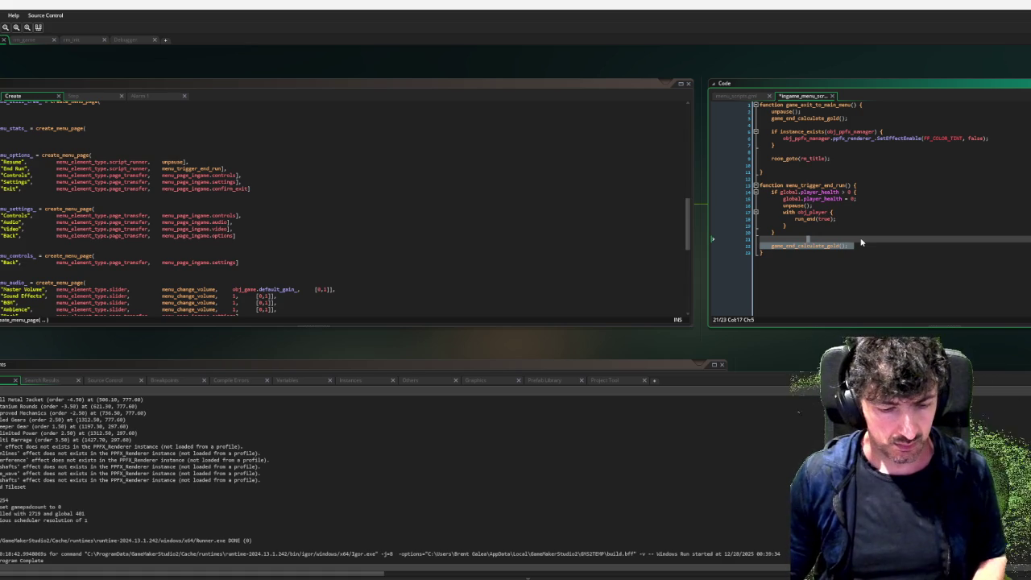
pyautogui.hotkey('ctrl', 'x')
pyautogui.click(867, 192)
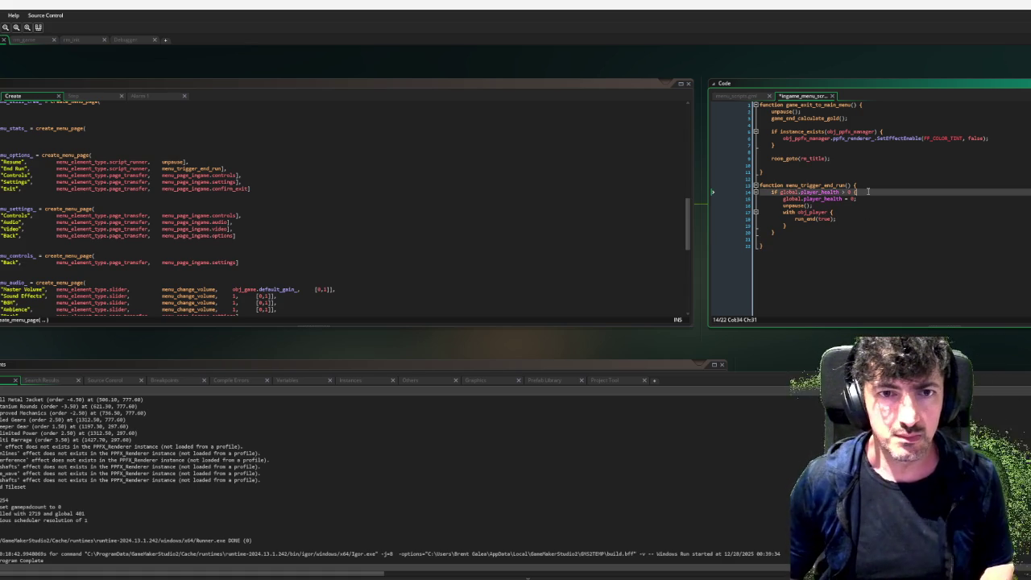
pyautogui.press('Return')
pyautogui.press('Return')
pyautogui.hotkey('ctrl', 'v')
pyautogui.press('Home')
pyautogui.press('Tab')
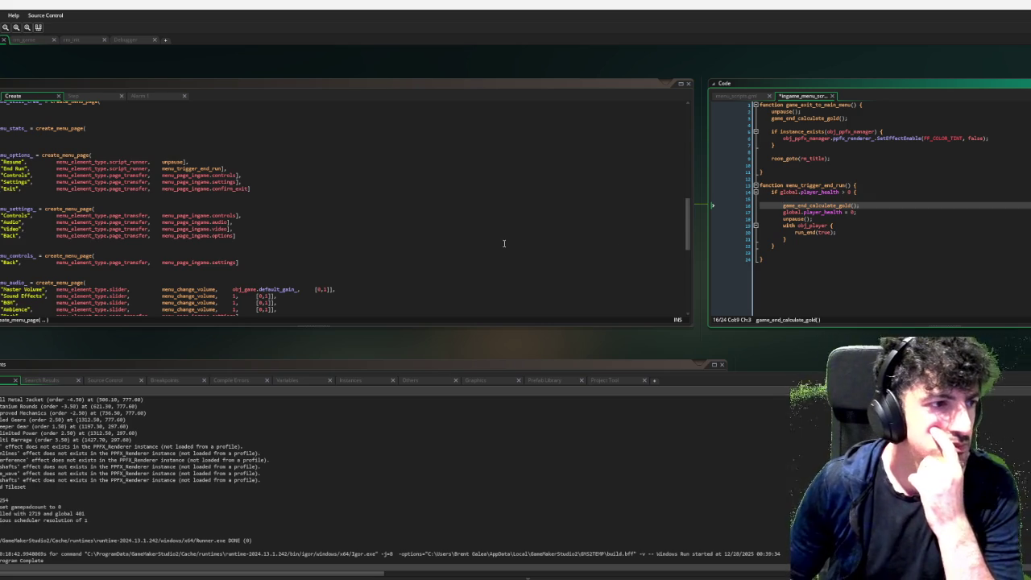
# Start a search for the game_end_calculate_gold function name.
pyautogui.scroll(-9, 295, 246)
pyautogui.scroll(-2, 295, 247)
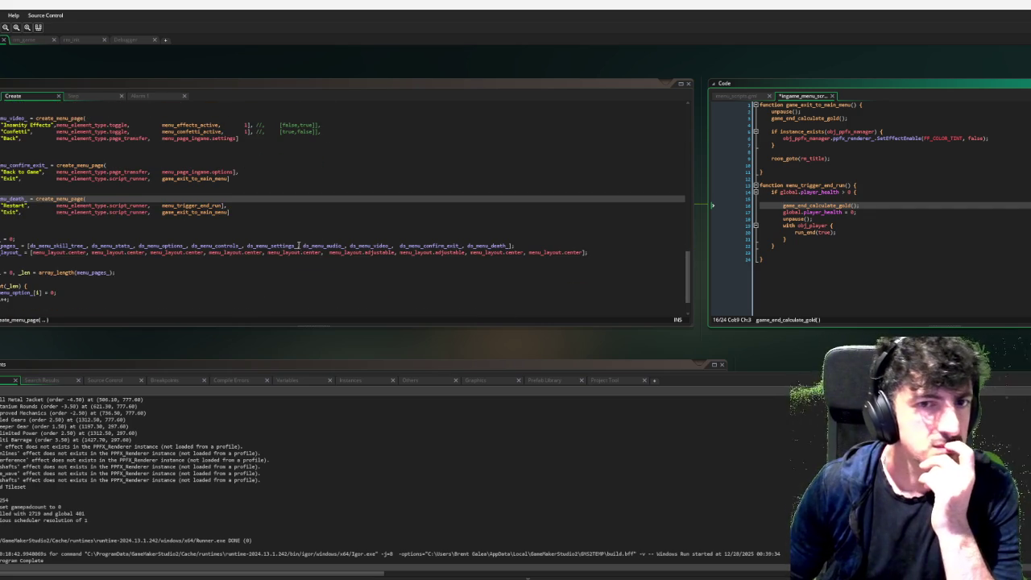
pyautogui.doubleClick(827, 207)
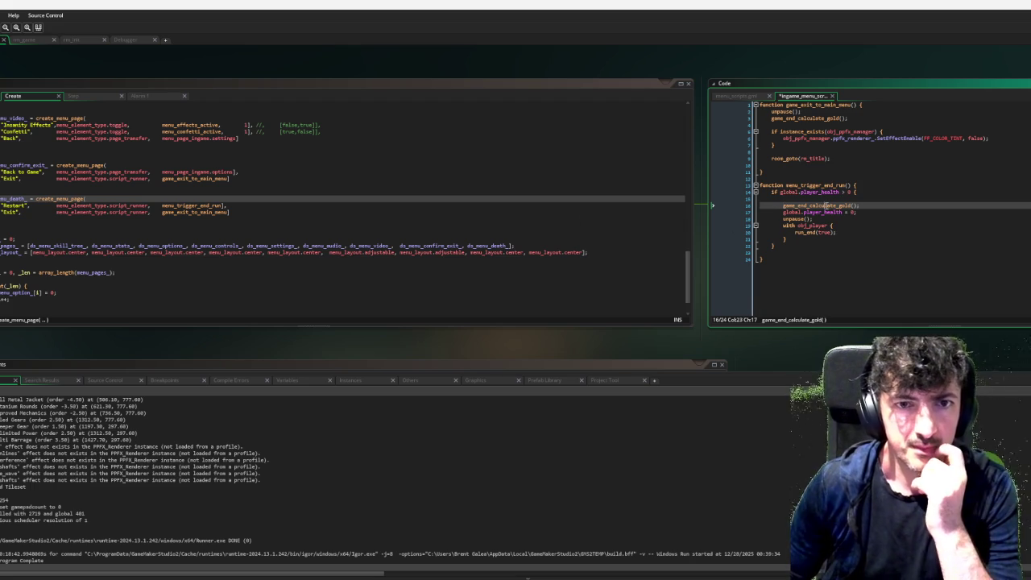
pyautogui.hotkey('ctrl', 'f')
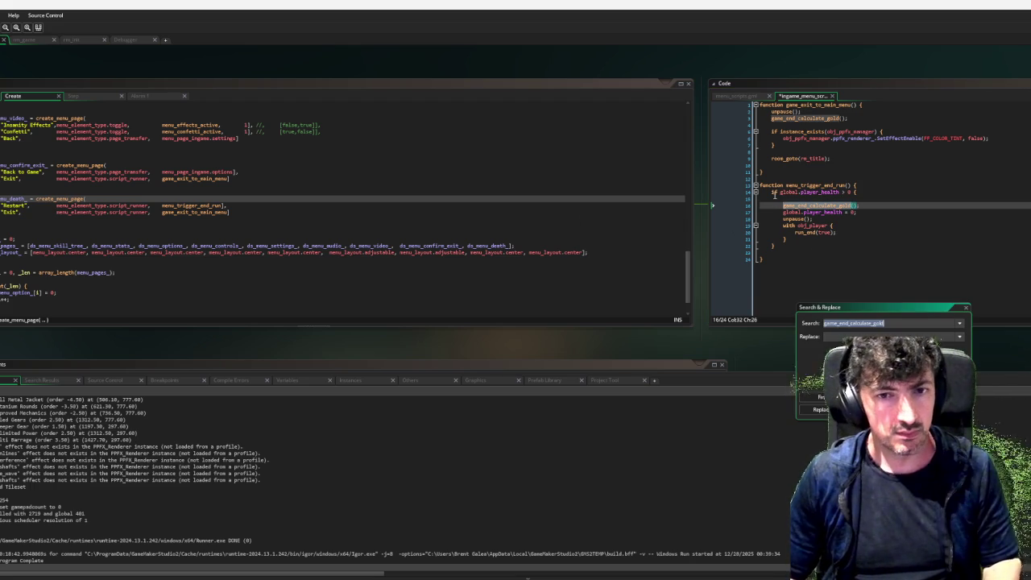
# List all 6 game_end_calculate_gold matches and open player_scripts' run_end call at line 101.
pyautogui.click(821, 396)
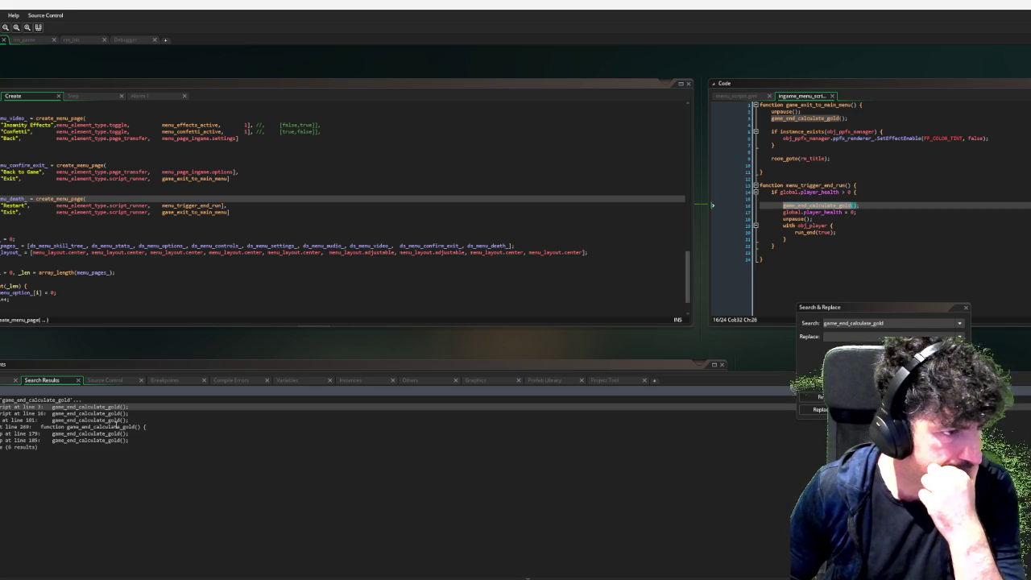
pyautogui.click(117, 419)
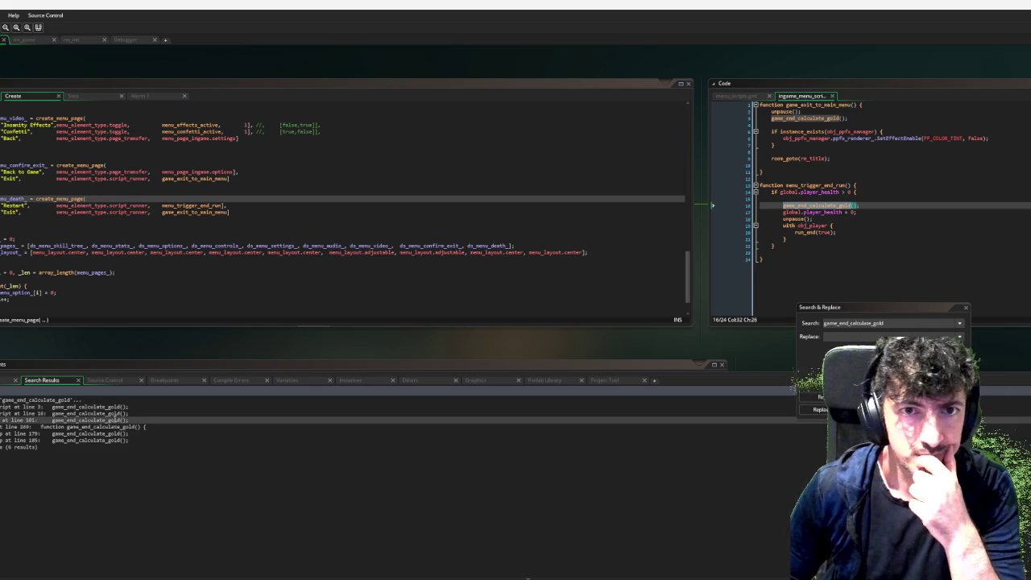
pyautogui.doubleClick(111, 419)
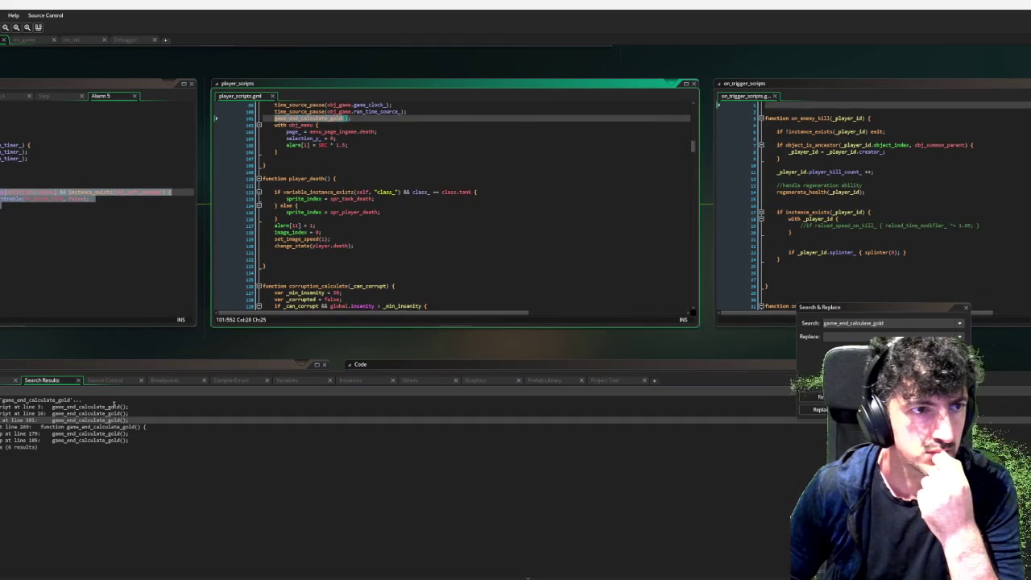
# Close the search and pan the workspace back to obj_player's code.
pyautogui.scroll(8, 458, 186)
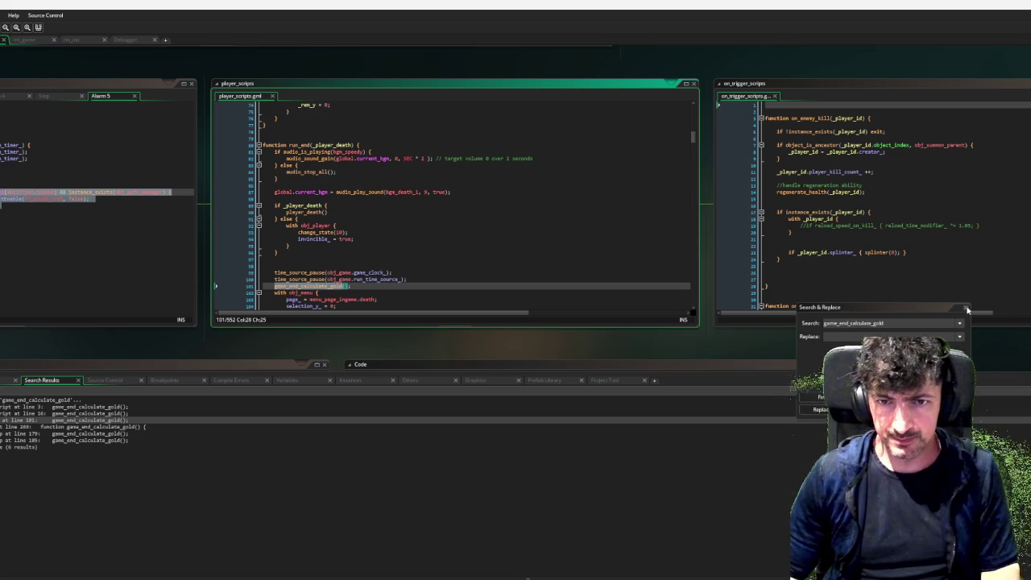
pyautogui.press('Escape')
pyautogui.moveTo(241, 338); pyautogui.dragTo(641, 342)
pyautogui.moveTo(144, 335); pyautogui.dragTo(260, 332)
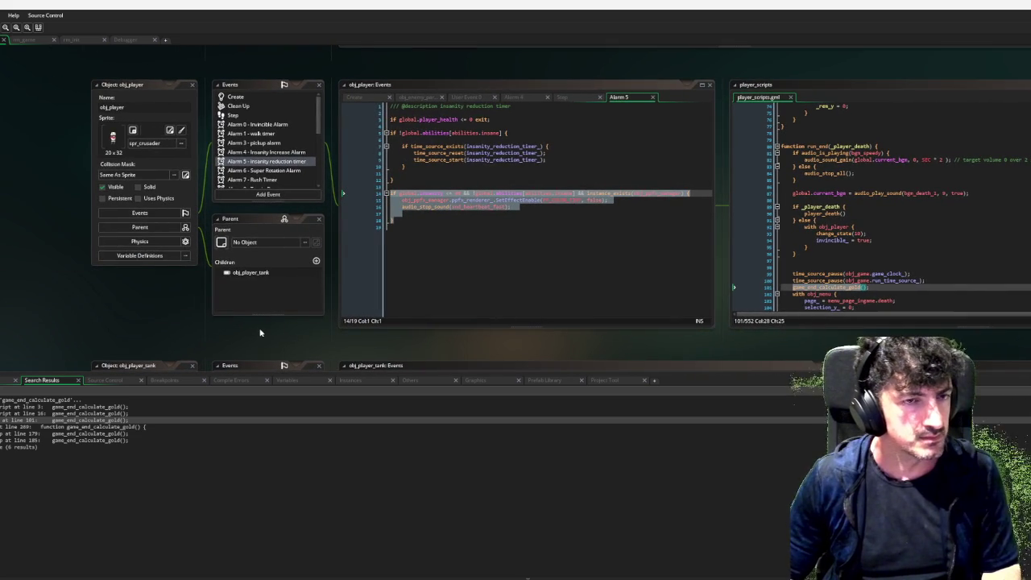
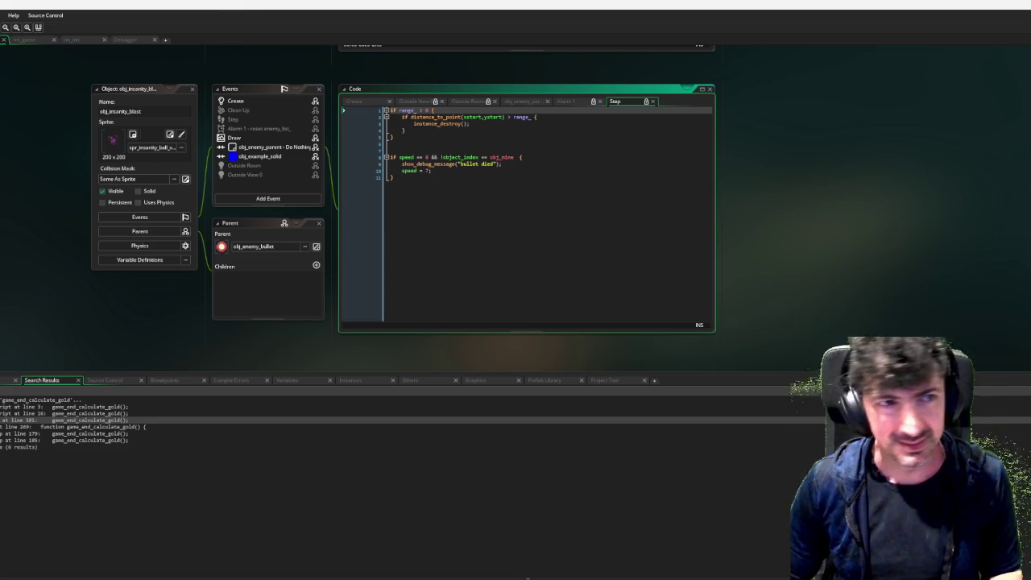
# Open spr_insanity_blast from obj_insanity_blast in the sprite editor and step to another frame.
pyautogui.click(140, 161)
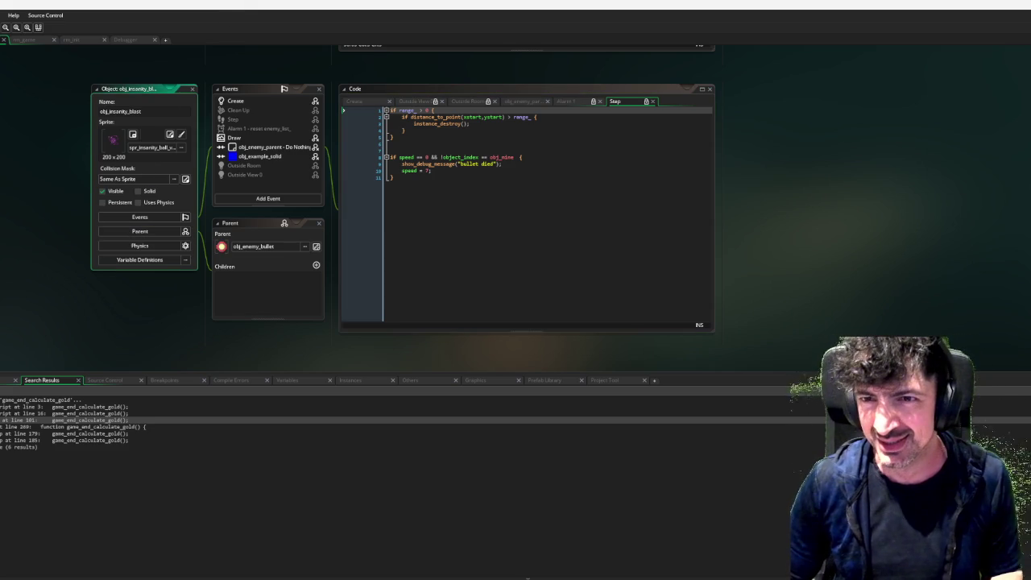
pyautogui.click(182, 135)
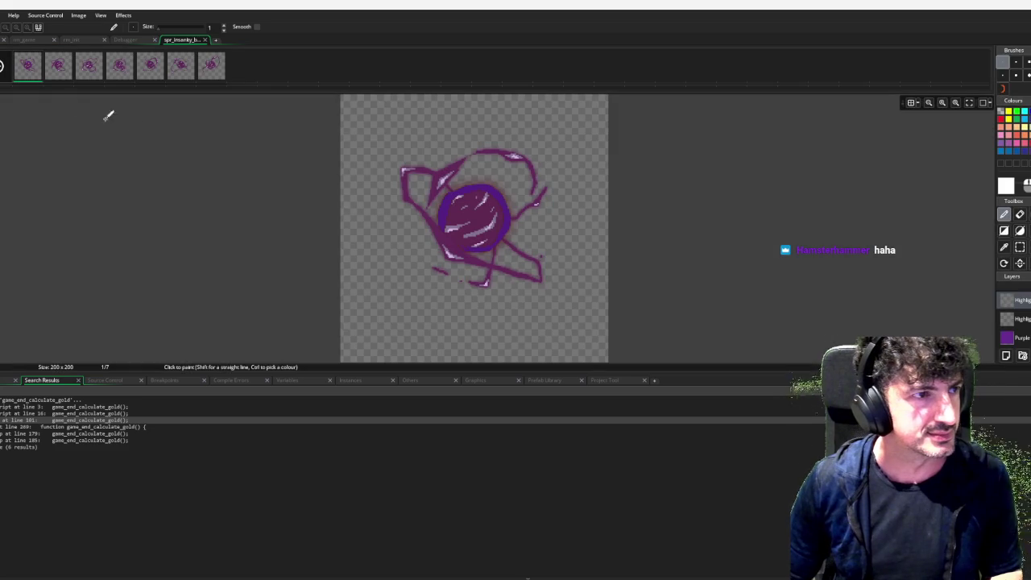
pyautogui.click(25, 74)
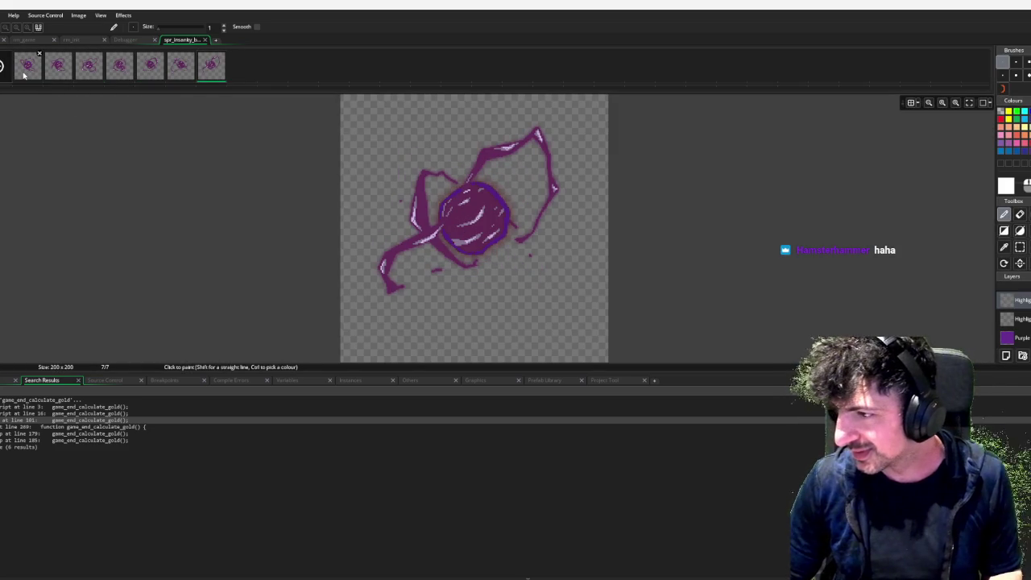
# Inspect the default layers and open Layer Properties for the top 'default (2) (2)' layer.
pyautogui.scroll(-2, 1010, 306)
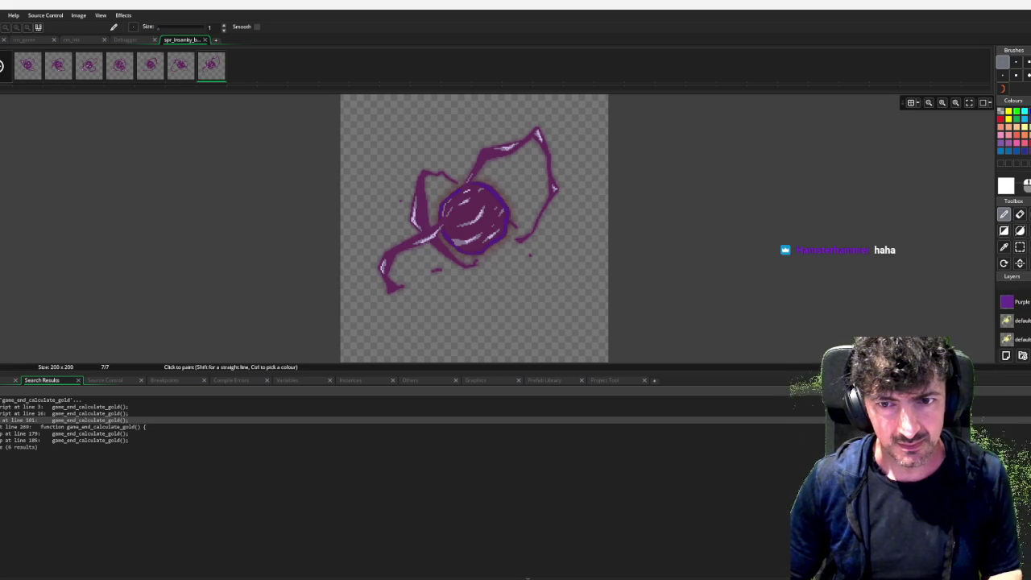
pyautogui.click(1023, 321)
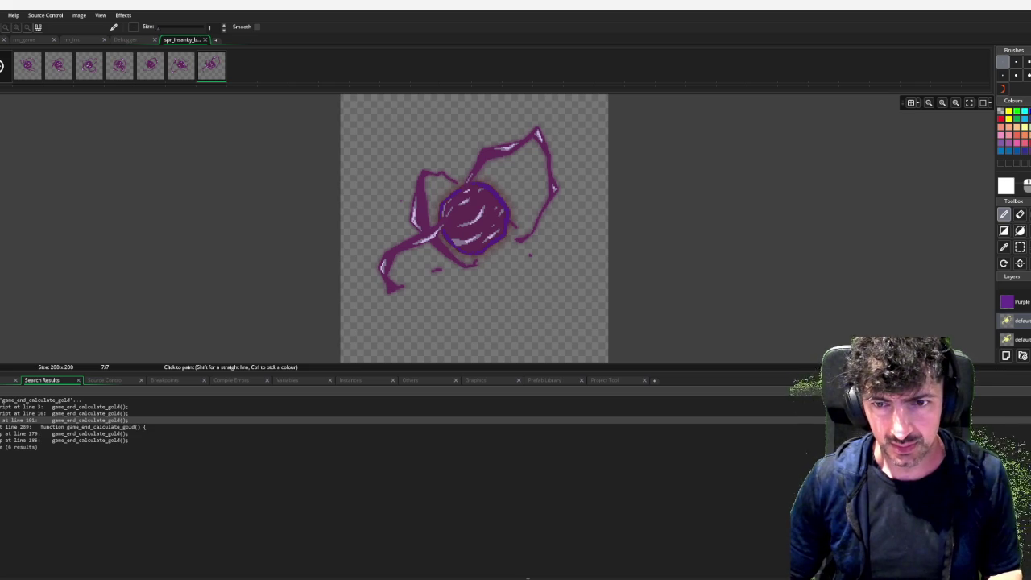
pyautogui.click(1019, 338)
pyautogui.scroll(2, 1015, 321)
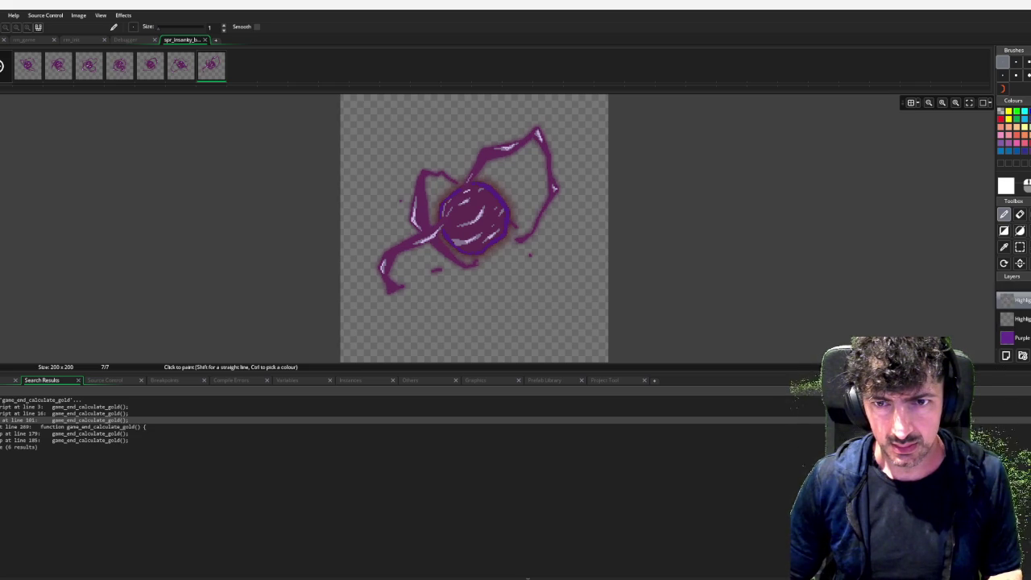
pyautogui.doubleClick(1016, 299)
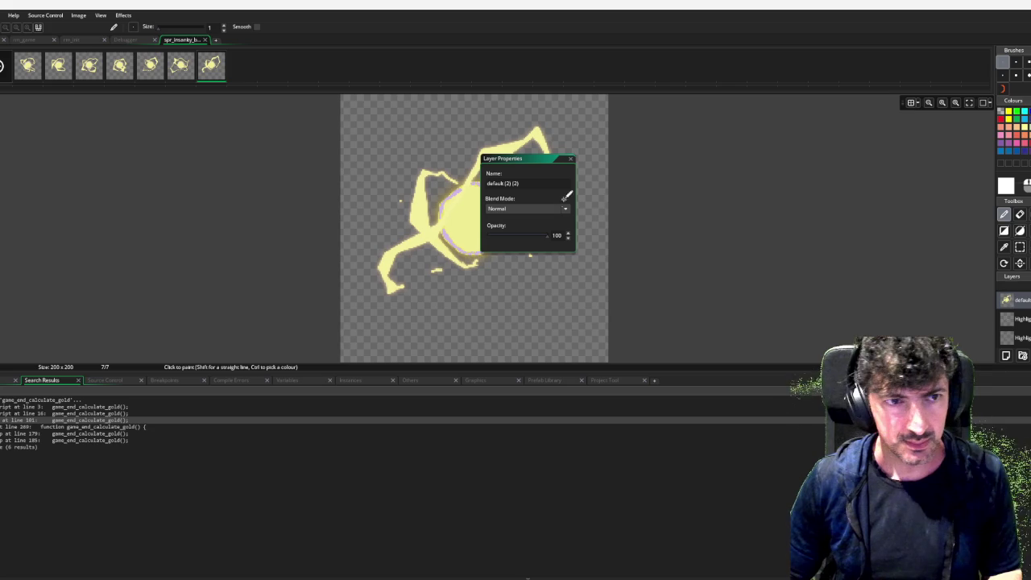
# Rename the top layer 'Highlight 3' and return to the sprite's first frame.
pyautogui.hotkey('ctrl', 'a')
pyautogui.write('High')
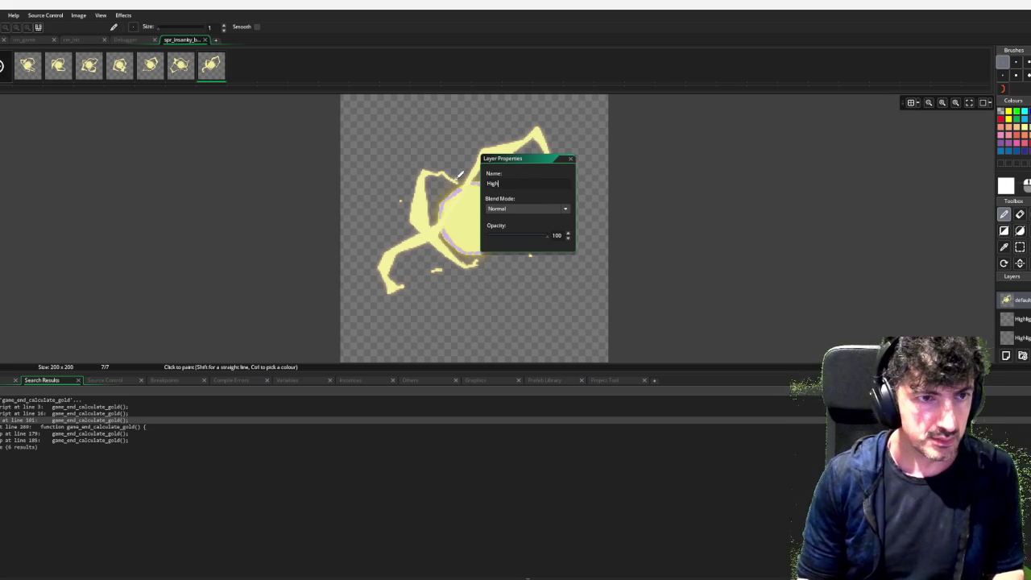
pyautogui.write('light 3')
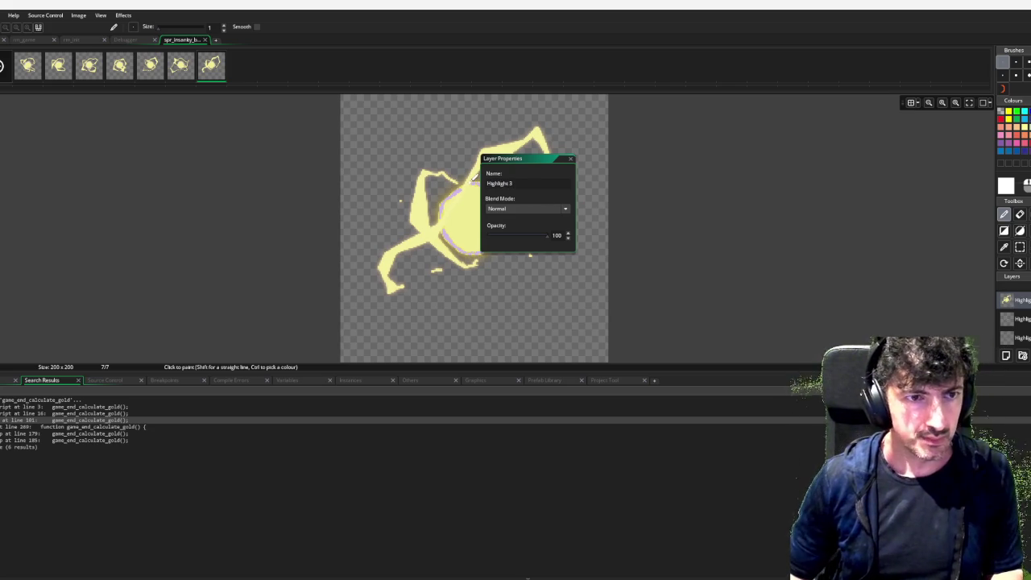
pyautogui.click(570, 158)
pyautogui.press('s')
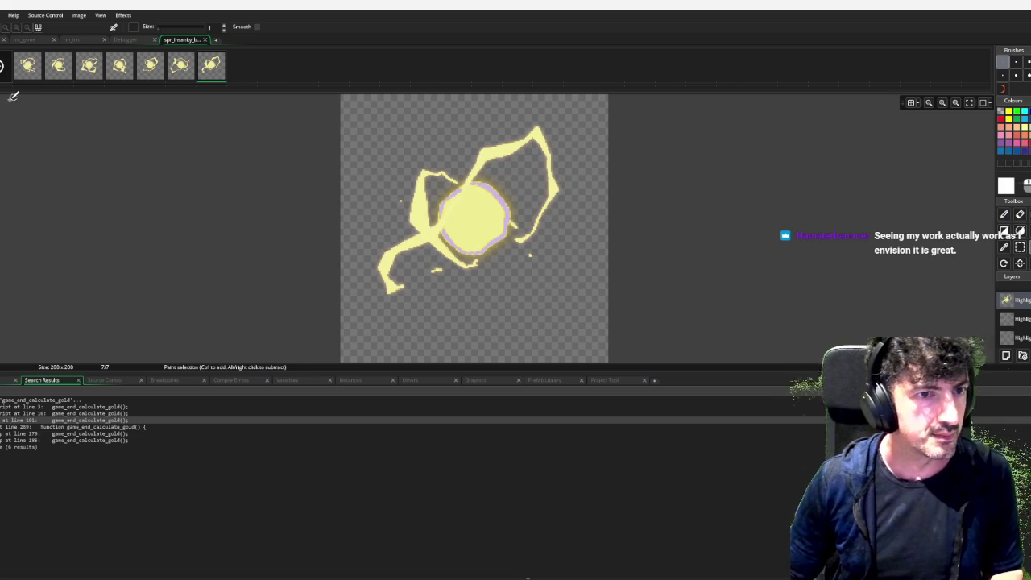
pyautogui.press('Left')
pyautogui.press('Left')
pyautogui.press('Left')
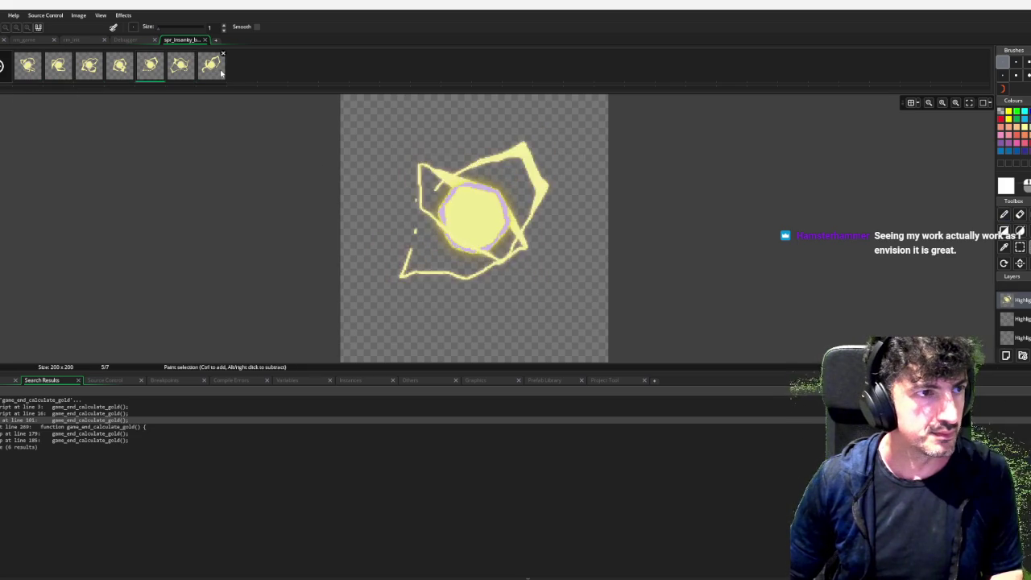
pyautogui.press('Left')
pyautogui.press('Left')
pyautogui.press('Left')
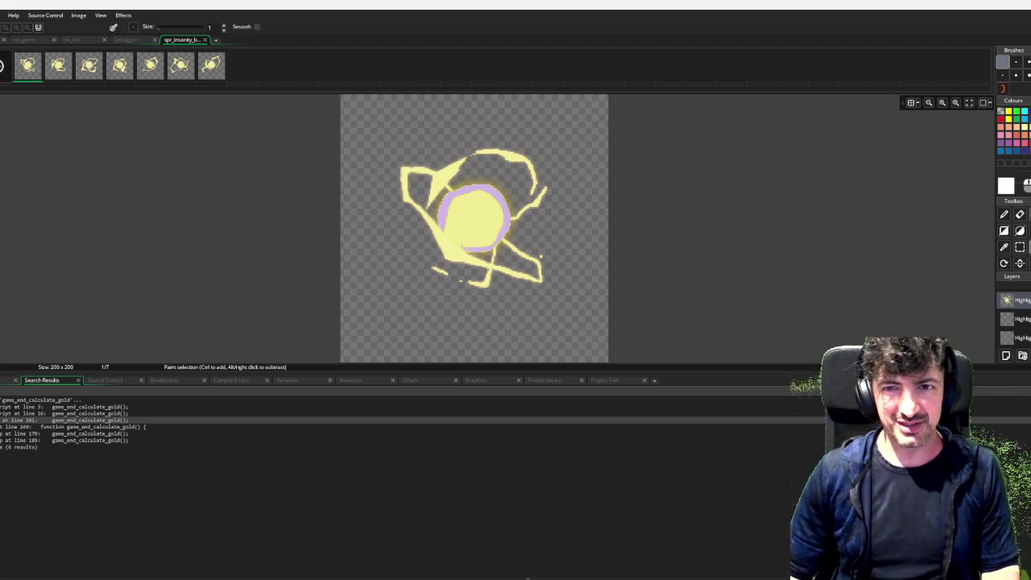
# Remove the yellow centre fill and outer strokes with the Colour Remove tool.
pyautogui.press('x')
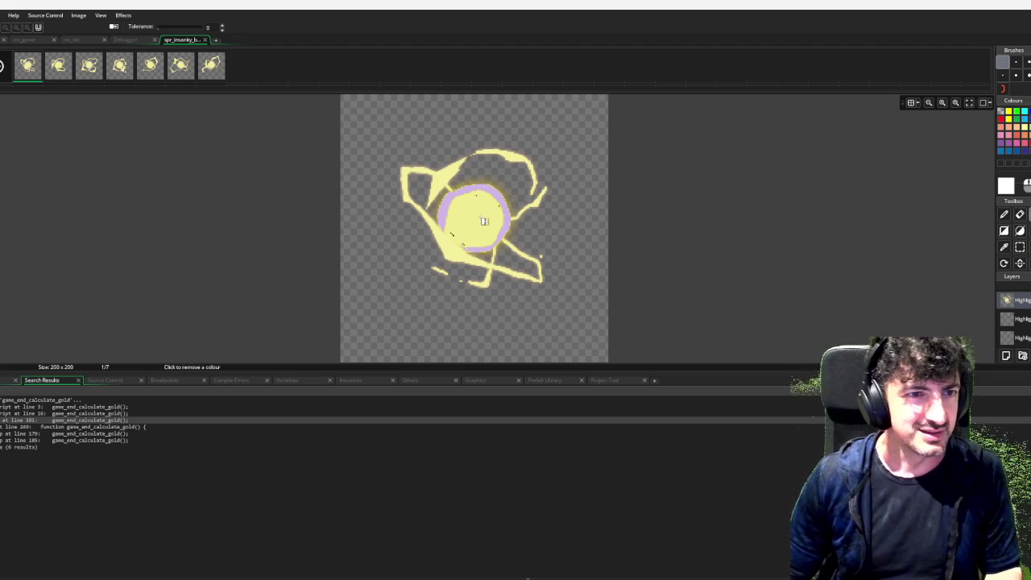
pyautogui.click(483, 222)
pyautogui.click(448, 179)
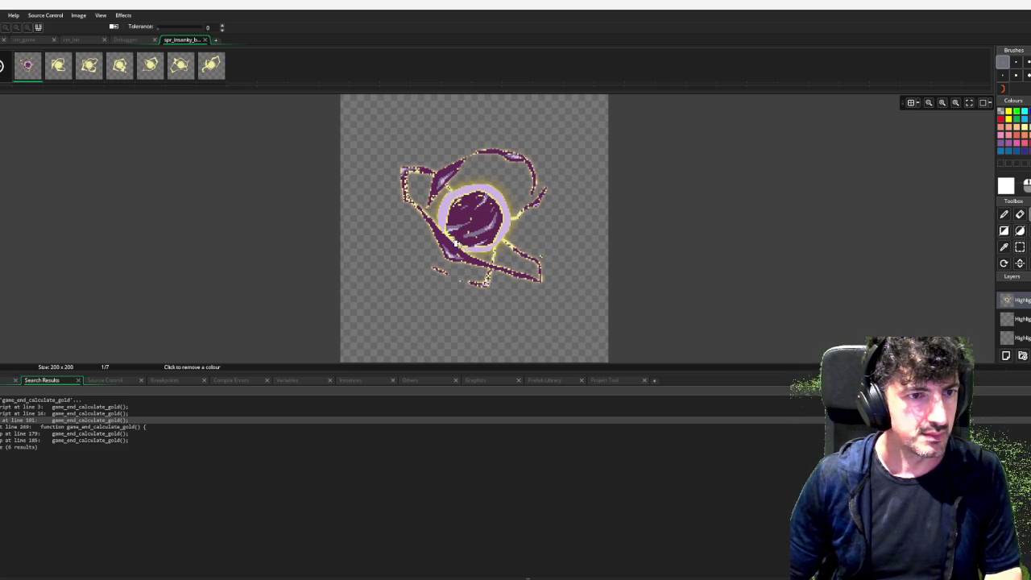
pyautogui.click(448, 233)
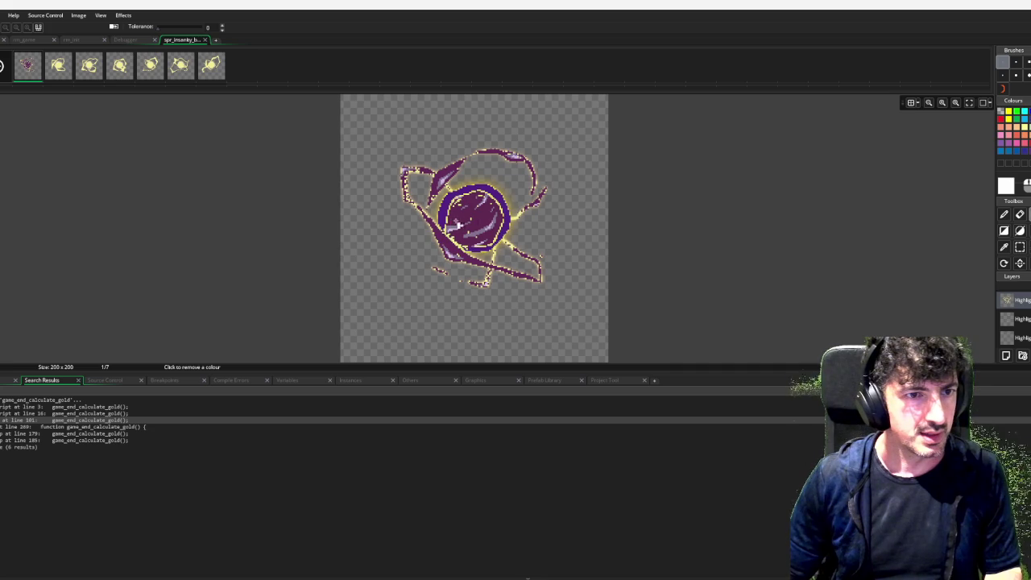
pyautogui.hotkey('ctrl', 'z')
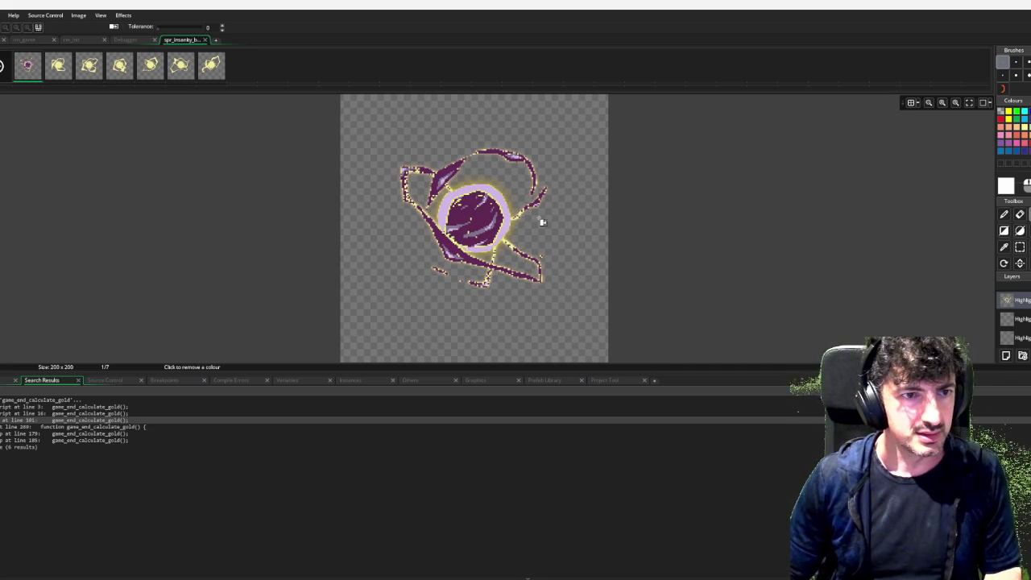
# Erase the leftover light fringe along the left arm with the Eraser.
pyautogui.press('e')
pyautogui.scroll(14, 860, 131)
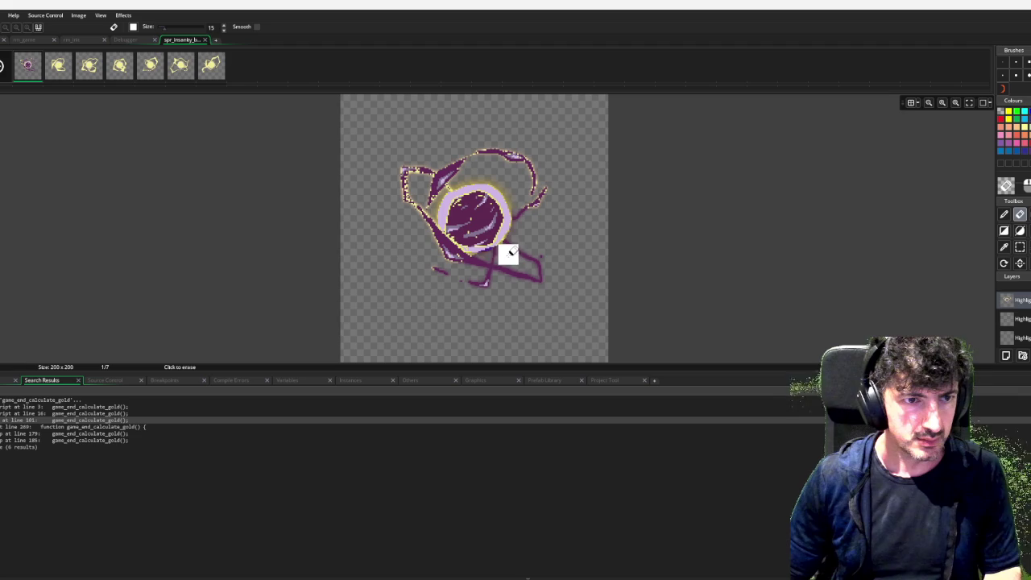
pyautogui.moveTo(477, 260)
pyautogui.mouseDown()
pyautogui.moveTo(442, 253)
pyautogui.moveTo(391, 177)
pyautogui.moveTo(400, 195)
pyautogui.moveTo(441, 188)
pyautogui.mouseUp()
pyautogui.hotkey('ctrl', 'z')
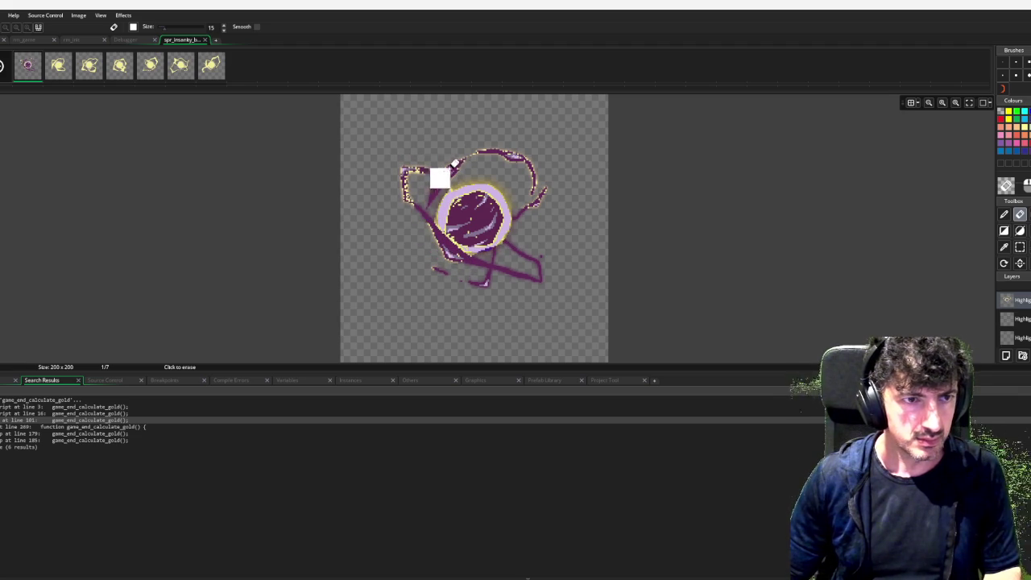
pyautogui.moveTo(440, 152)
pyautogui.mouseDown()
pyautogui.moveTo(403, 172)
pyautogui.moveTo(441, 280)
pyautogui.moveTo(414, 229)
pyautogui.moveTo(435, 237)
pyautogui.moveTo(455, 266)
pyautogui.moveTo(467, 154)
pyautogui.moveTo(535, 193)
pyautogui.mouseUp()
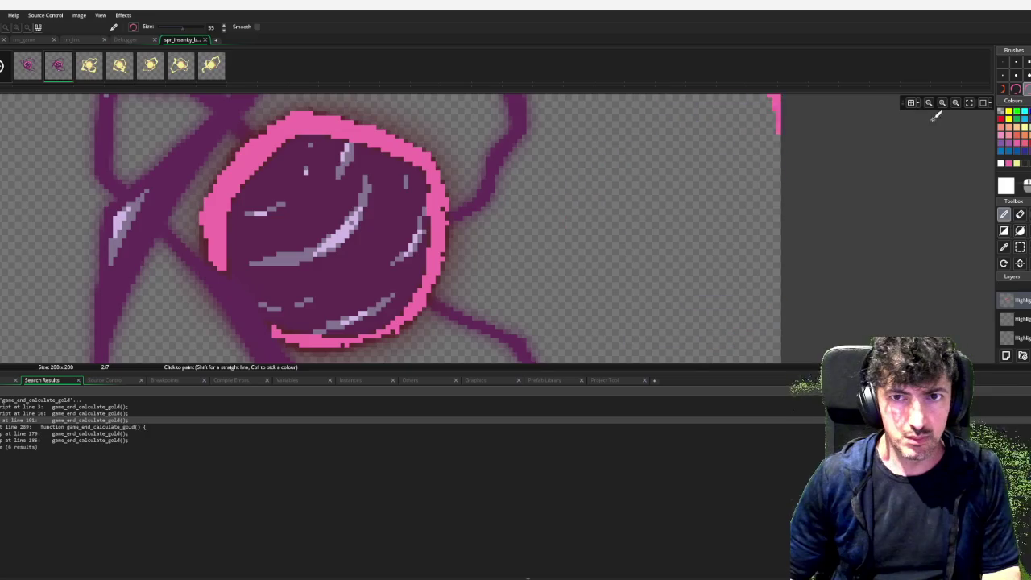
# Draw a 1-pixel pink line along the ring's right edge.
pyautogui.press('l')
pyautogui.click(1002, 62)
pyautogui.press('d')
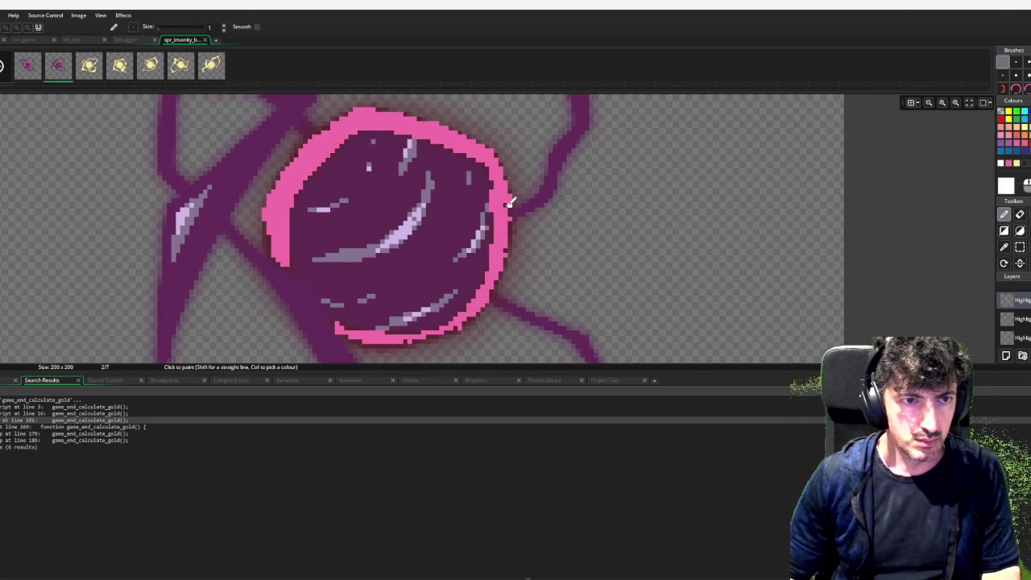
pyautogui.click(1007, 163)
pyautogui.press('l')
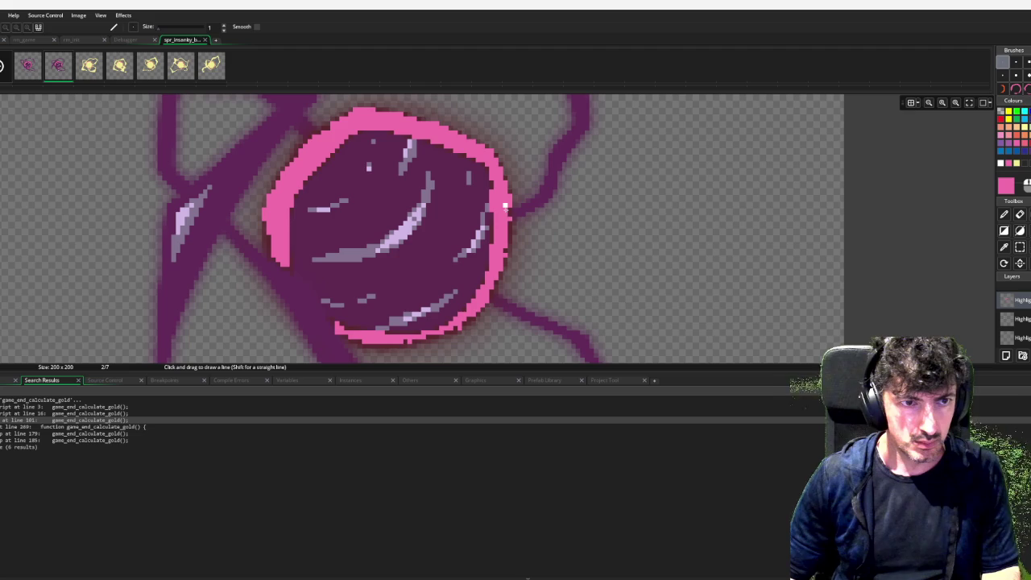
pyautogui.moveTo(513, 239); pyautogui.dragTo(508, 245)
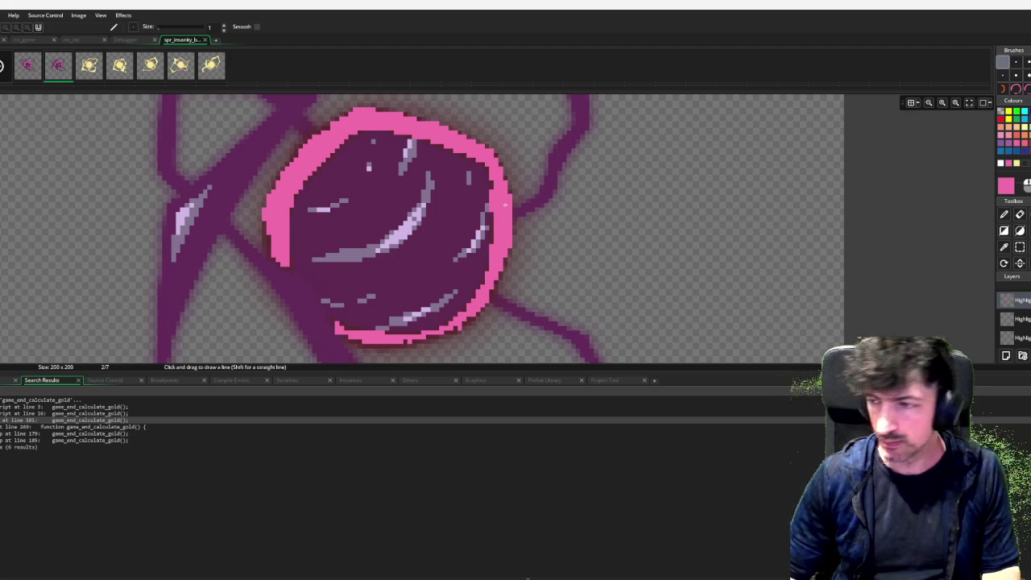
pyautogui.scroll(-1, 440, 301)
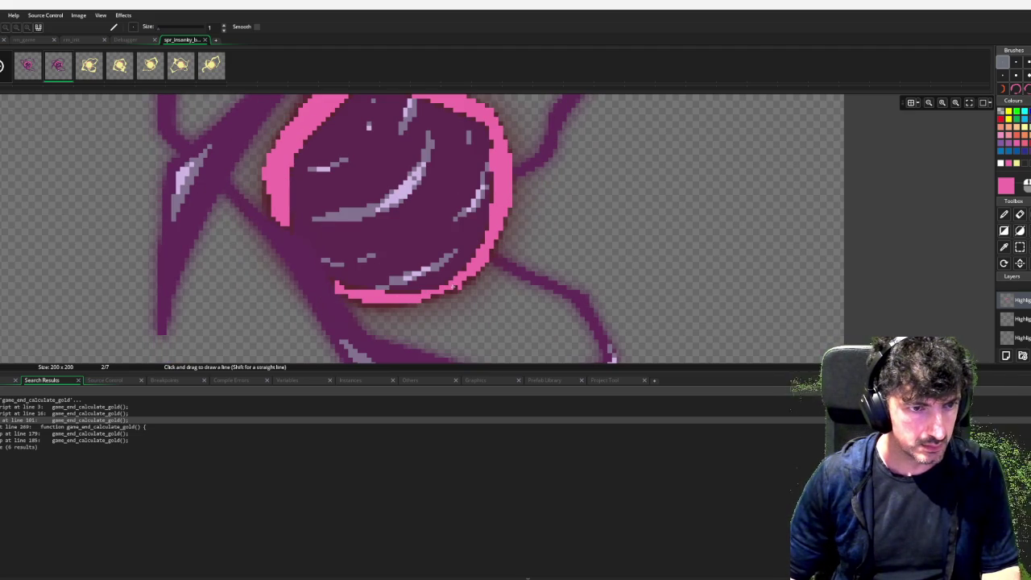
pyautogui.scroll(2, 359, 241)
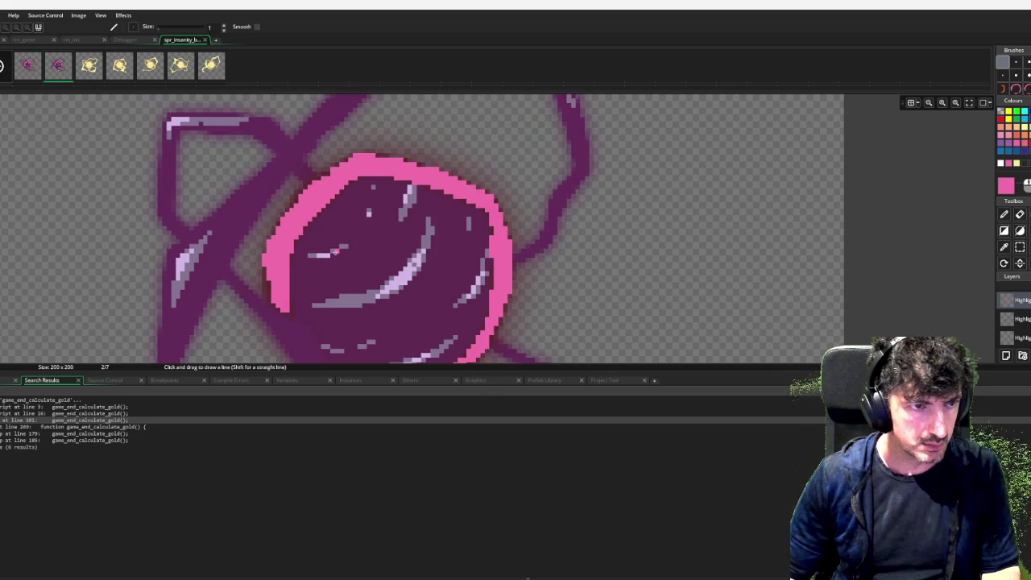
pyautogui.scroll(-3, 349, 224)
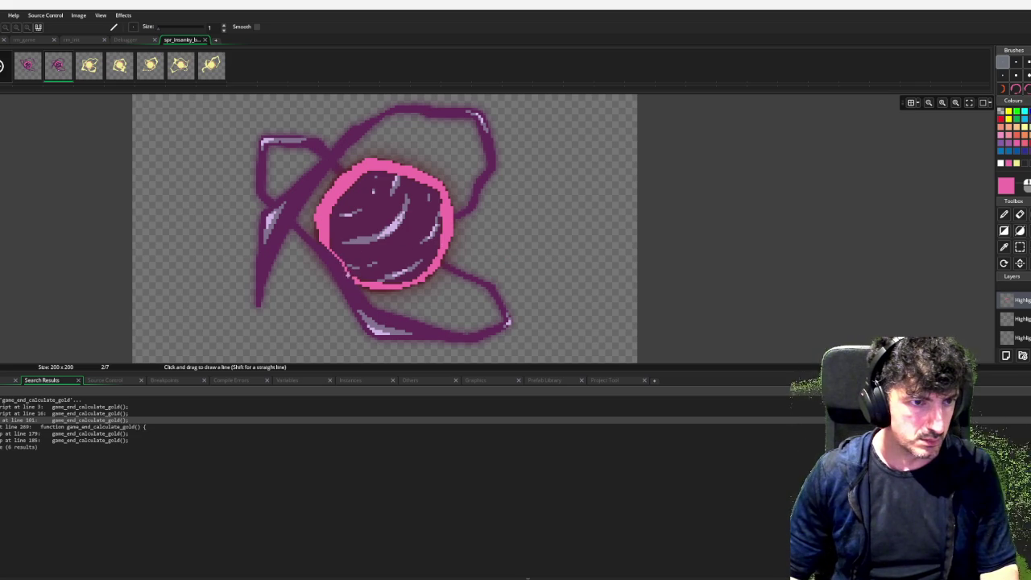
pyautogui.scroll(-2, 494, 261)
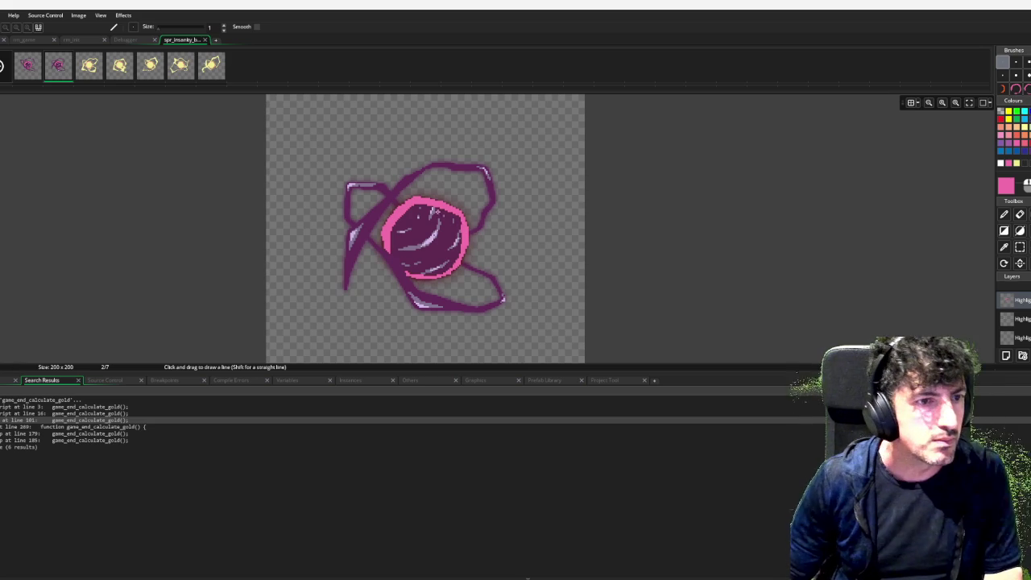
pyautogui.scroll(2, 408, 248)
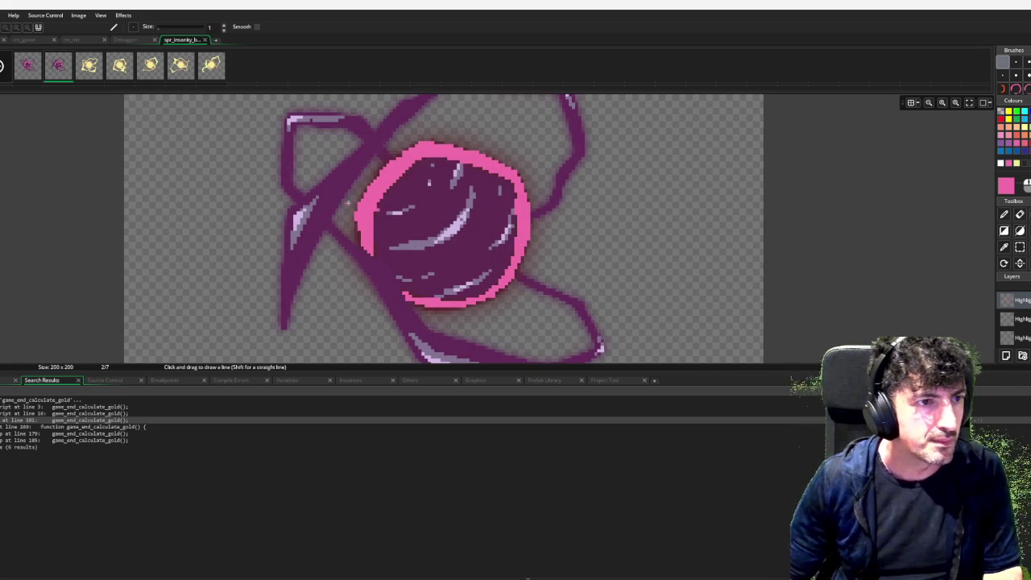
# Paint eyedropped light purple pixels on layer 2 along the ring's lower-left edge, then go to frame 3.
pyautogui.press('i')
pyautogui.click(303, 221)
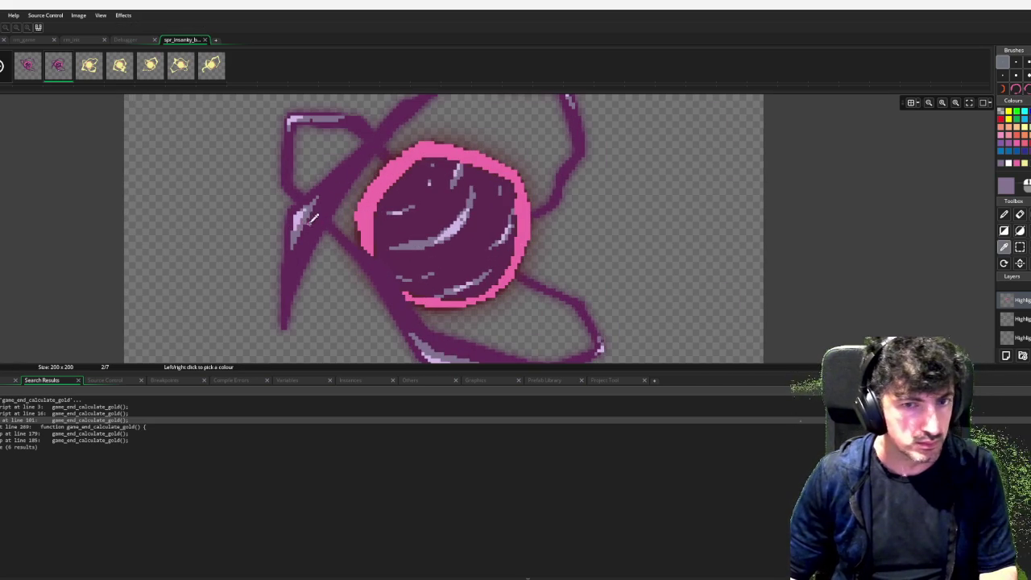
pyautogui.click(1021, 320)
pyautogui.press('d')
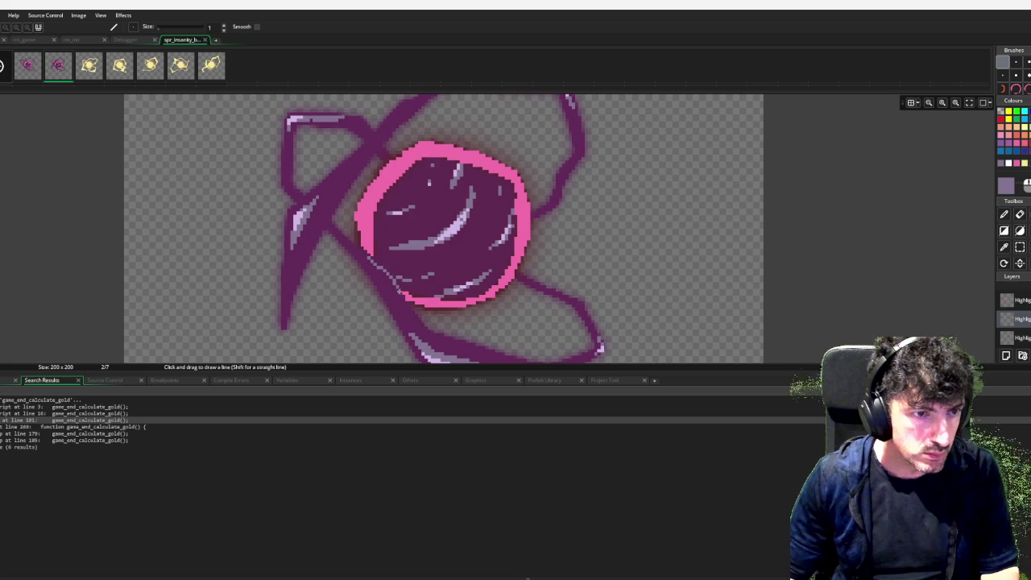
pyautogui.moveTo(397, 293); pyautogui.dragTo(374, 266)
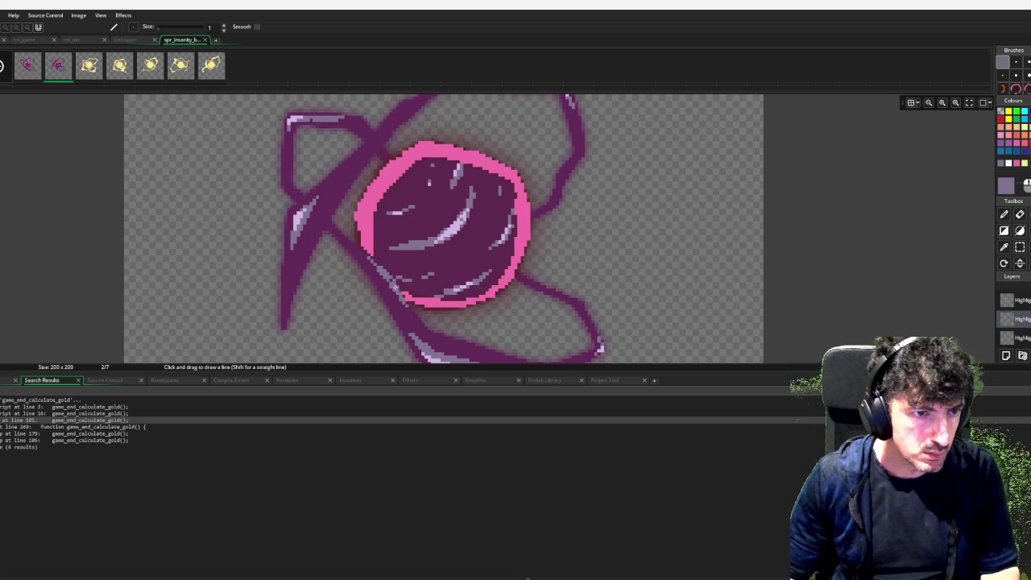
pyautogui.scroll(-2, 543, 230)
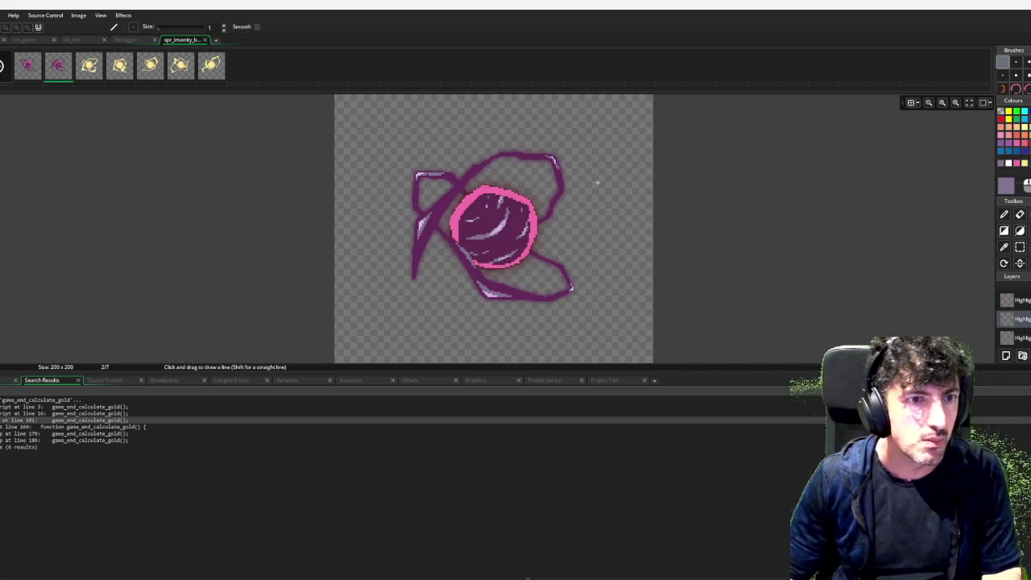
pyautogui.press('Right')
pyautogui.scroll(2, 559, 135)
# Clear frame 3's yellow layer with the Magic Wand and Eraser to reveal the purple orb.
pyautogui.press('w')
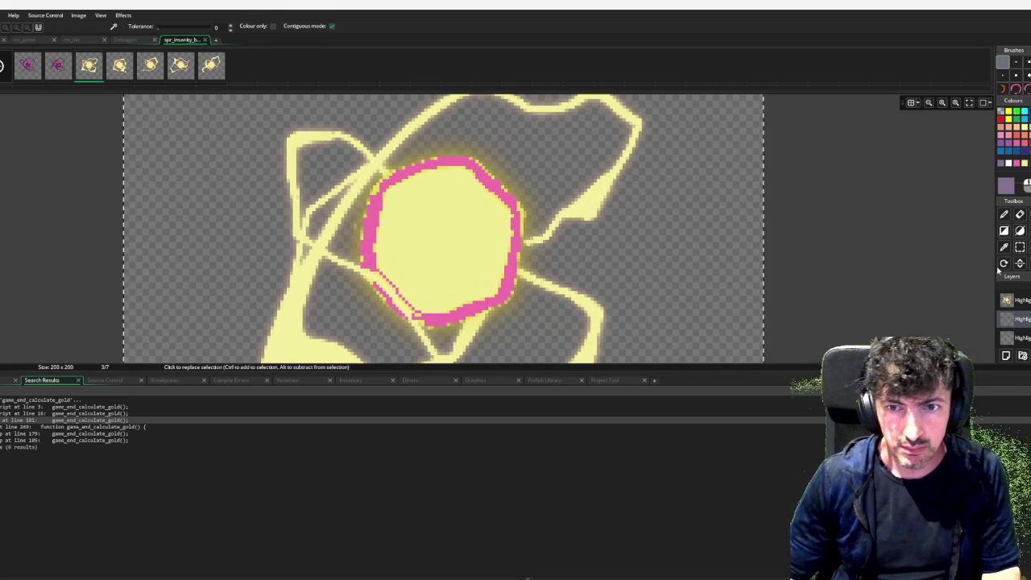
pyautogui.click(498, 251)
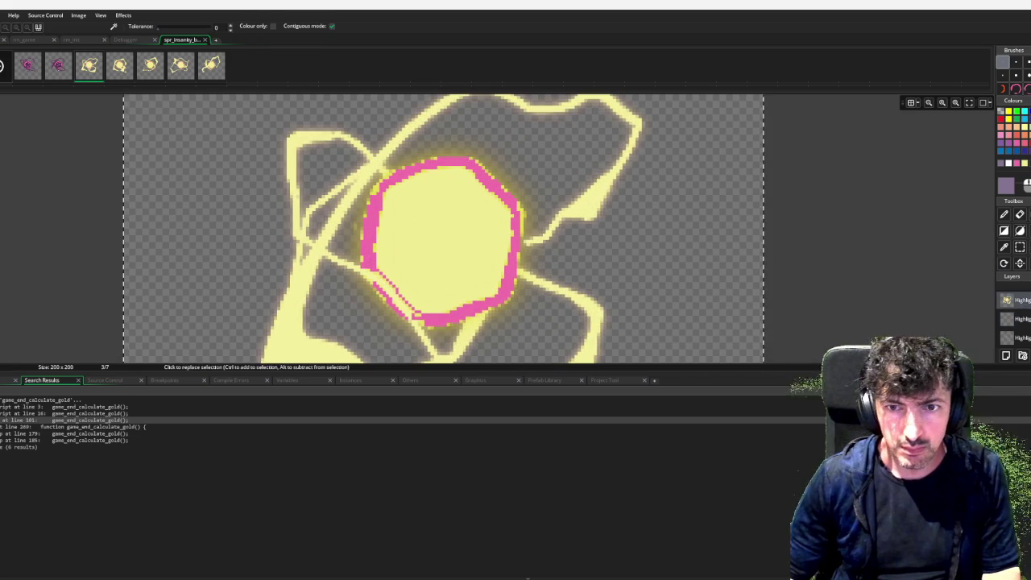
pyautogui.click(375, 230)
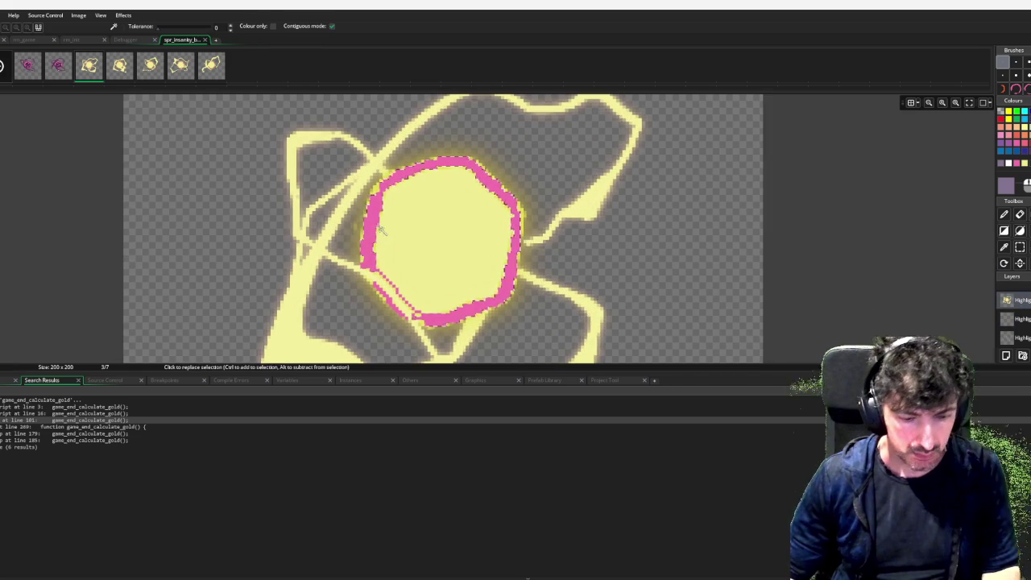
pyautogui.hotkey('ctrl', 'b')
pyautogui.scroll(-2, 485, 240)
pyautogui.press('e')
pyautogui.moveTo(605, 166)
pyautogui.mouseDown()
pyautogui.moveTo(292, 264)
pyautogui.moveTo(501, 316)
pyautogui.mouseUp()
pyautogui.press('d')
pyautogui.scroll(3, 483, 226)
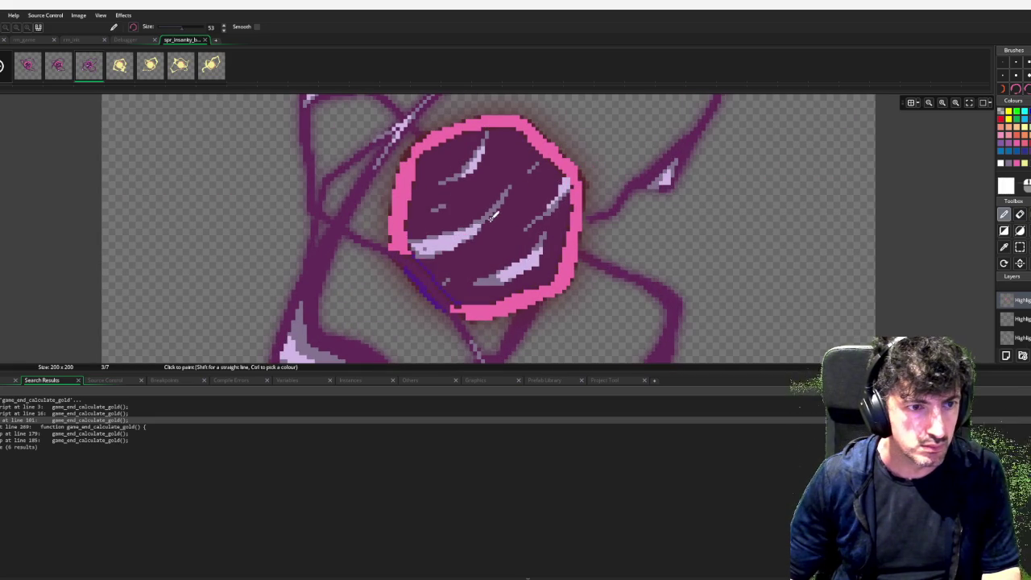
pyautogui.scroll(-2, 773, 208)
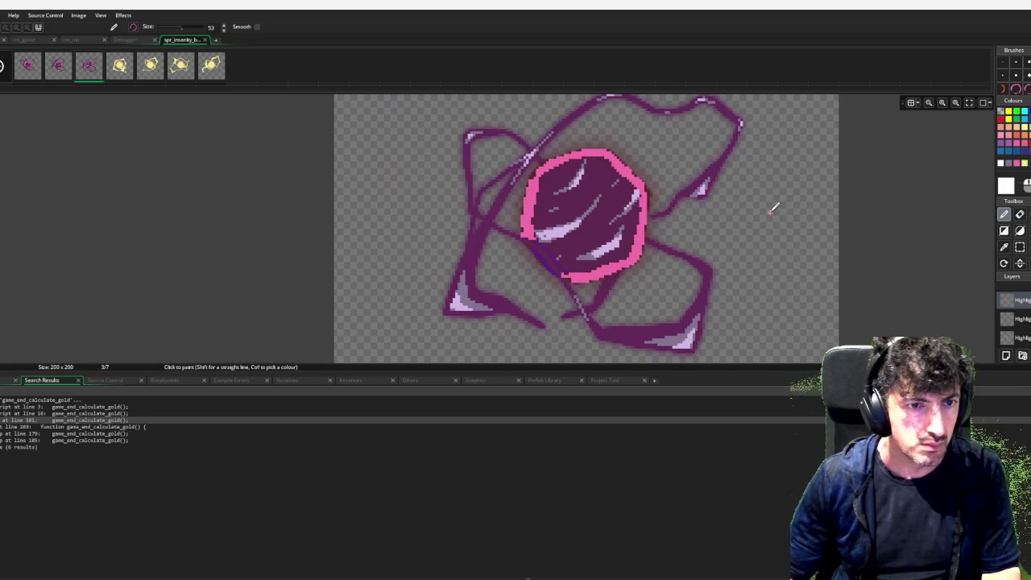
pyautogui.press('Right')
# On frame 4, select the pink ring and clear the yellow layer, undoing stray ring edits.
pyautogui.press('w')
pyautogui.click(628, 179)
pyautogui.press('d')
pyautogui.moveTo(564, 173); pyautogui.dragTo(636, 173)
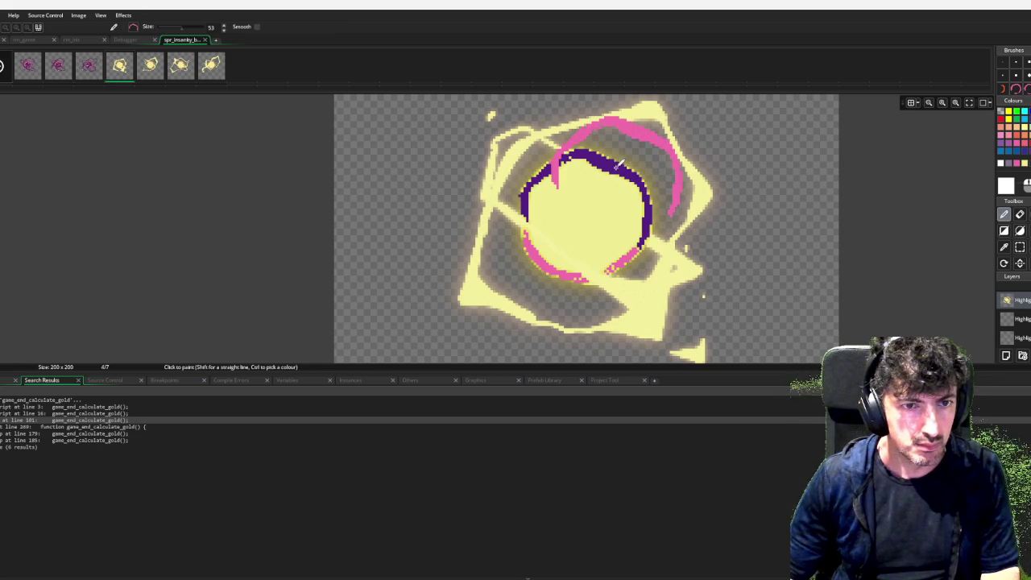
pyautogui.hotkey('ctrl', 'z')
pyautogui.press('w')
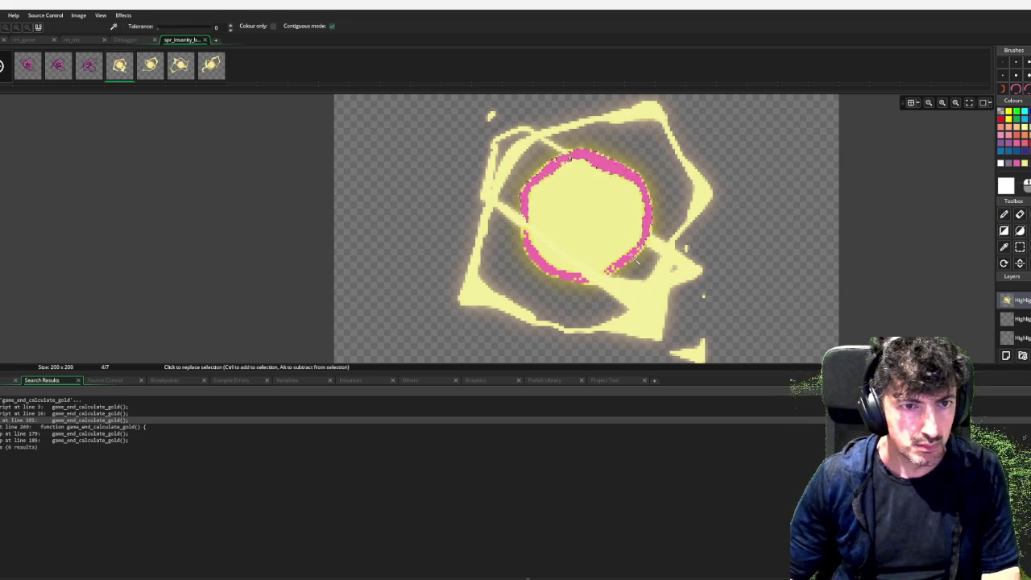
pyautogui.moveTo(631, 255)
pyautogui.mouseDown()
pyautogui.moveTo(678, 272)
pyautogui.moveTo(701, 266)
pyautogui.moveTo(703, 254)
pyautogui.mouseUp()
pyautogui.press('d')
pyautogui.press('e')
pyautogui.hotkey('ctrl', 'z')
pyautogui.hotkey('ctrl', 'z')
pyautogui.hotkey('ctrl', 'z')
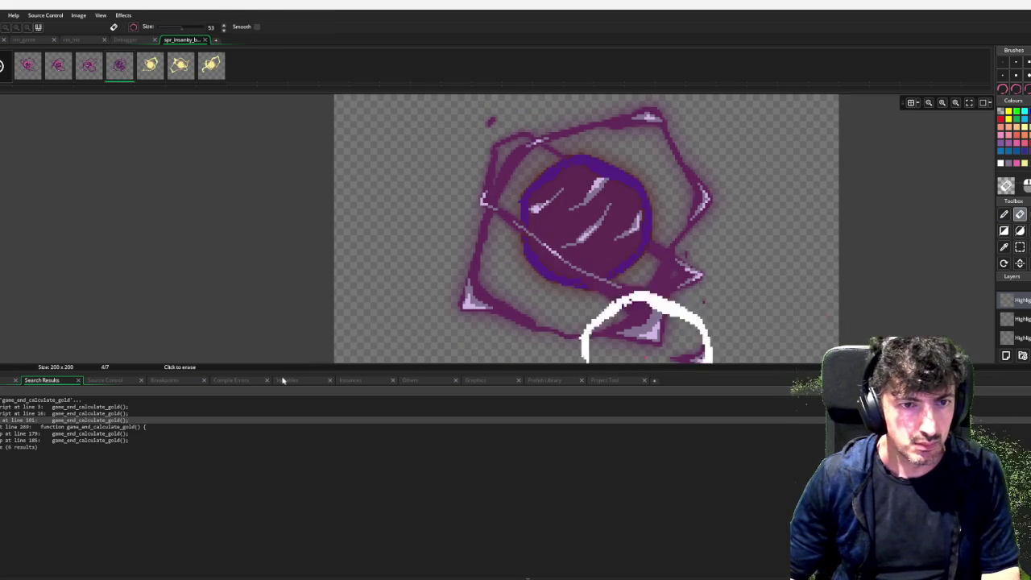
pyautogui.hotkey('ctrl', 'y')
pyautogui.hotkey('ctrl', 'y')
pyautogui.hotkey('ctrl', 'y')
pyautogui.press('d')
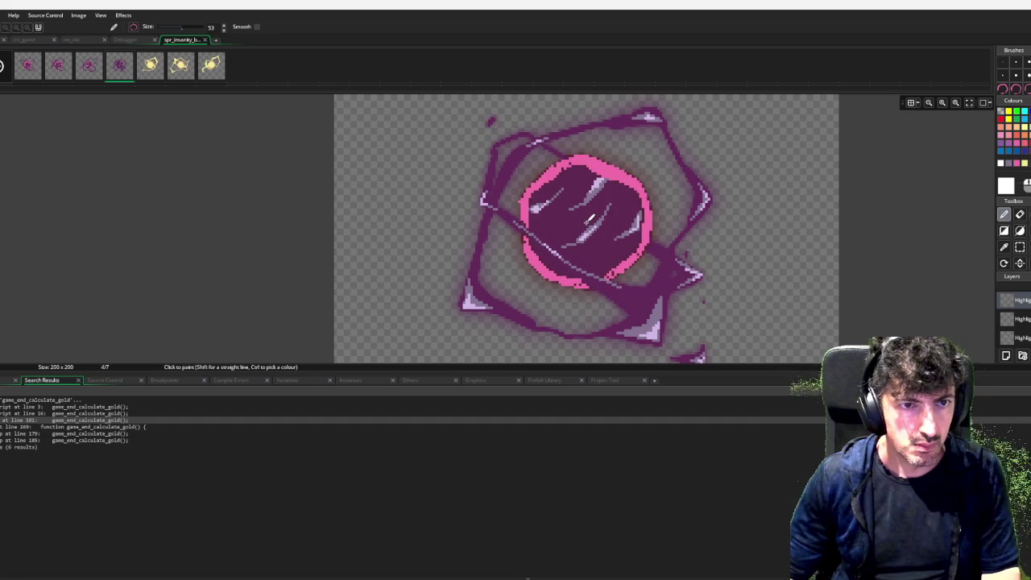
pyautogui.hotkey('ctrl', 'z')
# Touch up frame 4's ring with a 1-pixel pink brush, then move to frame 5.
pyautogui.click(1017, 164)
pyautogui.scroll(2, 676, 266)
pyautogui.click(1002, 62)
pyautogui.scroll(2, 673, 241)
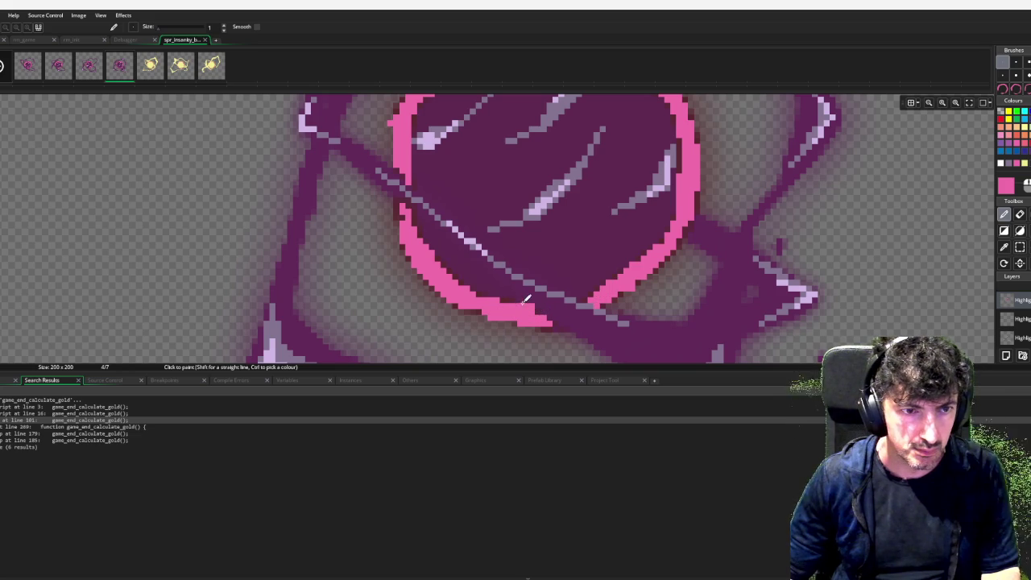
pyautogui.press('e')
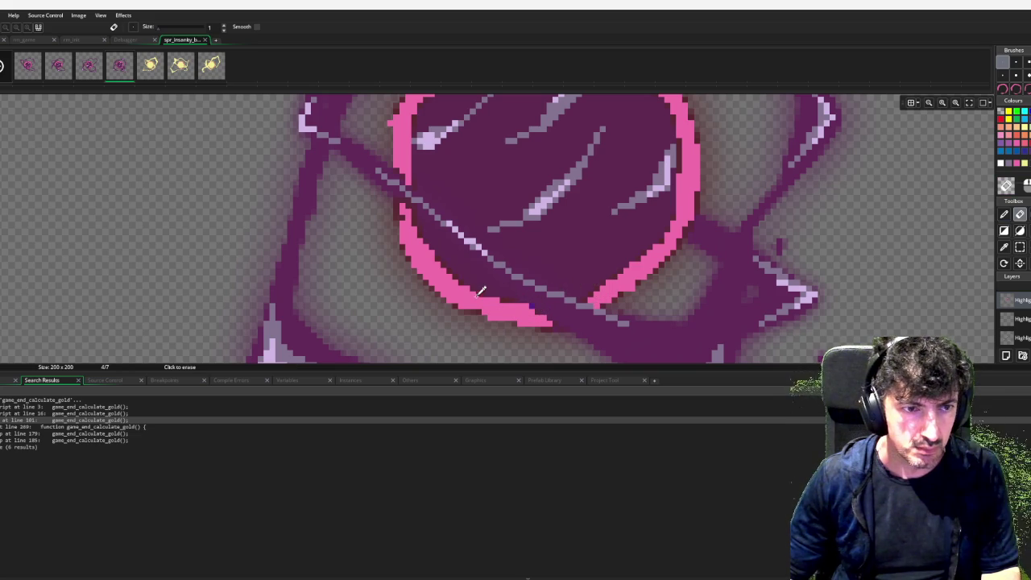
pyautogui.scroll(-2, 483, 296)
pyautogui.press('d')
pyautogui.scroll(-1, 487, 299)
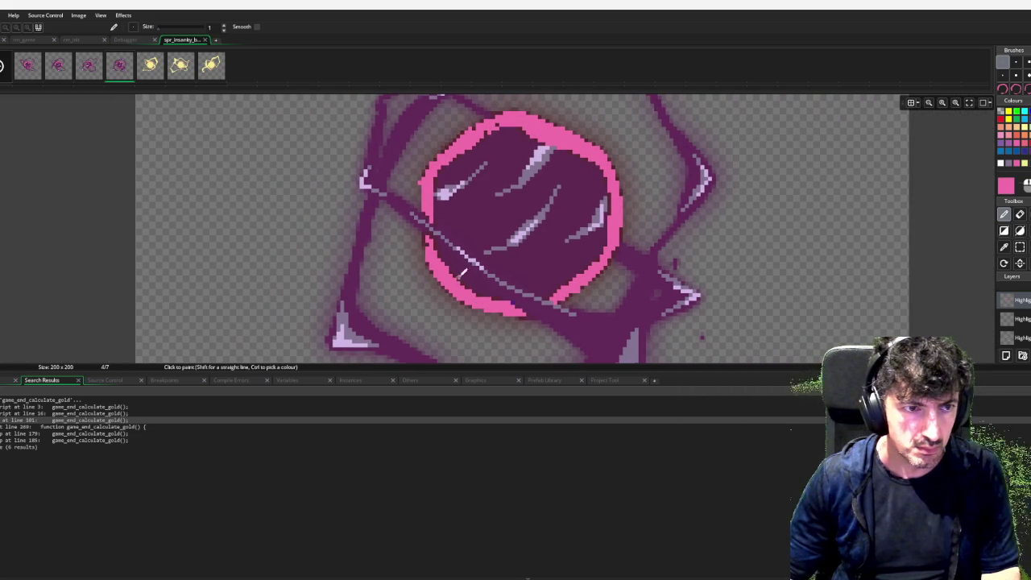
pyautogui.press('e')
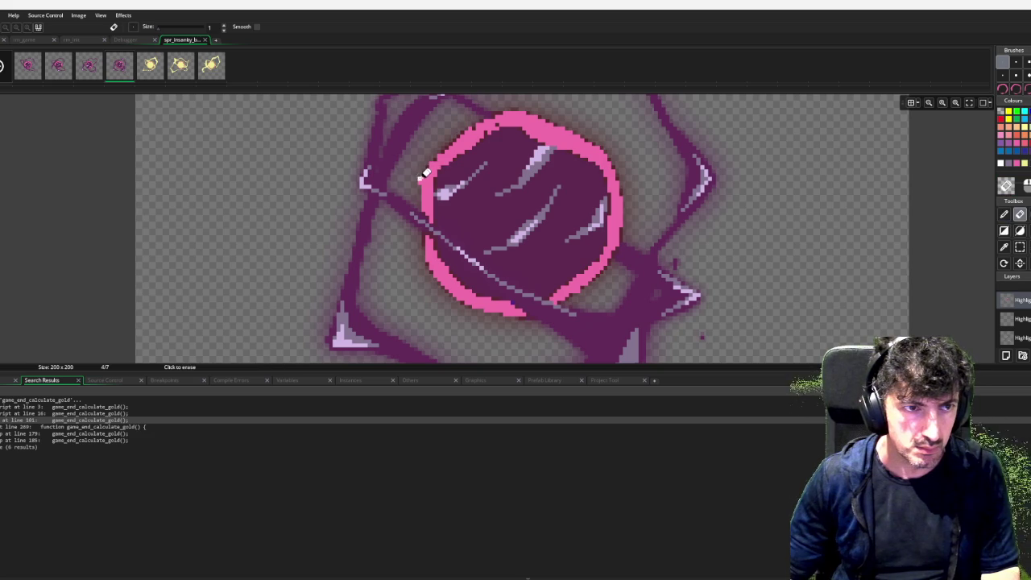
pyautogui.press('d')
pyautogui.keyDown('ctrl'); pyautogui.click(443, 158); pyautogui.keyUp('ctrl')
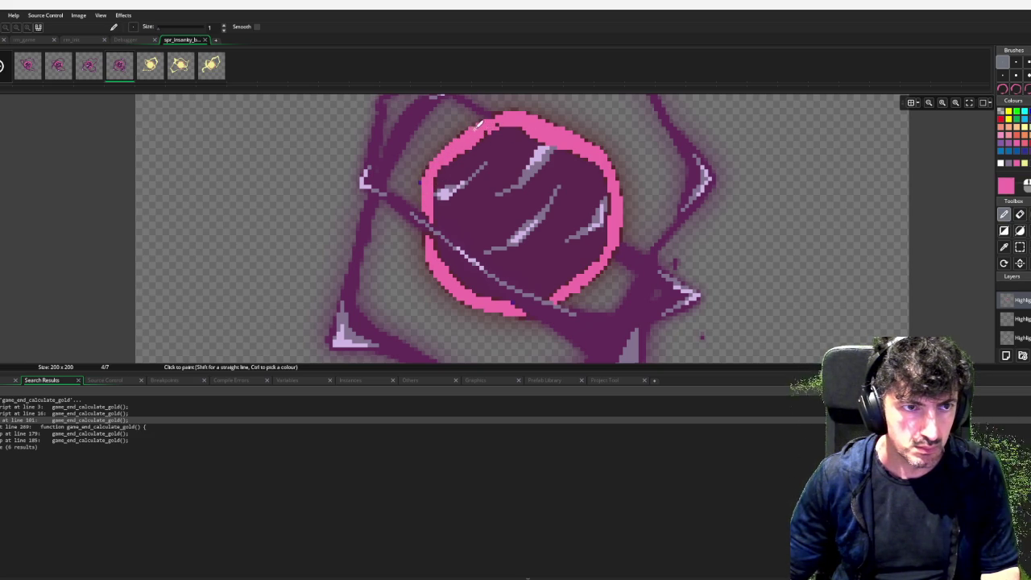
pyautogui.press('e')
pyautogui.press('d')
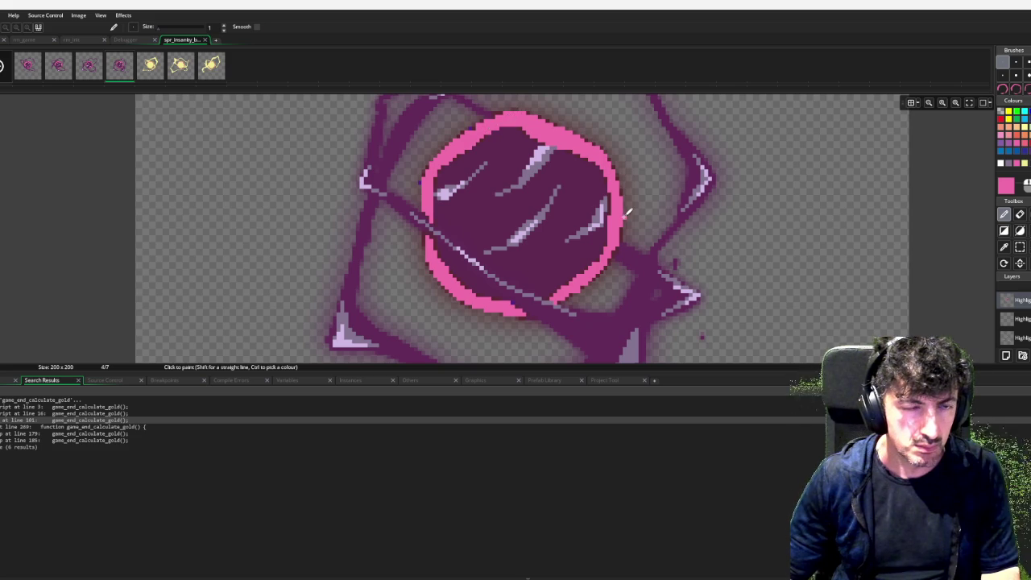
pyautogui.scroll(-2, 628, 211)
pyautogui.press('Right')
pyautogui.scroll(1, 661, 206)
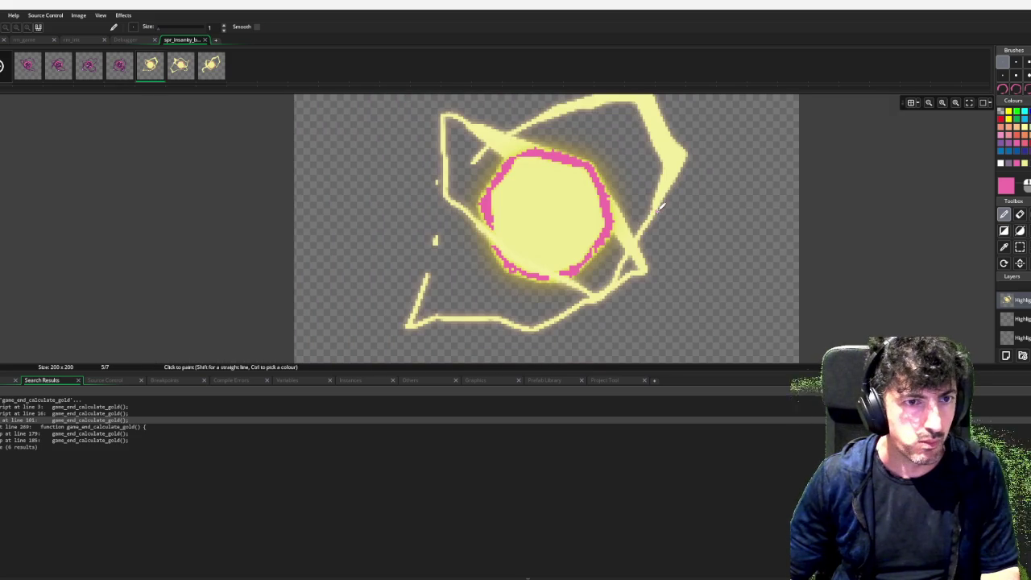
# Select frame 5's pink ring with the Magic Wand and erase the yellow layer.
pyautogui.press('w')
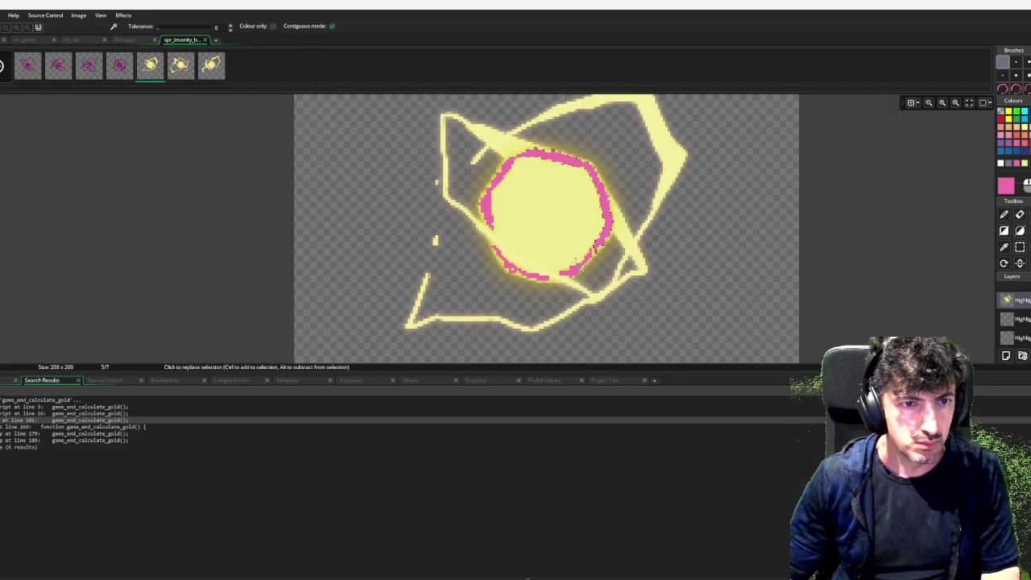
pyautogui.click(584, 276)
pyautogui.press('e')
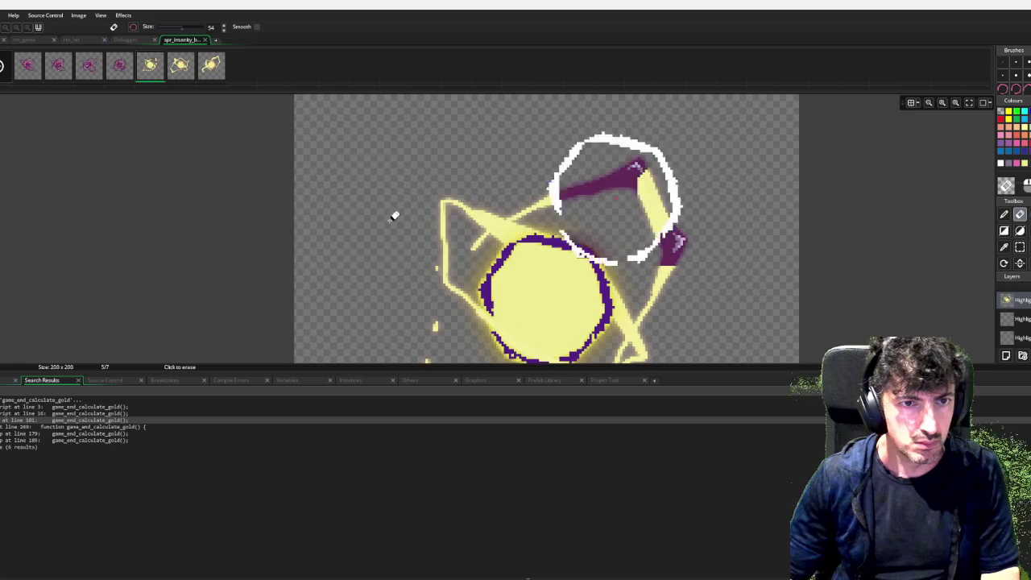
pyautogui.press('p')
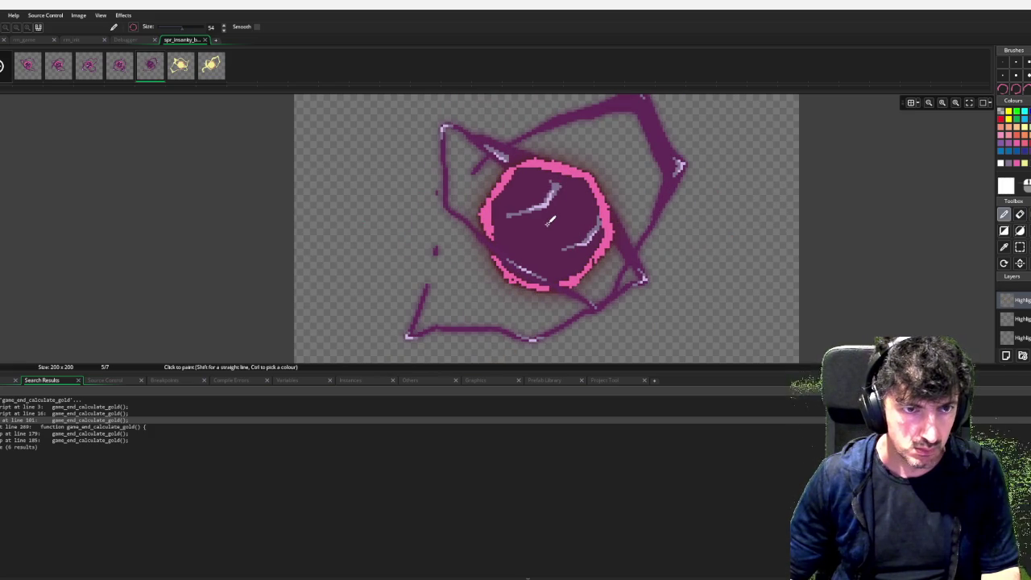
# Add 1-pixel pink line pixels along the ring's top edge, then go to frame 6.
pyautogui.click(1020, 162)
pyautogui.press('l')
pyautogui.click(1001, 61)
pyautogui.scroll(2, 423, 197)
pyautogui.moveTo(625, 128); pyautogui.dragTo(688, 142)
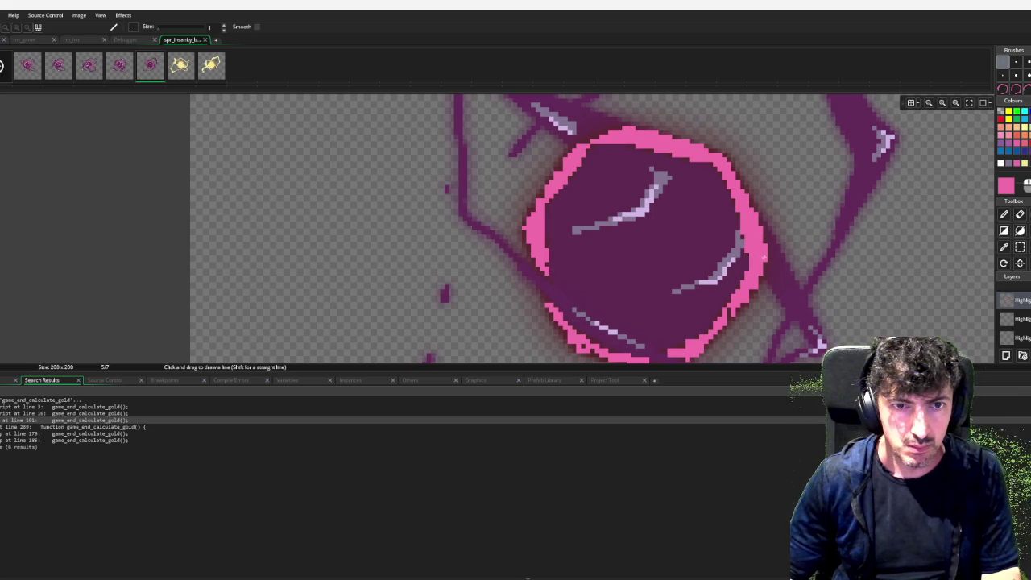
pyautogui.scroll(-1, 733, 292)
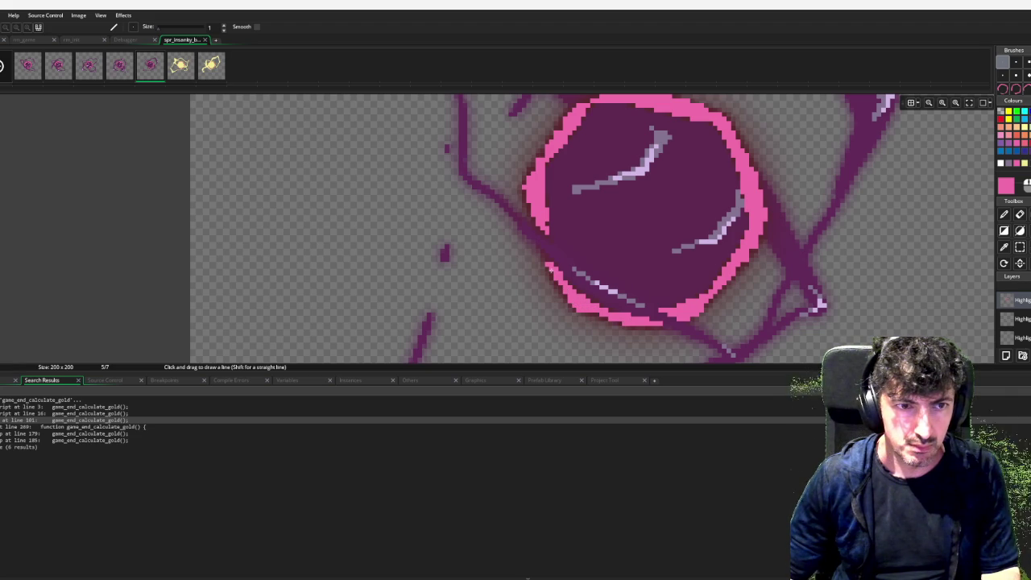
pyautogui.moveTo(541, 231)
pyautogui.mouseDown()
pyautogui.moveTo(547, 279)
pyautogui.moveTo(616, 284)
pyautogui.mouseUp()
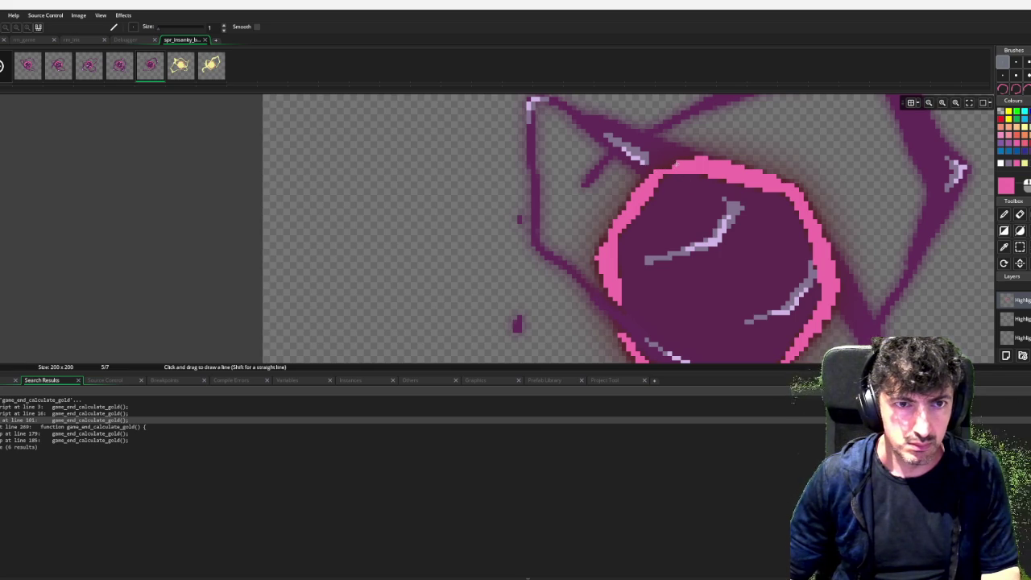
pyautogui.scroll(-3, 788, 222)
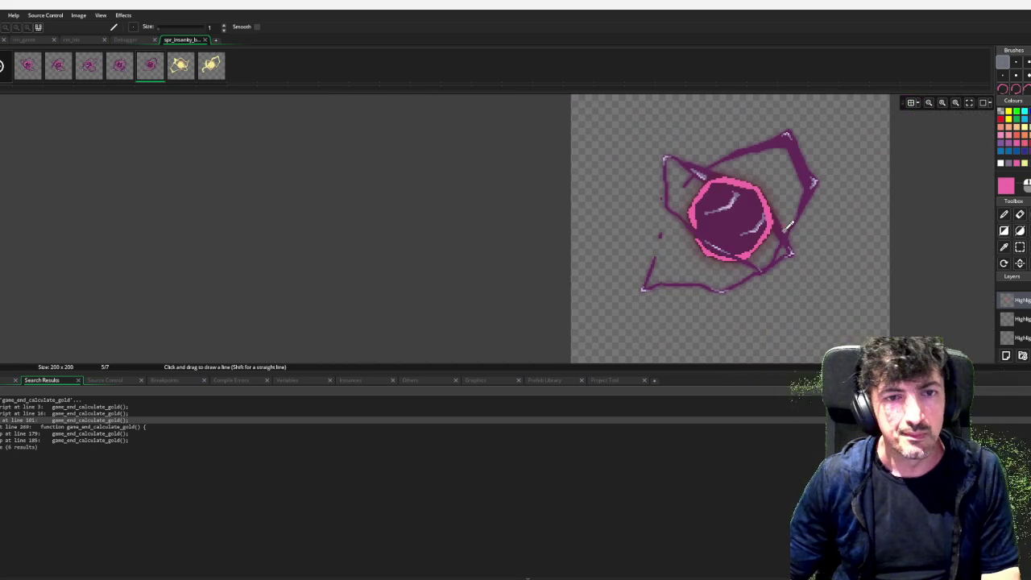
pyautogui.scroll(1, 797, 212)
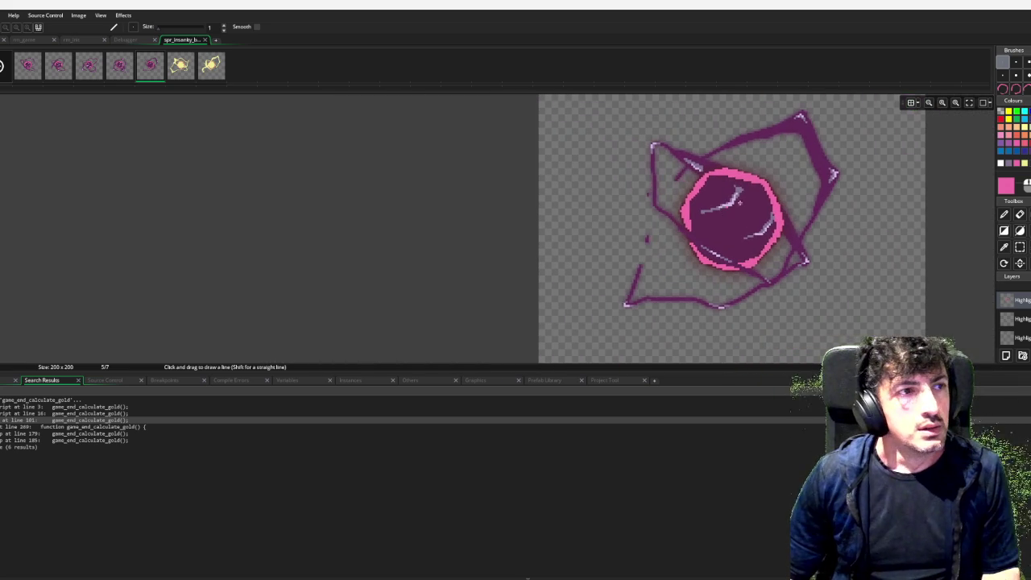
pyautogui.press('Right')
pyautogui.press('w')
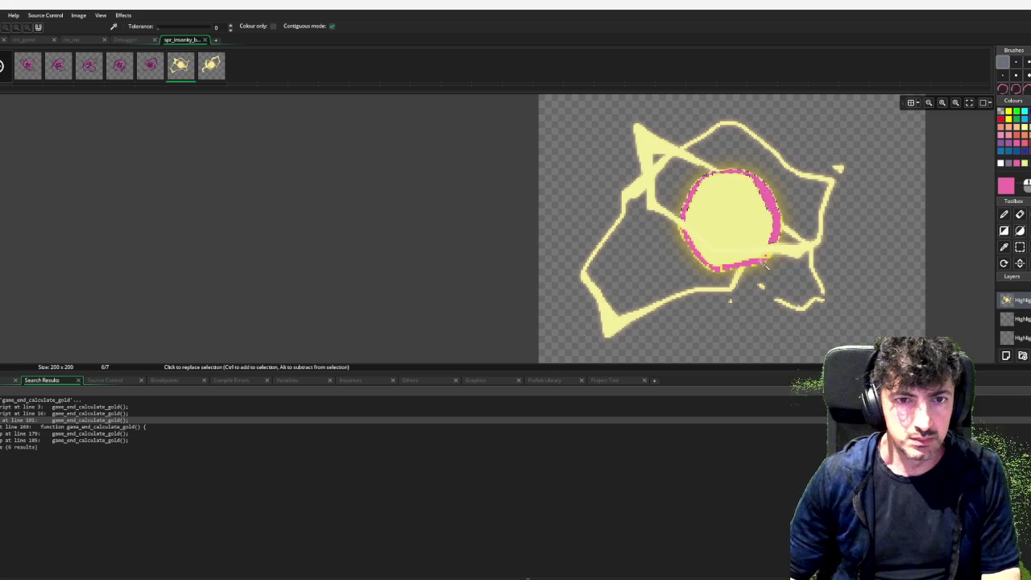
# Erase frame 6's yellow layer and set up a 1-pixel pink line brush.
pyautogui.press('e')
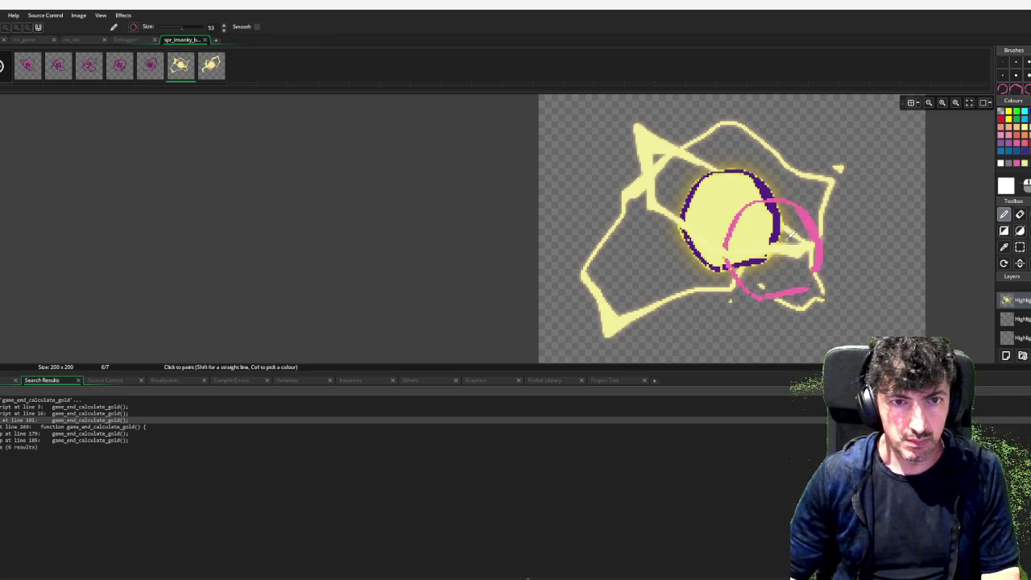
pyautogui.moveTo(857, 169)
pyautogui.mouseDown()
pyautogui.moveTo(683, 272)
pyautogui.moveTo(580, 306)
pyautogui.moveTo(813, 210)
pyautogui.mouseUp()
pyautogui.press('p')
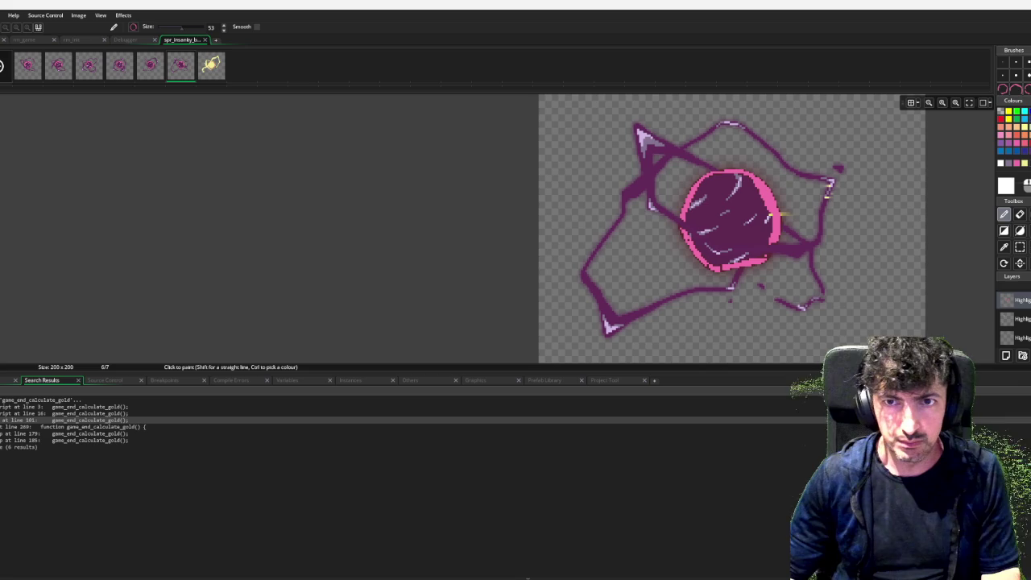
pyautogui.click(1002, 62)
pyautogui.press('l')
pyautogui.click(1018, 165)
pyautogui.scroll(2, 679, 211)
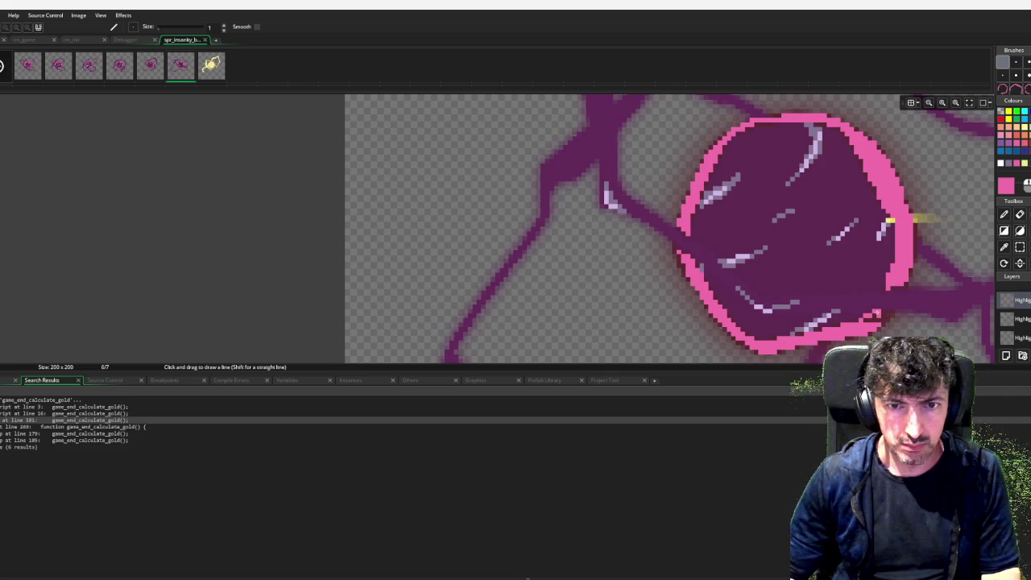
# Touch up frame 6's pink ring, then jump to the sprite's last frame.
pyautogui.press('f')
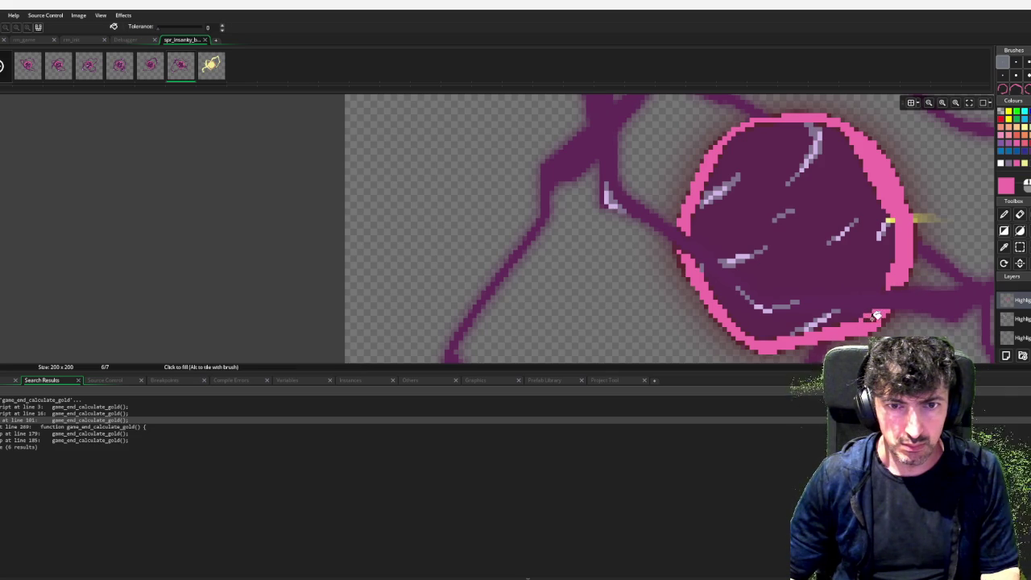
pyautogui.press('d')
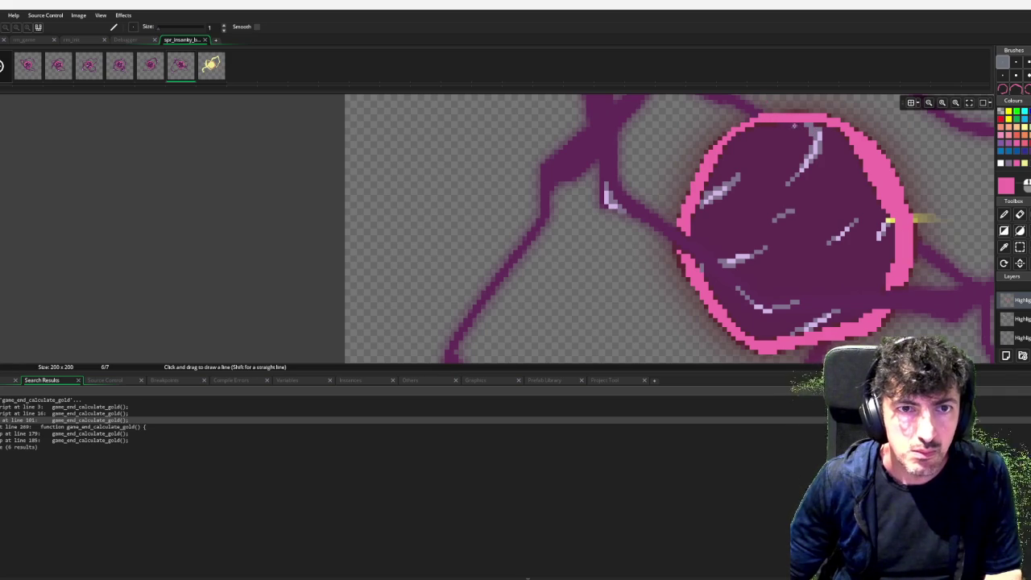
pyautogui.scroll(-2, 662, 213)
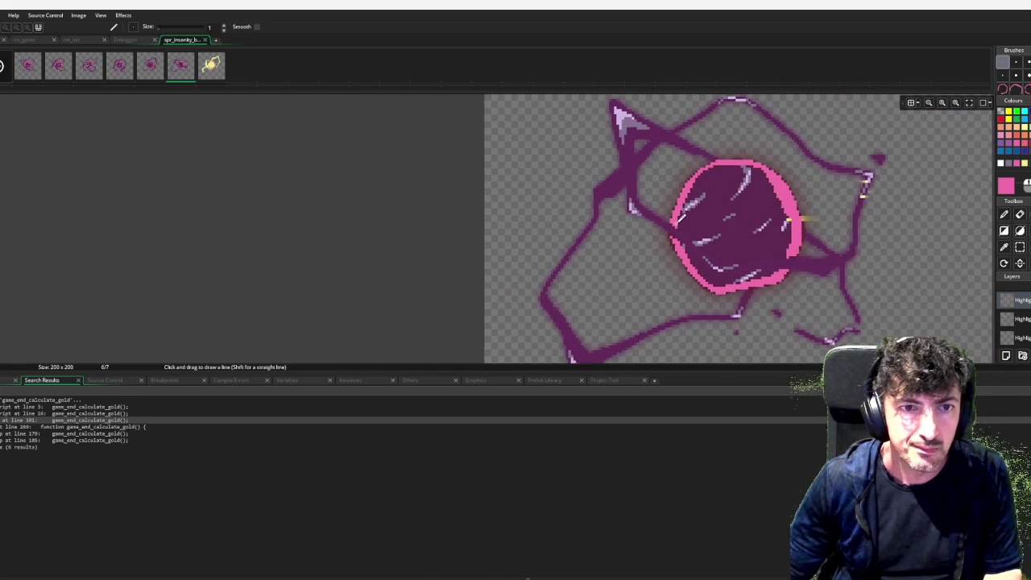
pyautogui.scroll(3, 673, 219)
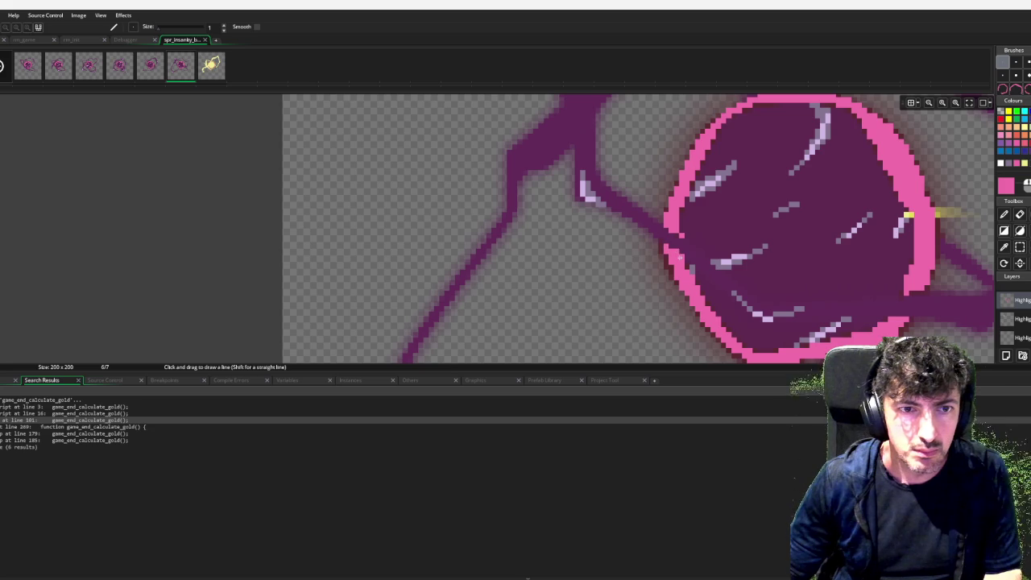
pyautogui.scroll(-3, 736, 258)
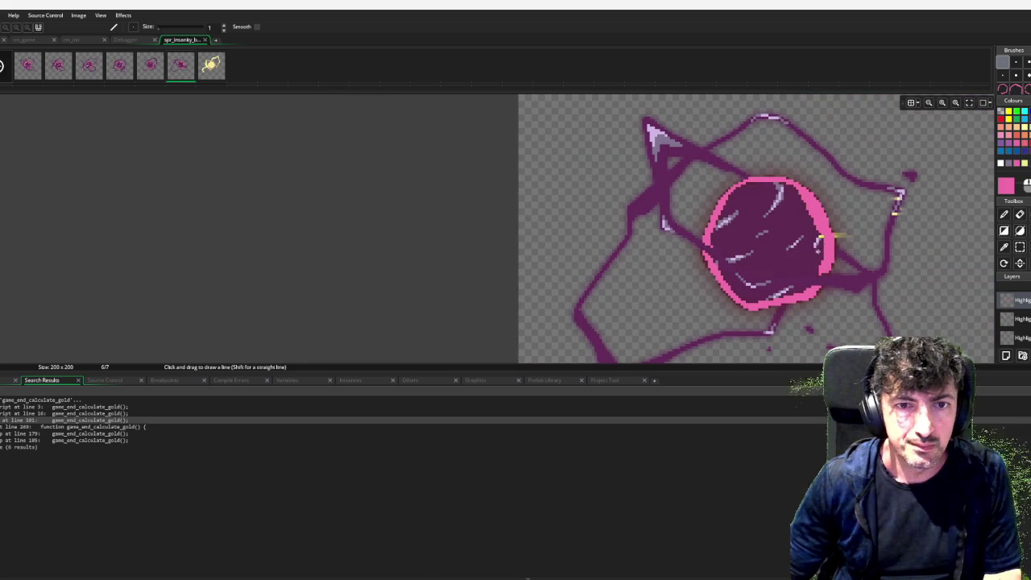
pyautogui.scroll(3, 830, 252)
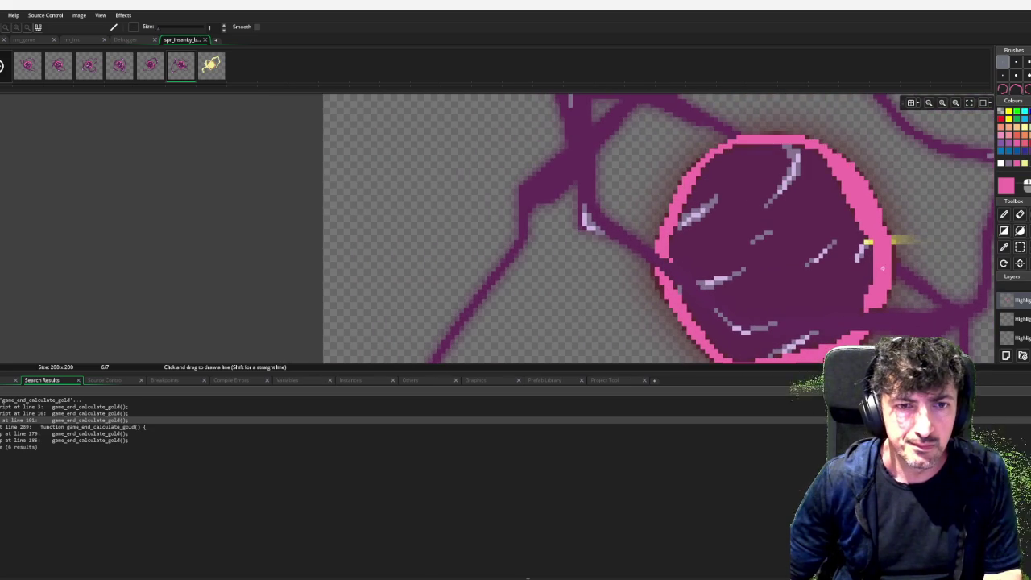
pyautogui.scroll(-3, 867, 242)
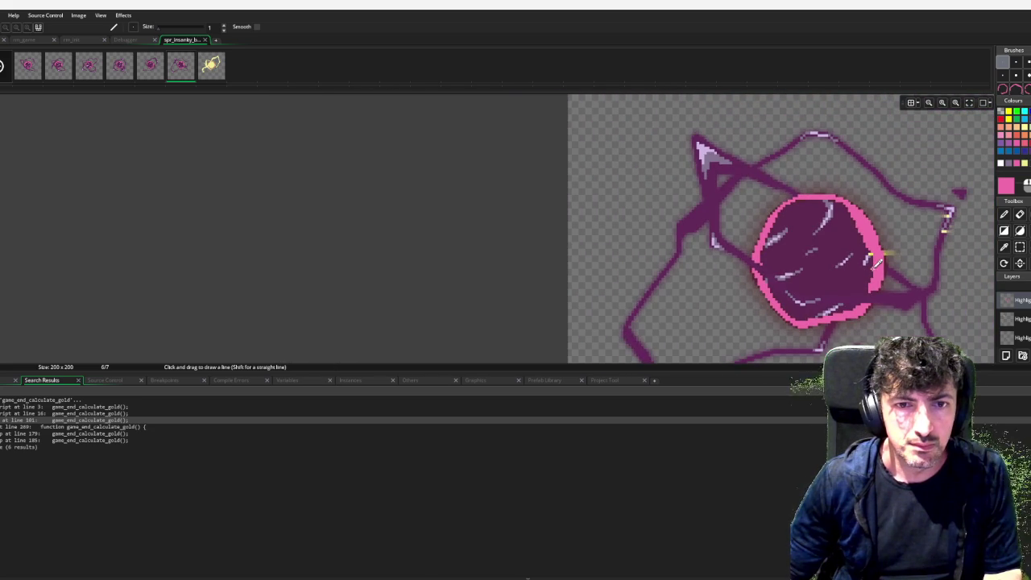
pyautogui.scroll(-3, 873, 256)
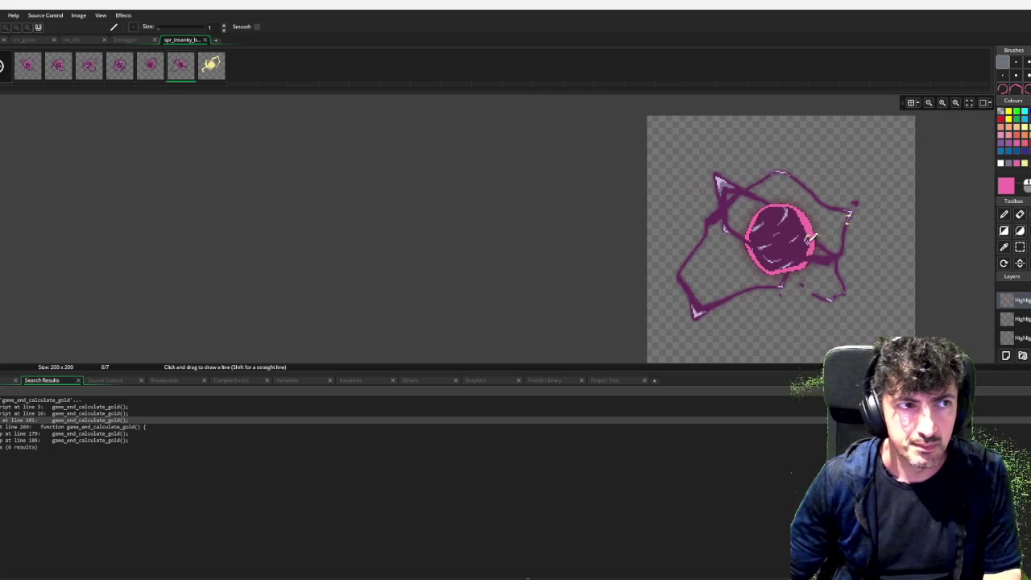
pyautogui.press('.')
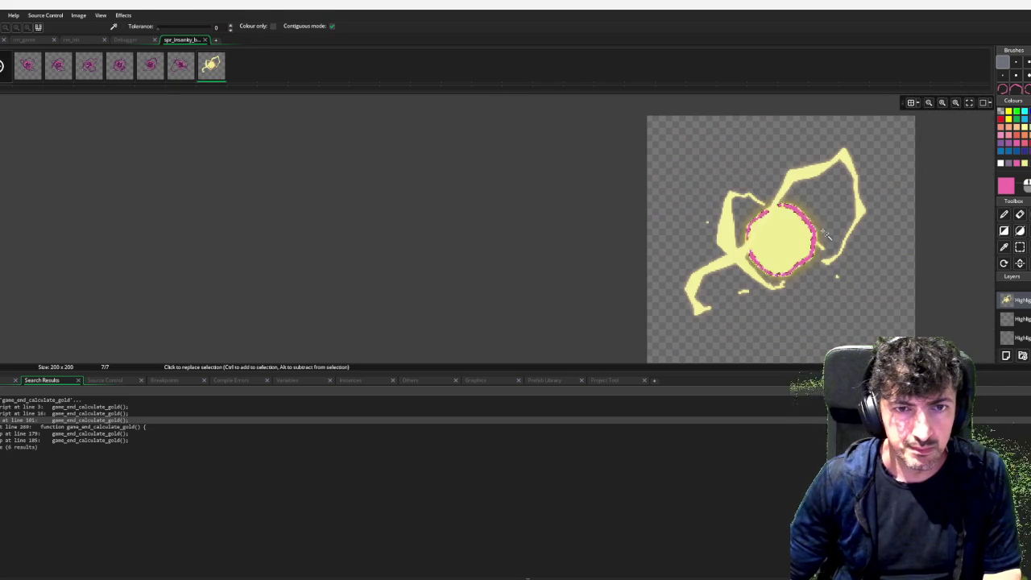
# Erase the yellow fill from frame 7 and ready a 1-pixel pink line brush.
pyautogui.press('e')
pyautogui.moveTo(888, 169)
pyautogui.mouseDown()
pyautogui.moveTo(635, 194)
pyautogui.moveTo(897, 247)
pyautogui.moveTo(973, 171)
pyautogui.mouseUp()
pyautogui.press('p')
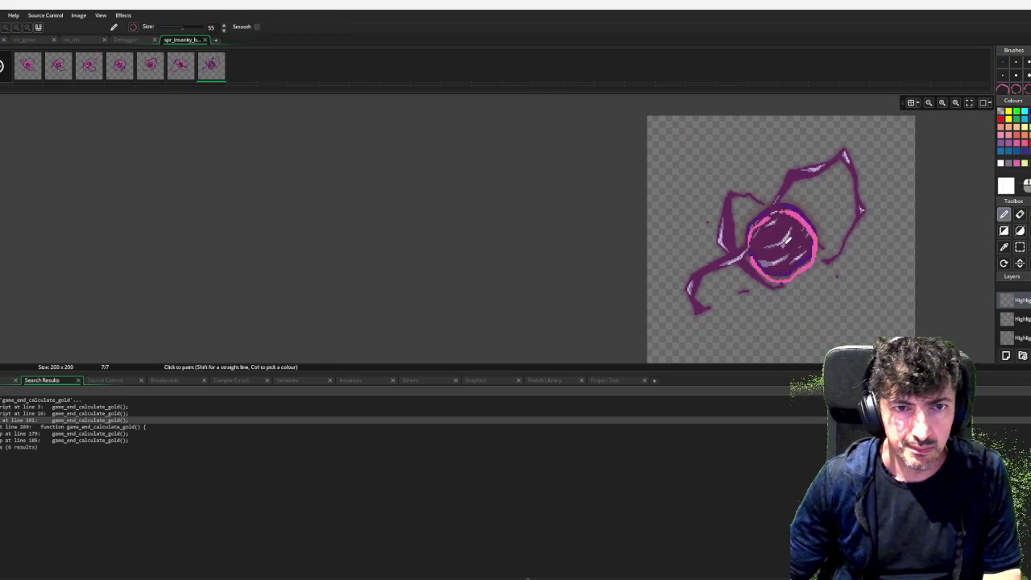
pyautogui.scroll(2, 781, 232)
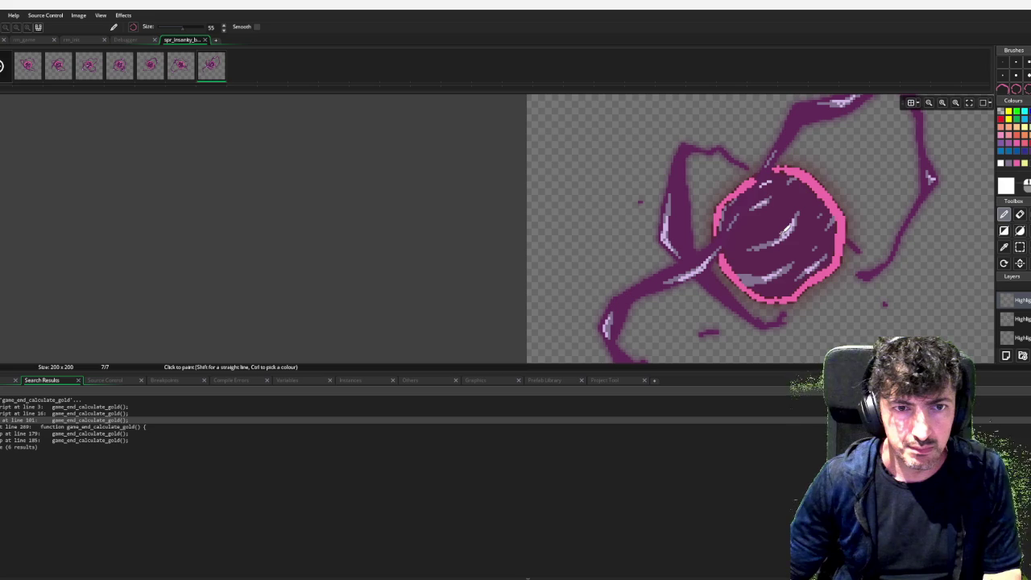
pyautogui.click(1008, 135)
pyautogui.press('l')
pyautogui.click(1000, 64)
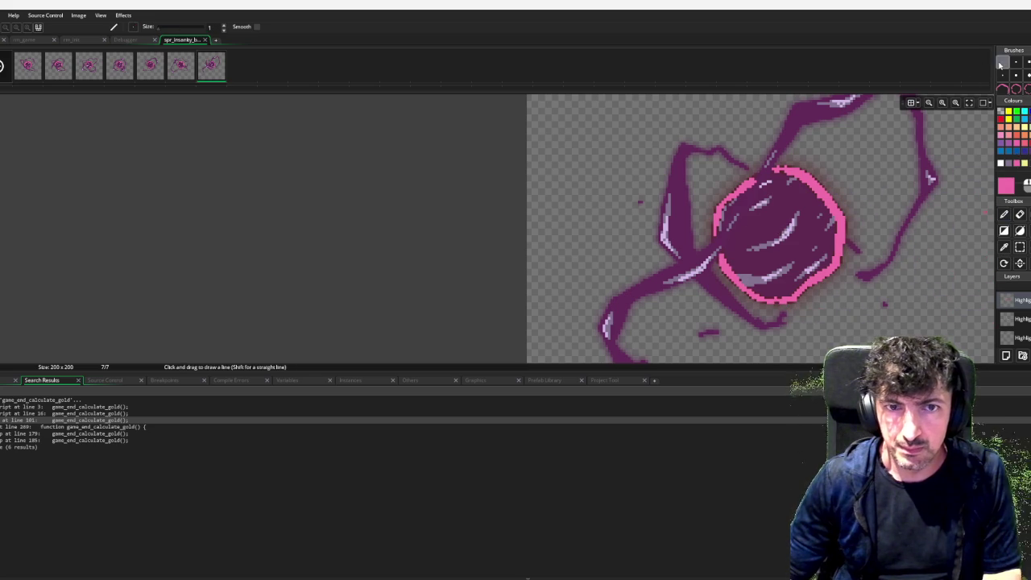
pyautogui.scroll(3, 803, 163)
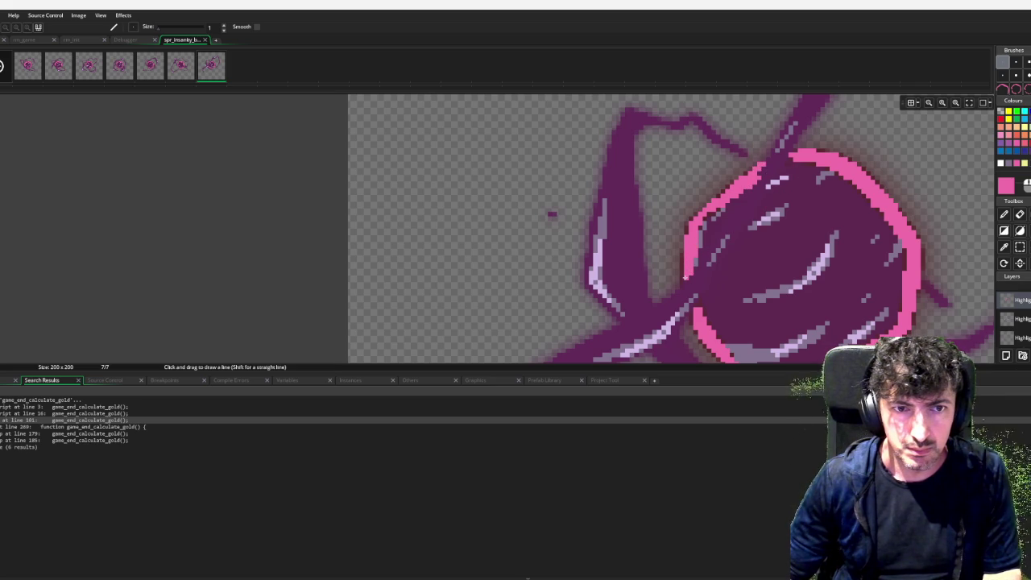
pyautogui.scroll(-5, 803, 252)
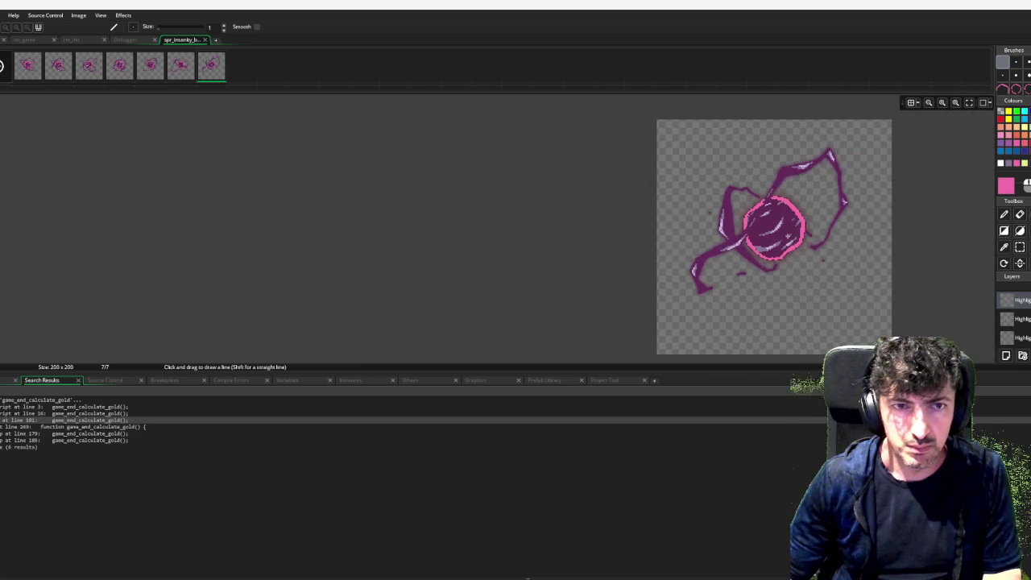
# Play the seven-frame orb animation preview, then switch over to Discord.
pyautogui.click(1, 66)
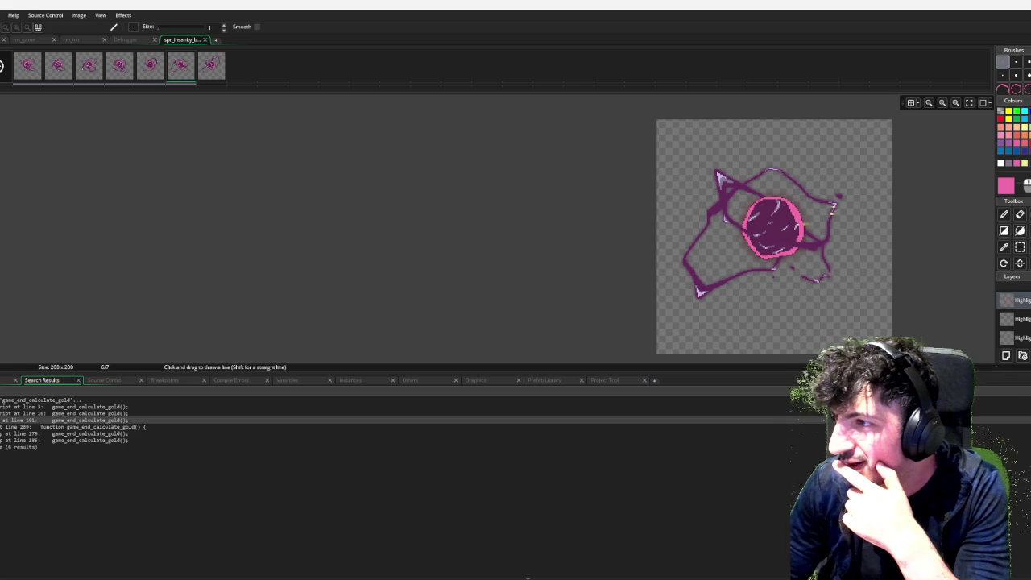
pyautogui.hotkey('alt', 'Tab')
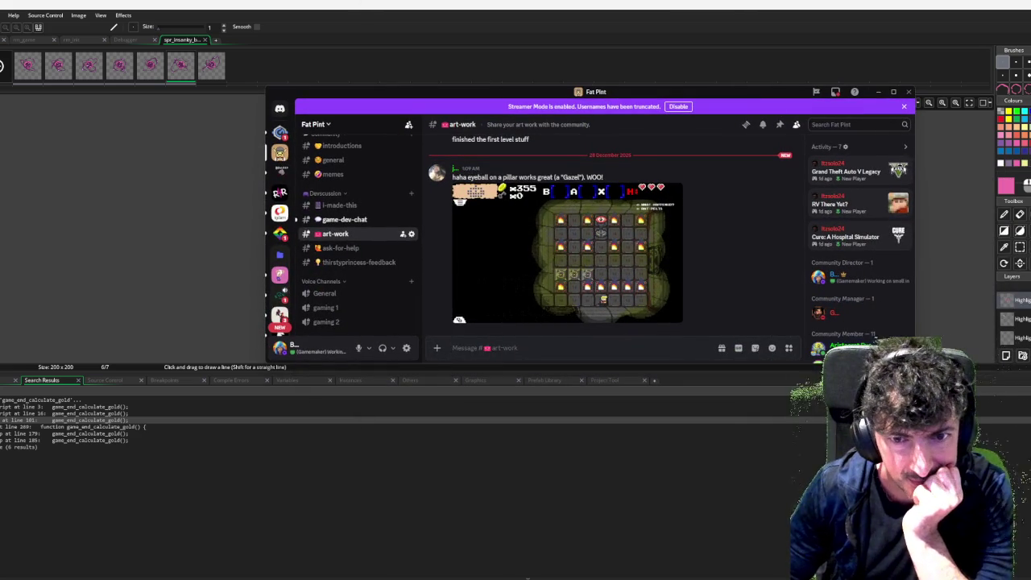
pyautogui.moveTo(644, 91); pyautogui.dragTo(646, 79)
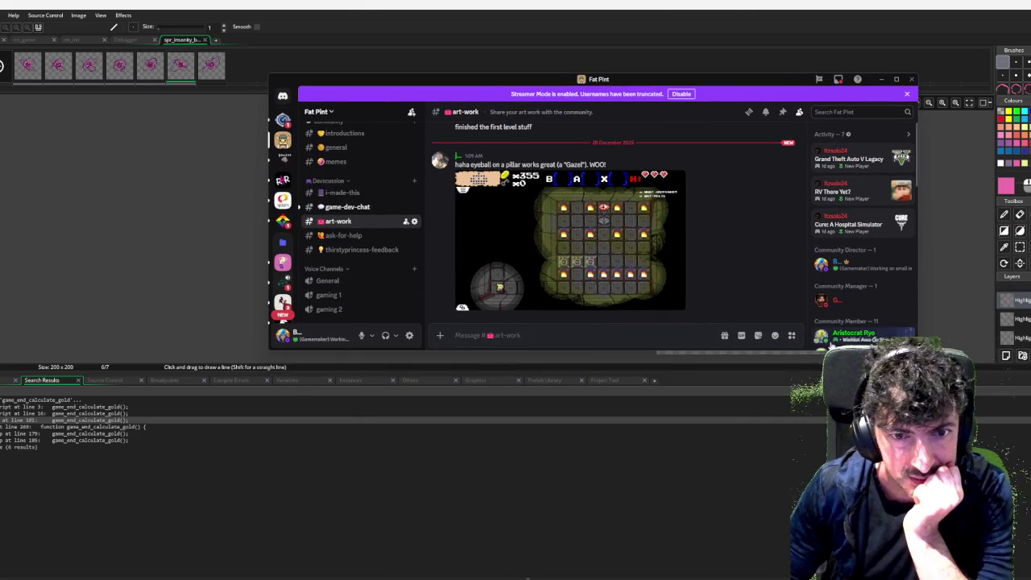
pyautogui.moveTo(813, 351); pyautogui.dragTo(793, 545)
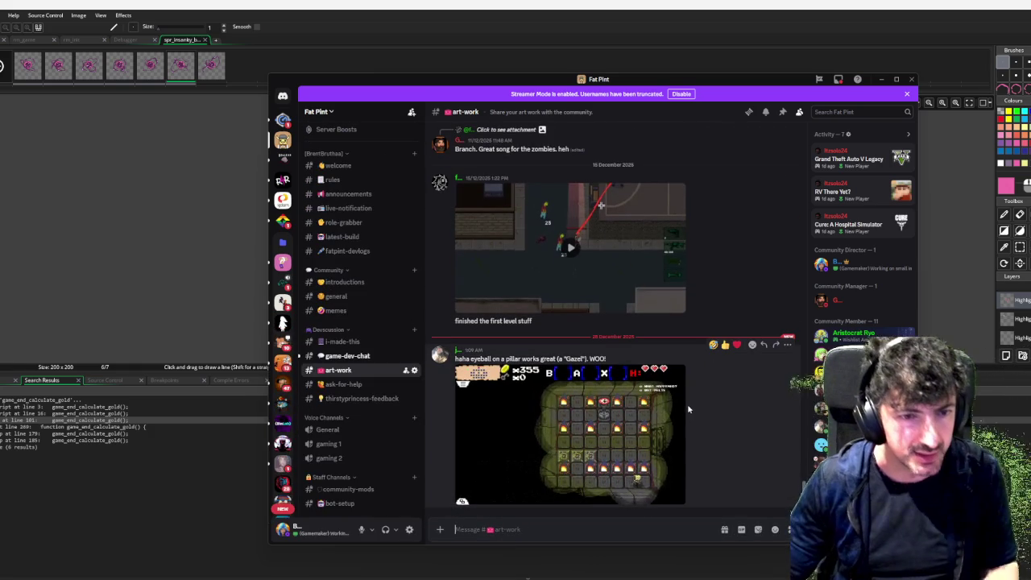
pyautogui.click(685, 416)
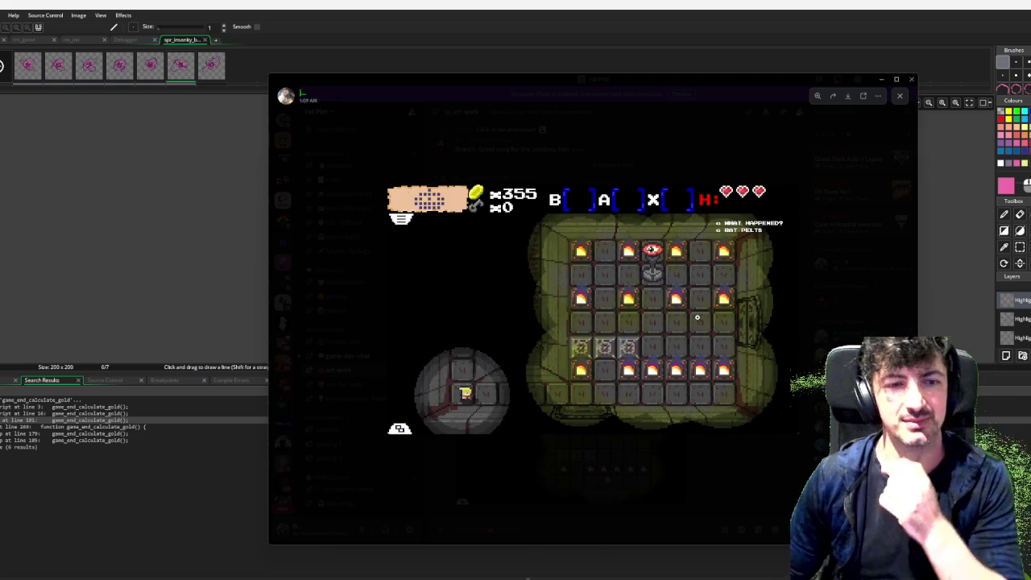
pyautogui.press('Escape')
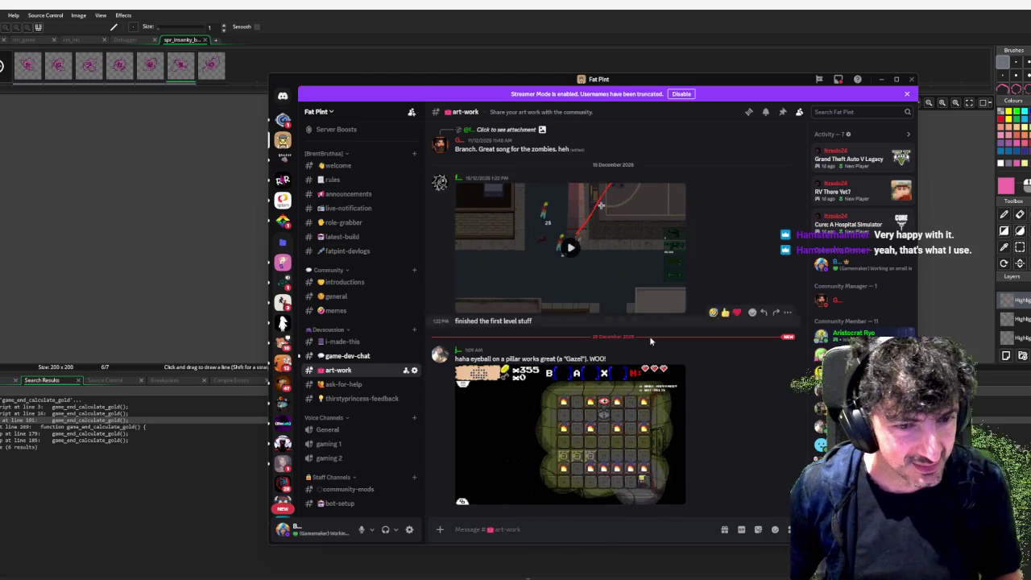
pyautogui.moveTo(727, 84); pyautogui.dragTo(958, 70)
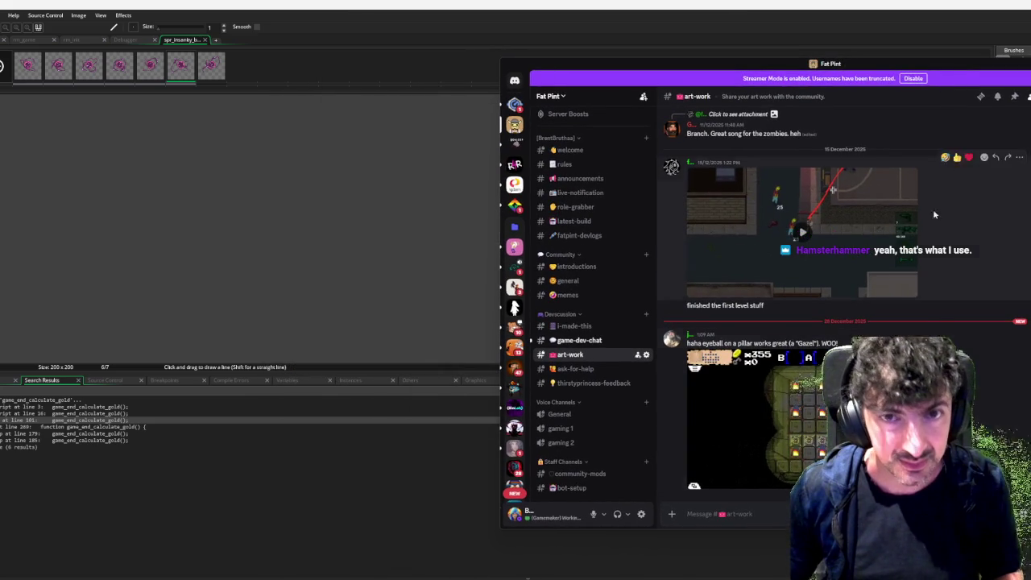
pyautogui.moveTo(886, 63); pyautogui.dragTo(1030, 64)
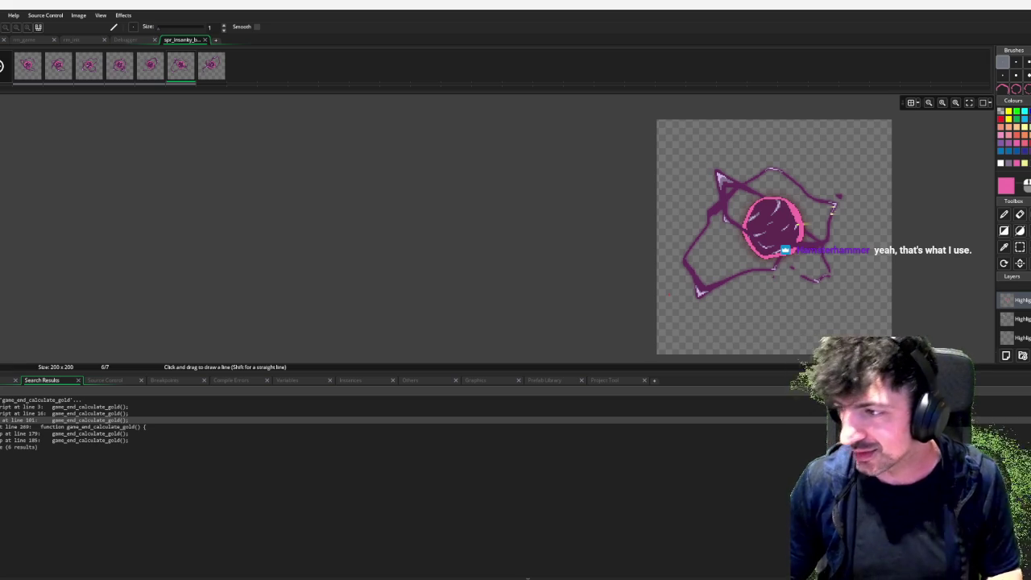
pyautogui.click(200, 71)
pyautogui.press('Left')
pyautogui.press('Left')
pyautogui.press('Left')
pyautogui.scroll(-1, 341, 161)
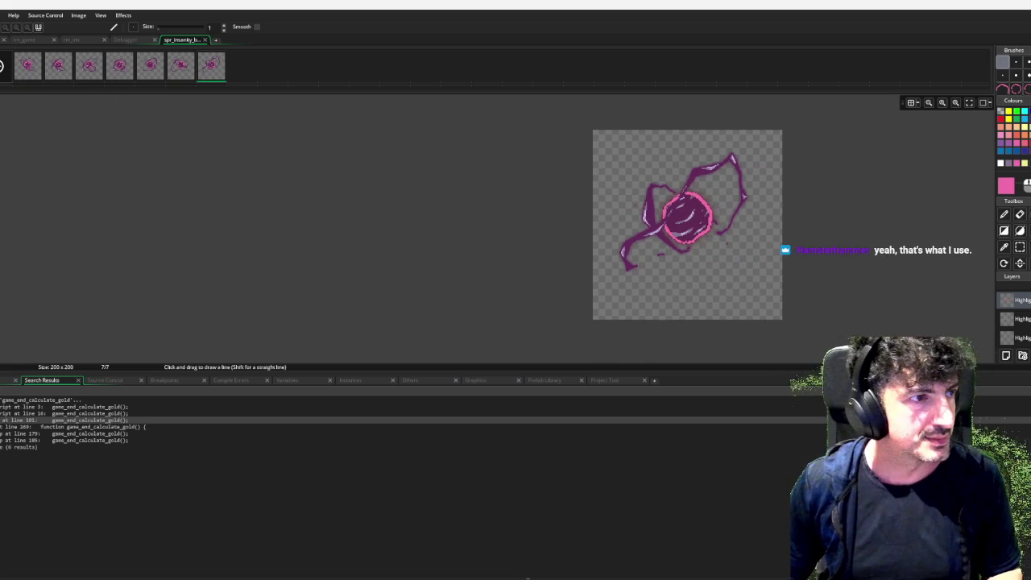
pyautogui.press('Right')
pyautogui.press('Right')
pyautogui.press('Right')
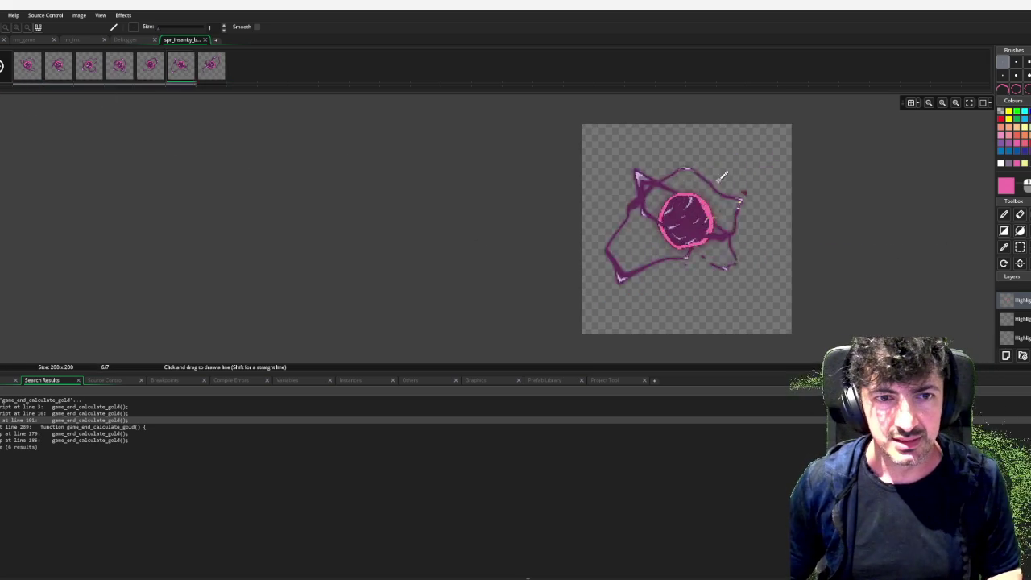
pyautogui.scroll(1, 721, 187)
pyautogui.scroll(-1, 722, 187)
pyautogui.press('Right')
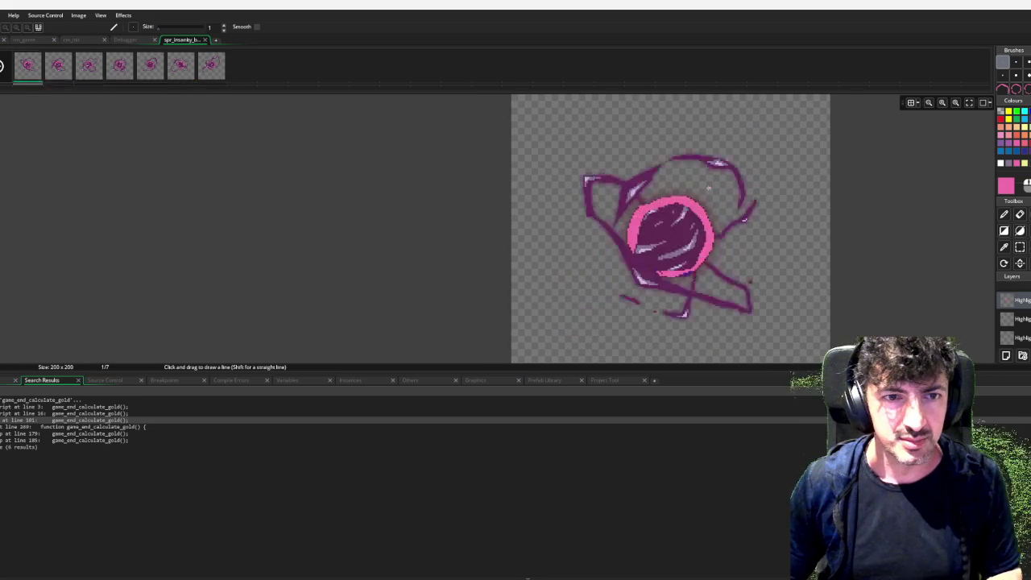
pyautogui.press('Right')
pyautogui.press('Right')
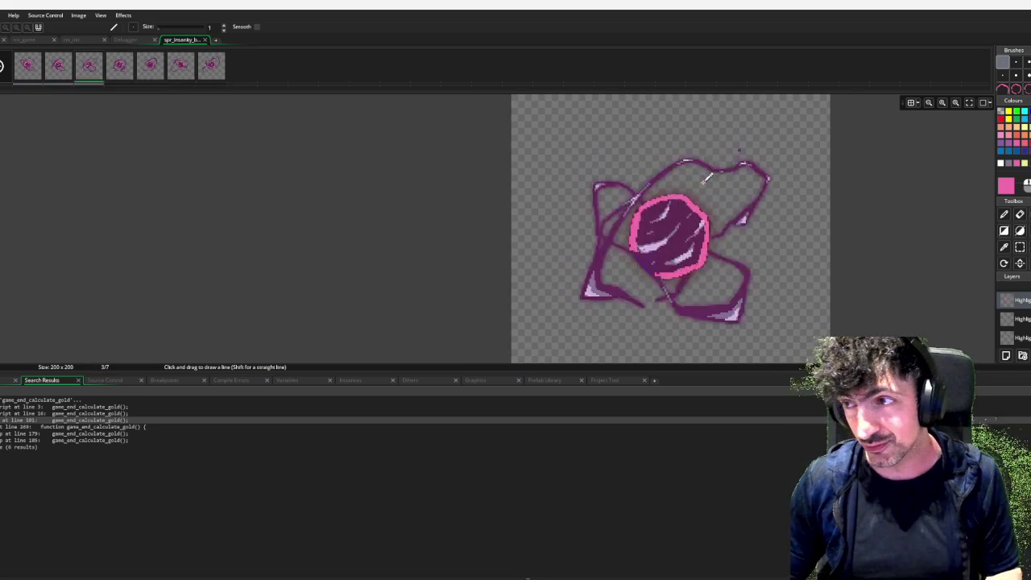
pyautogui.scroll(-1, 703, 185)
pyautogui.press('Right')
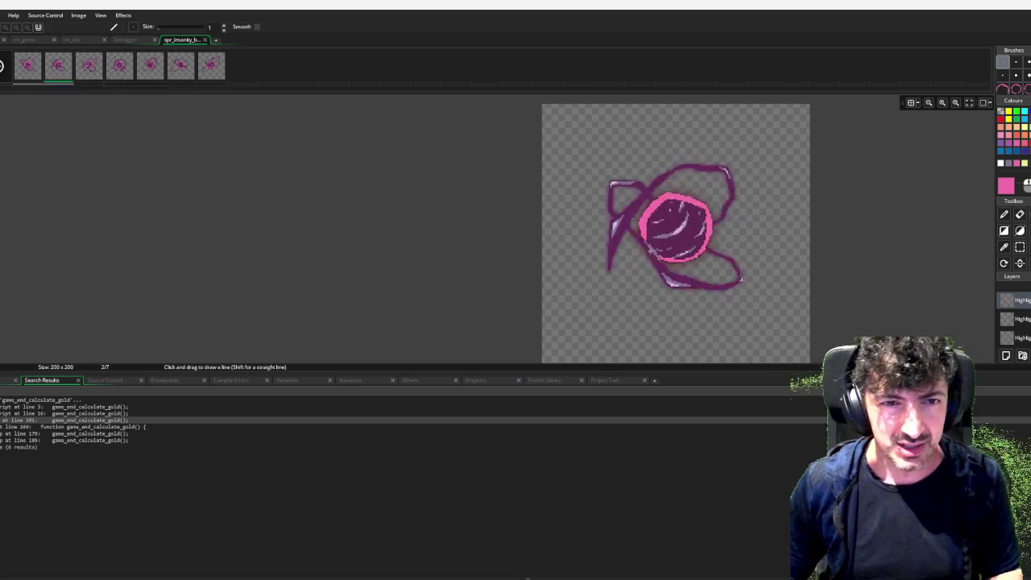
pyautogui.press('Right')
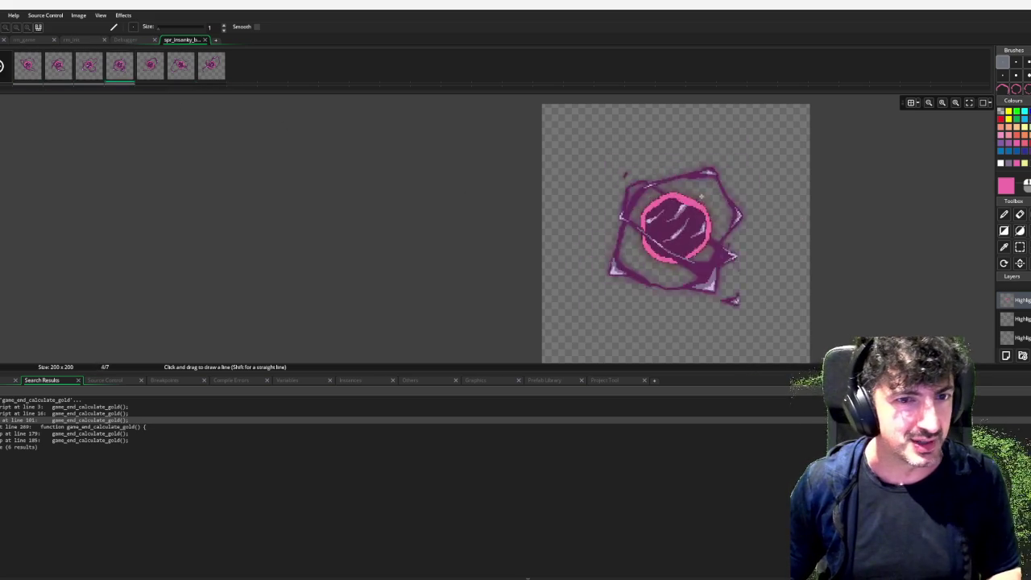
pyautogui.press('Right')
pyautogui.press('Right')
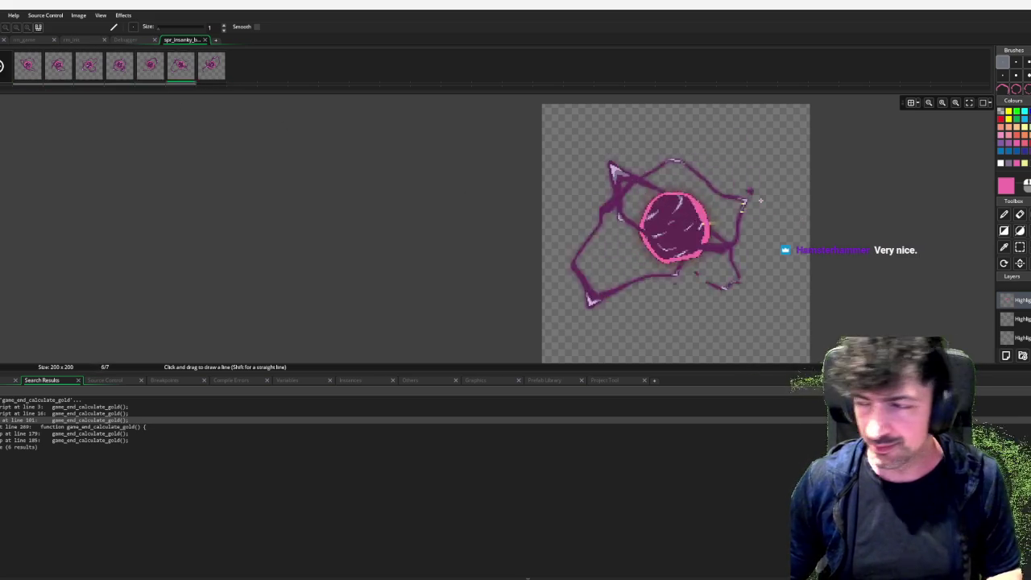
pyautogui.press('Right')
pyautogui.press('Right')
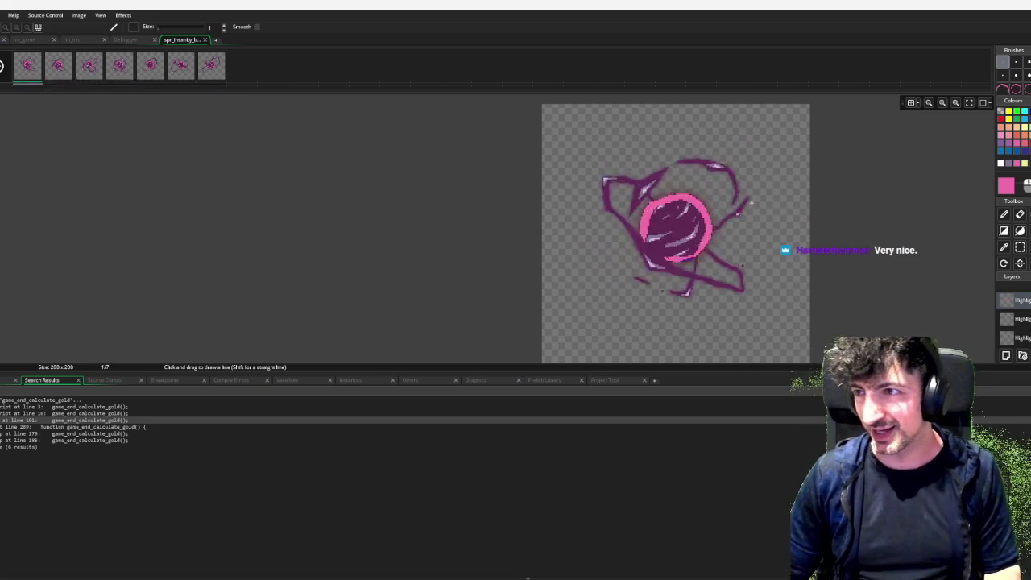
pyautogui.press('Right')
pyautogui.press('Right')
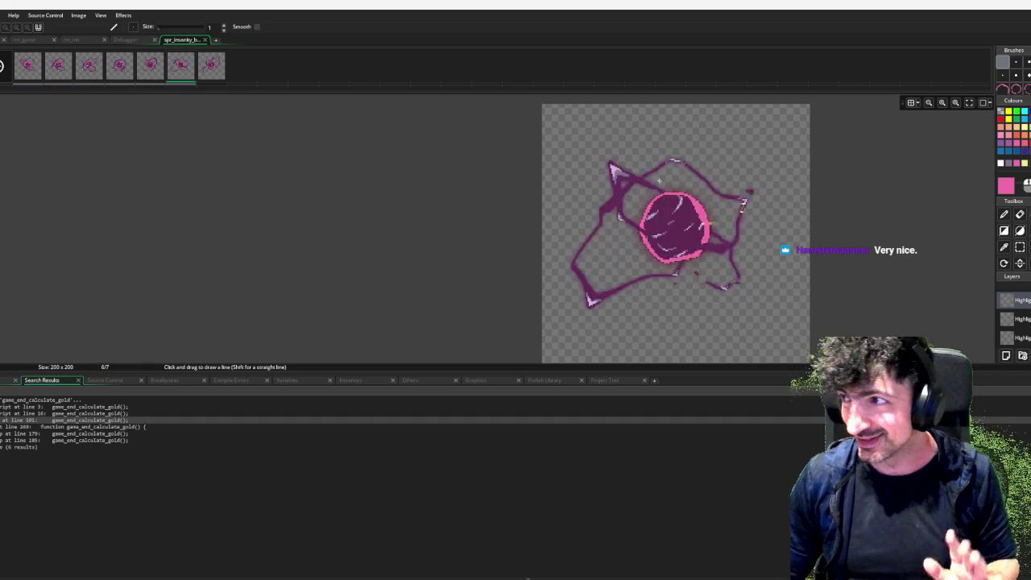
pyautogui.press('Right')
pyautogui.press('Right')
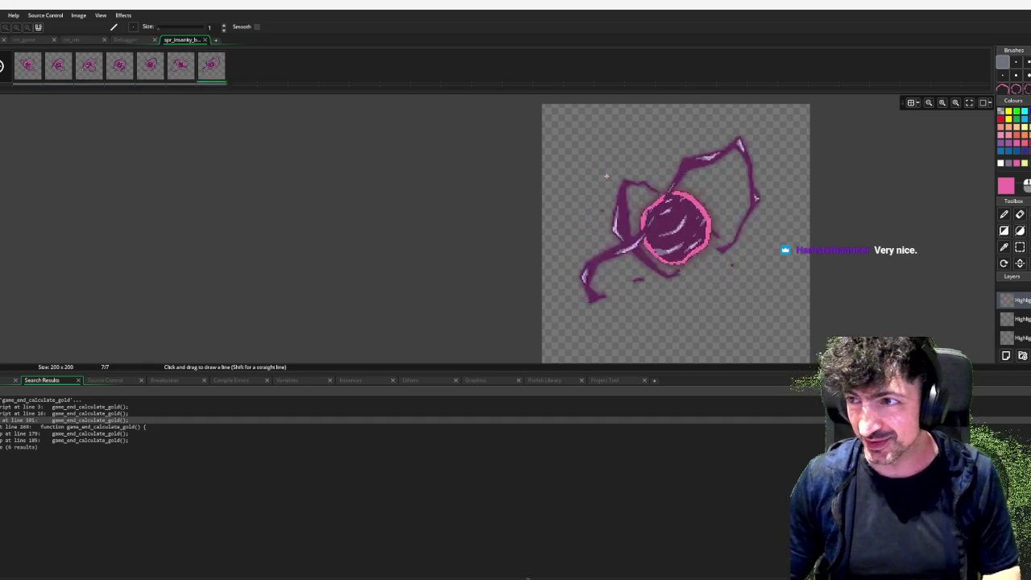
pyautogui.click(204, 40)
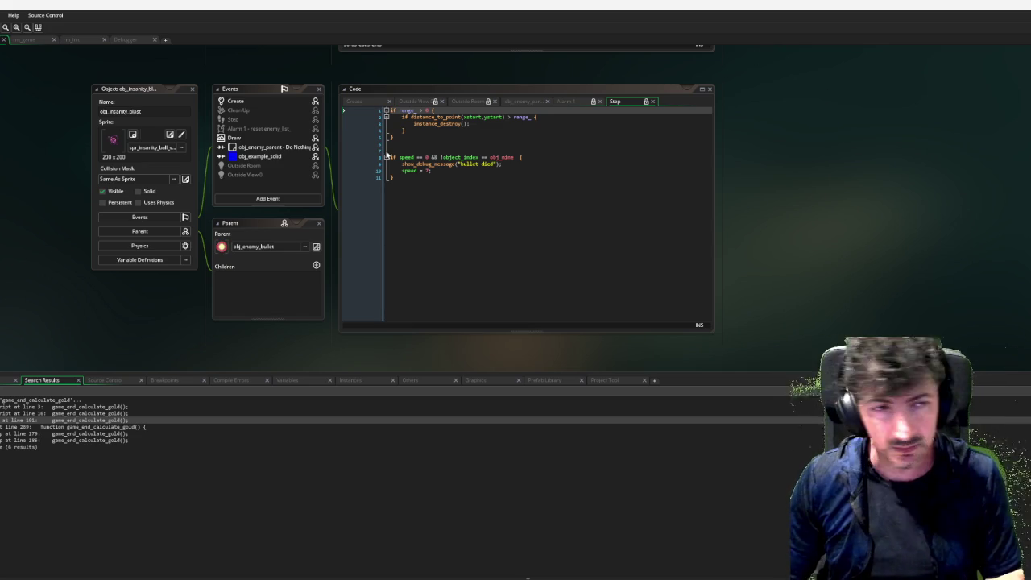
# Close the obj_insanity_blast, obj_enemy_parent, obj_item_parent, obj_mine, tank_skill_trees, obj_cannonshell and obj_weapon_parent windows.
pyautogui.scroll(1, 48, 230)
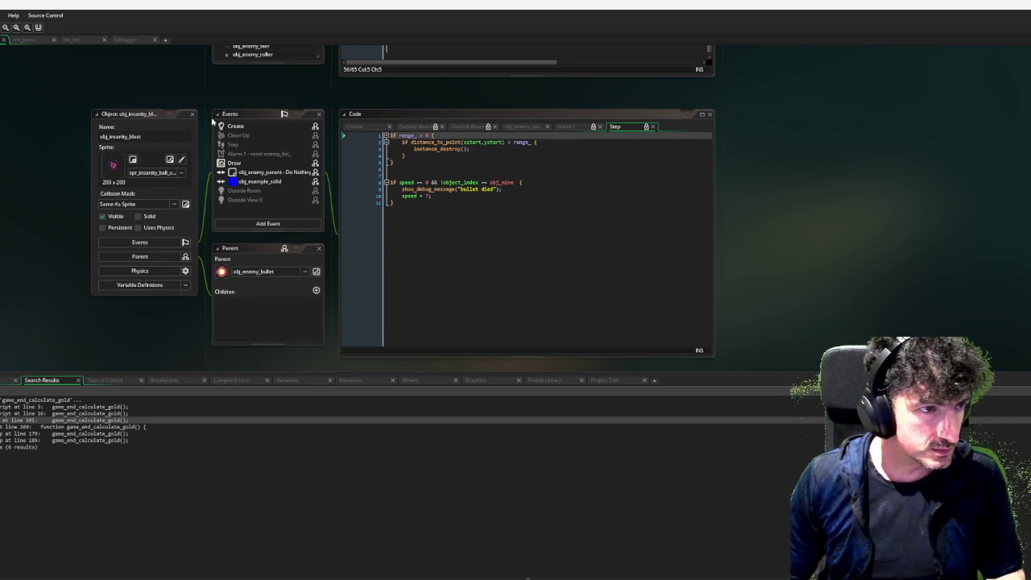
pyautogui.click(193, 118)
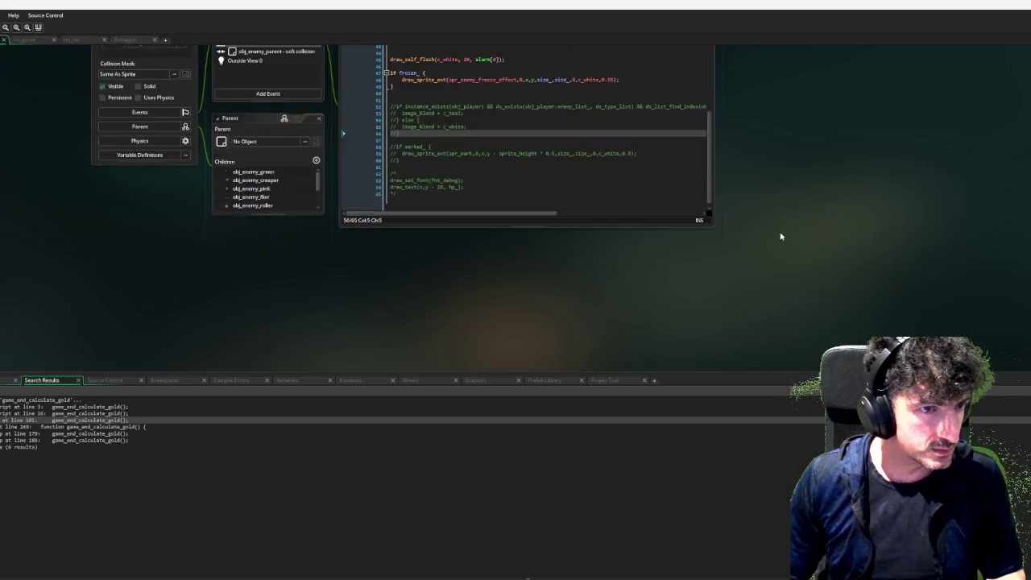
pyautogui.click(192, 109)
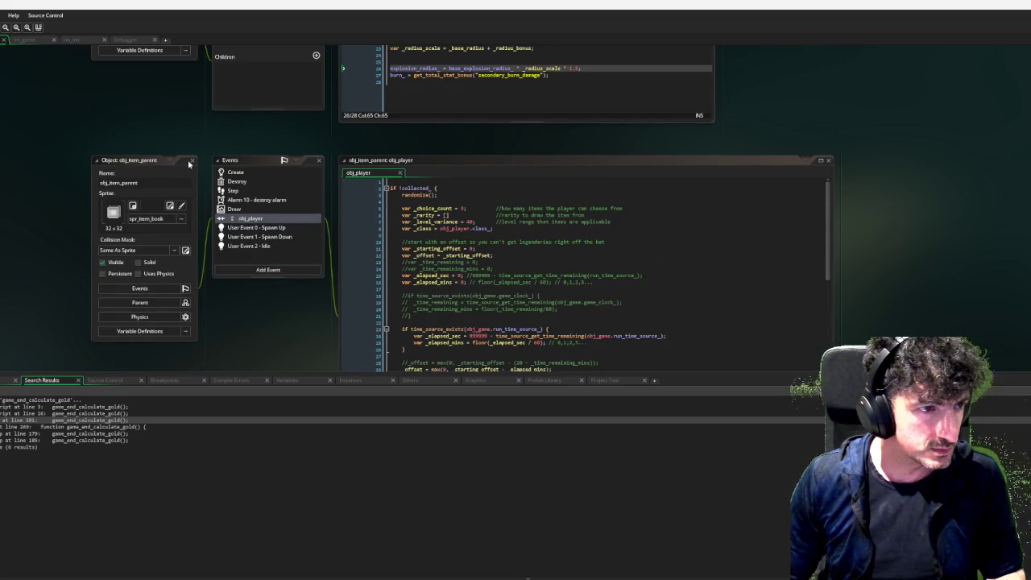
pyautogui.click(193, 161)
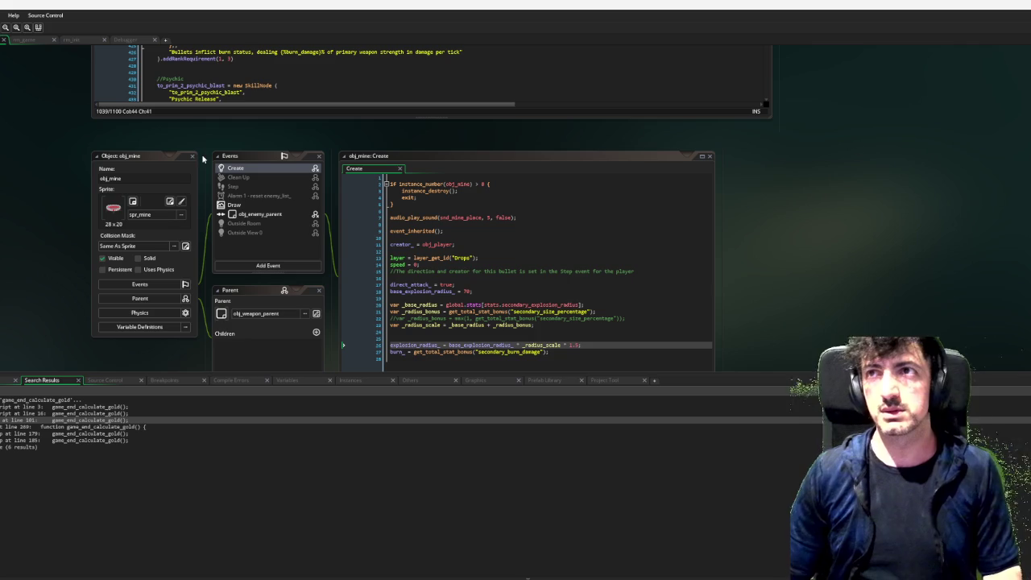
pyautogui.click(192, 155)
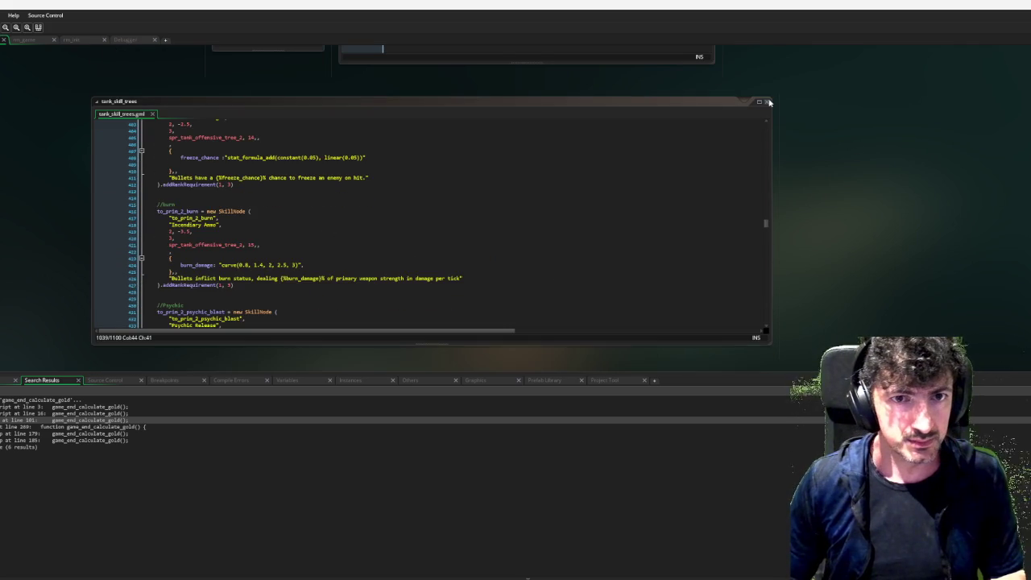
pyautogui.click(766, 102)
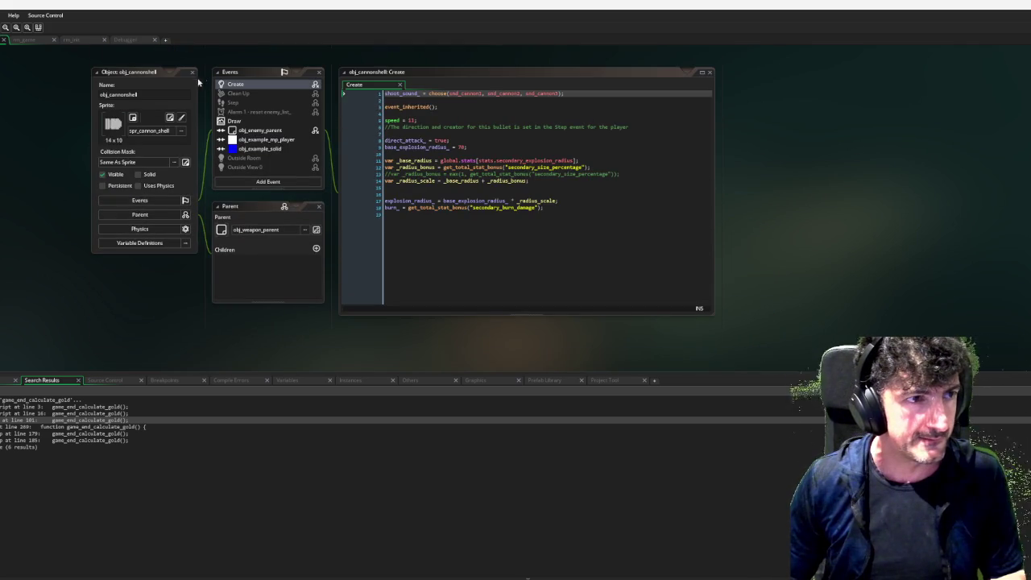
pyautogui.click(192, 73)
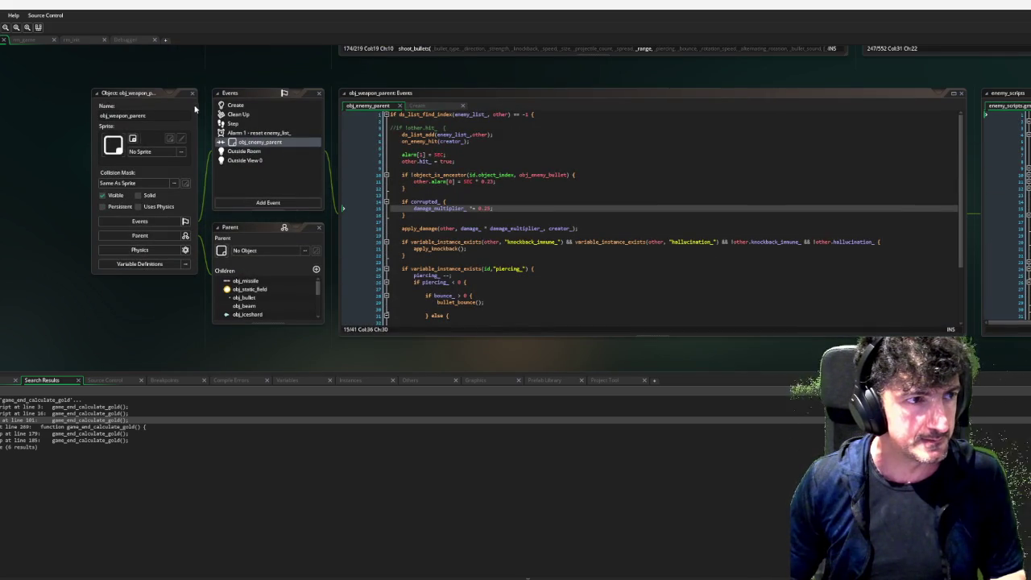
pyautogui.click(192, 92)
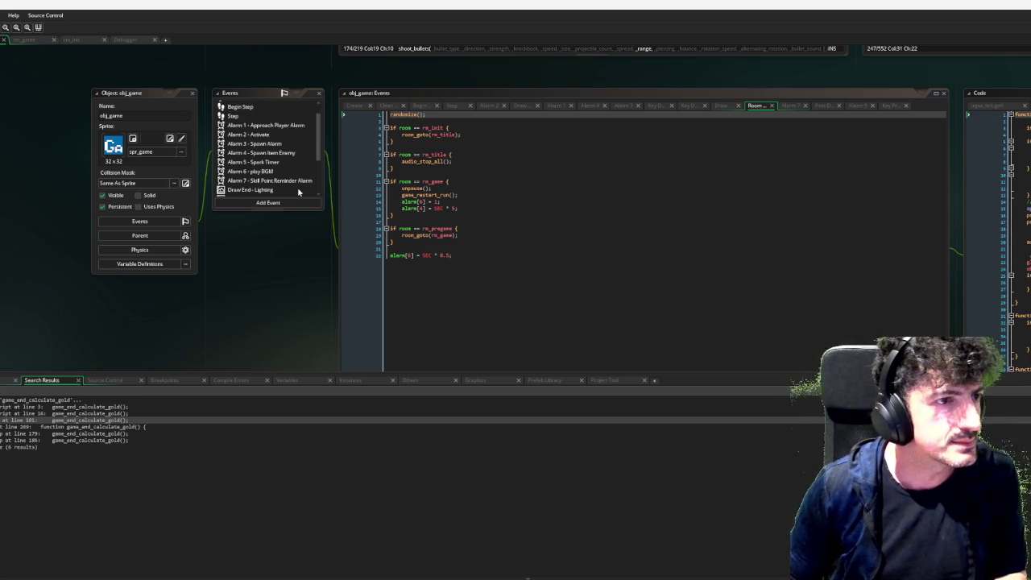
# Open obj_game's Create event and add an opened_skill_menu_ = false line below choose_upgrade_.
pyautogui.click(267, 106)
pyautogui.click(267, 105)
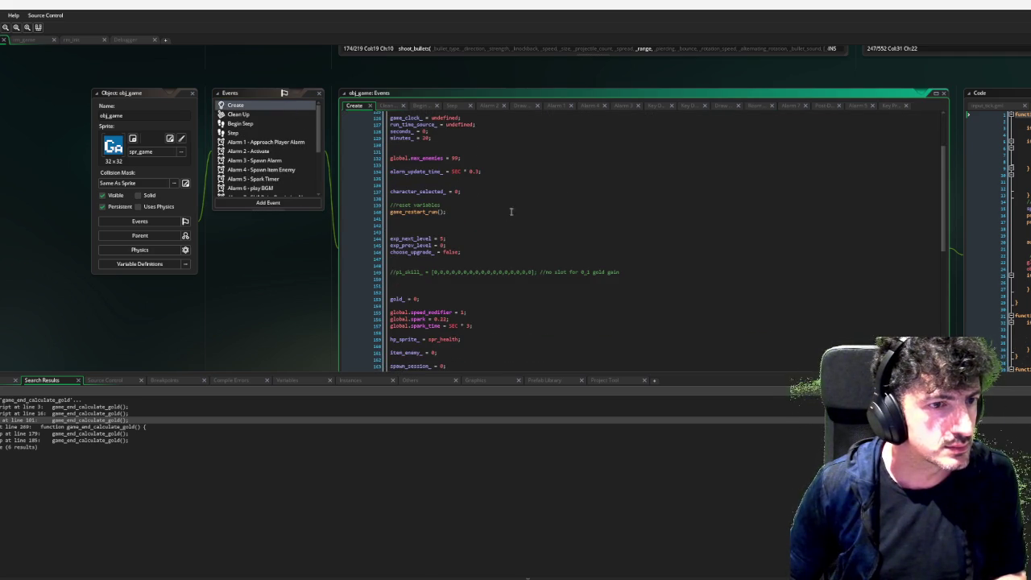
pyautogui.click(471, 252)
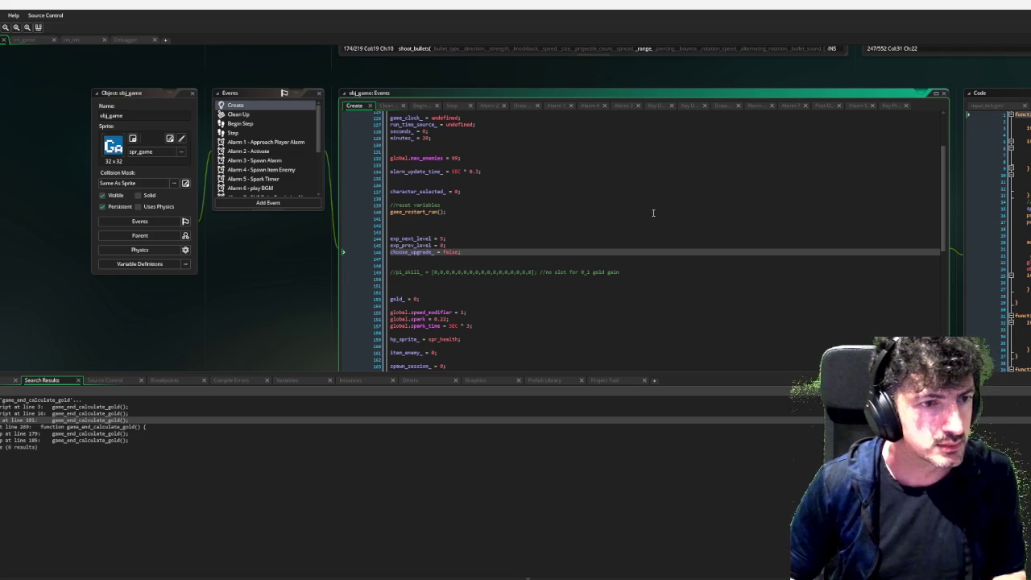
pyautogui.press('Return')
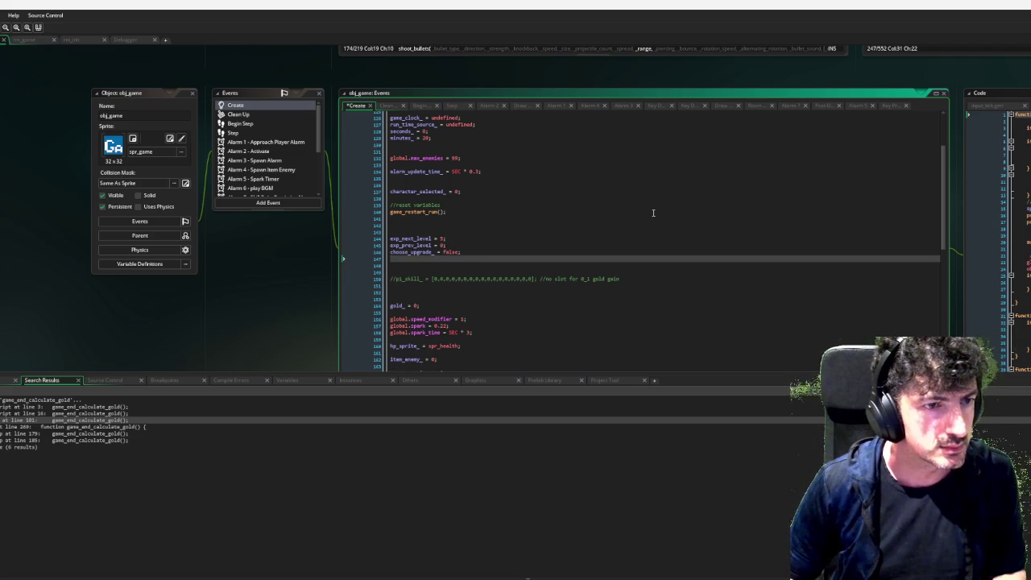
pyautogui.write('g')
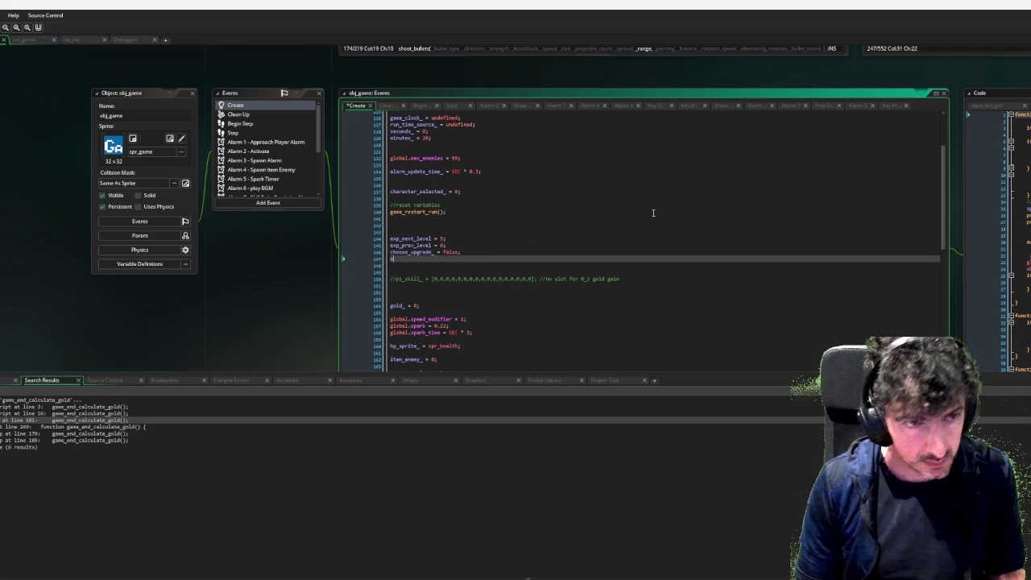
pyautogui.write('pened_skill_ex')
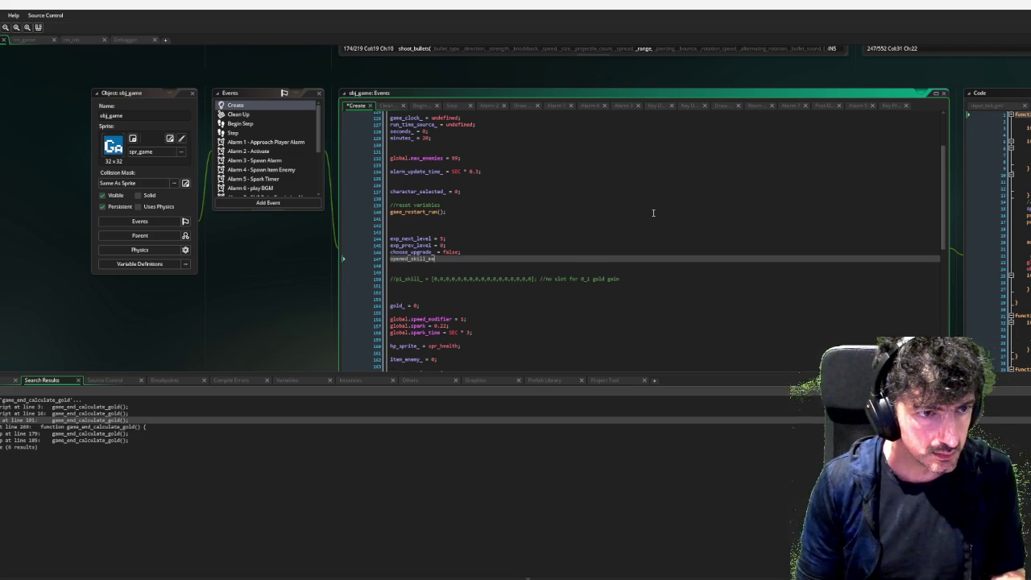
pyautogui.write('nu_ = false;')
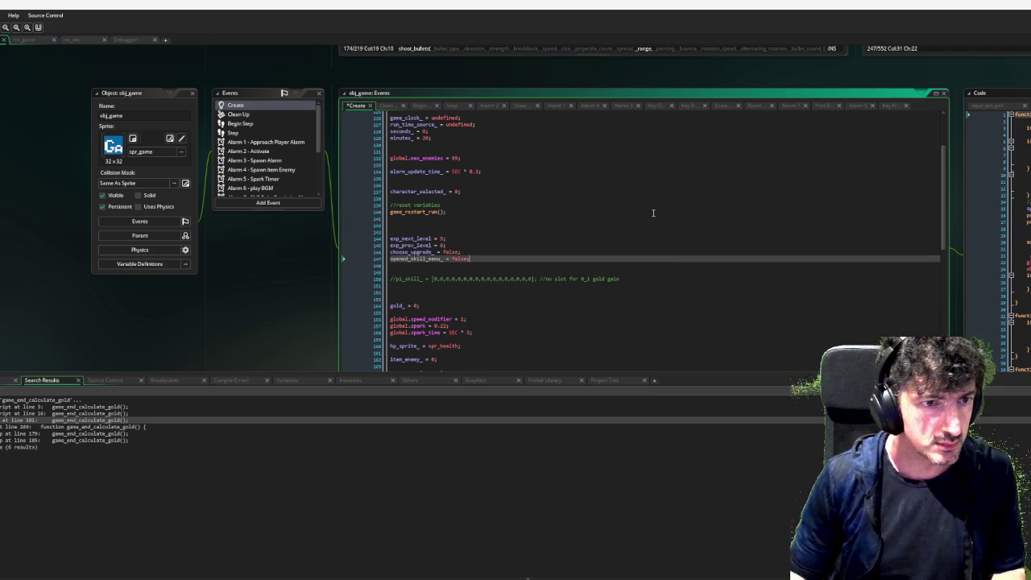
# Cut the opened_skill_menu_ line out of Create and jump to game_restart_run's definition.
pyautogui.doubleClick(416, 258)
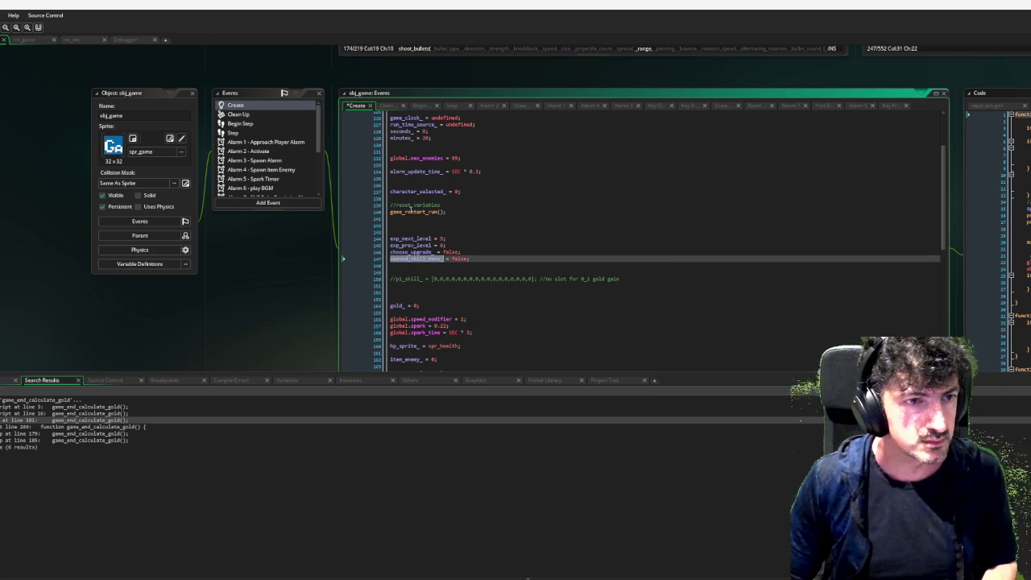
pyautogui.click(474, 258)
pyautogui.hotkey('shift', 'Home')
pyautogui.press('BackSpace')
pyautogui.press('BackSpace')
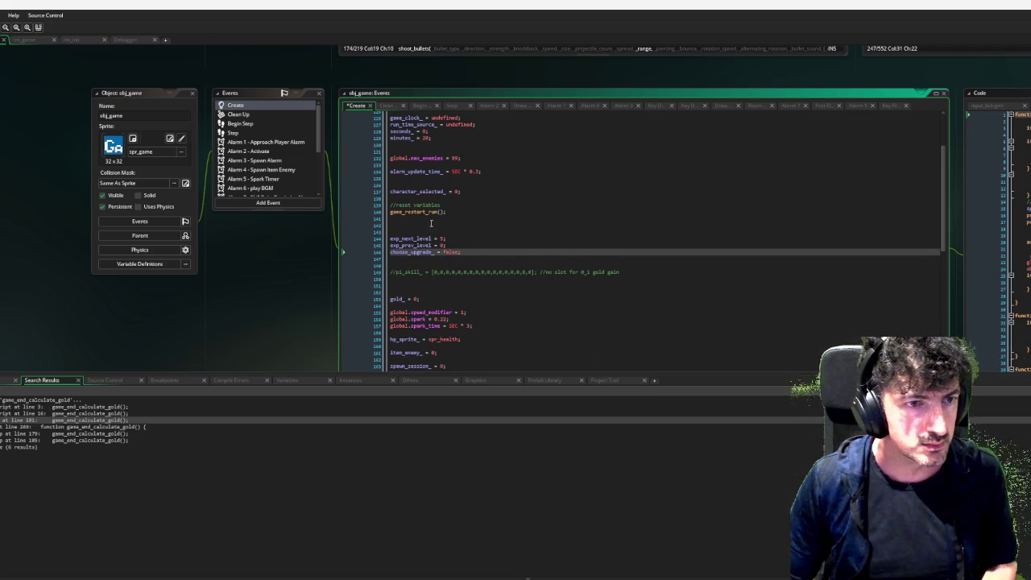
pyautogui.middleClick(425, 212)
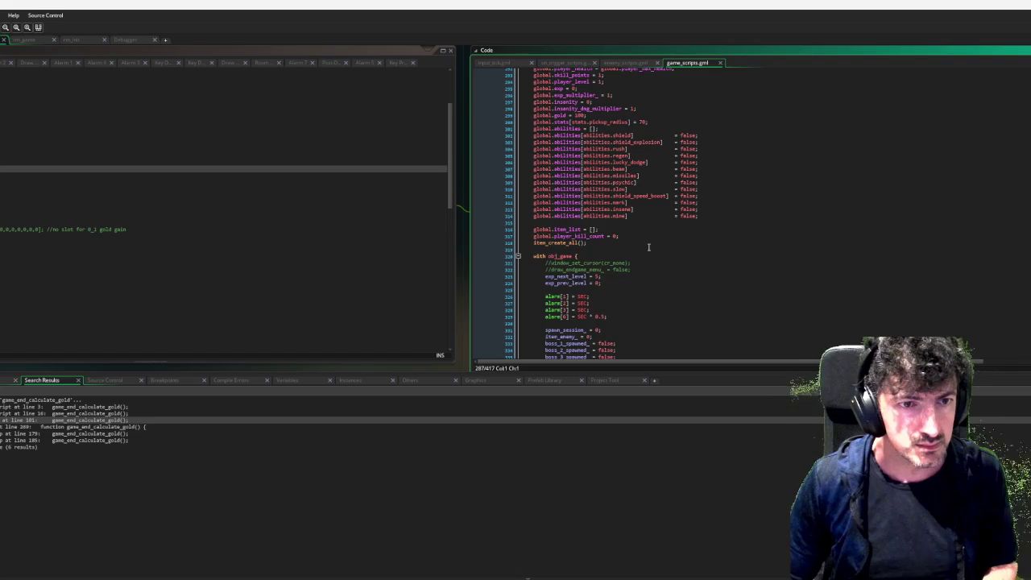
# Paste the opened_skill_menu_ reset line above the obj_game block, then cut it back out.
pyautogui.scroll(-4, 636, 249)
pyautogui.scroll(13, 640, 258)
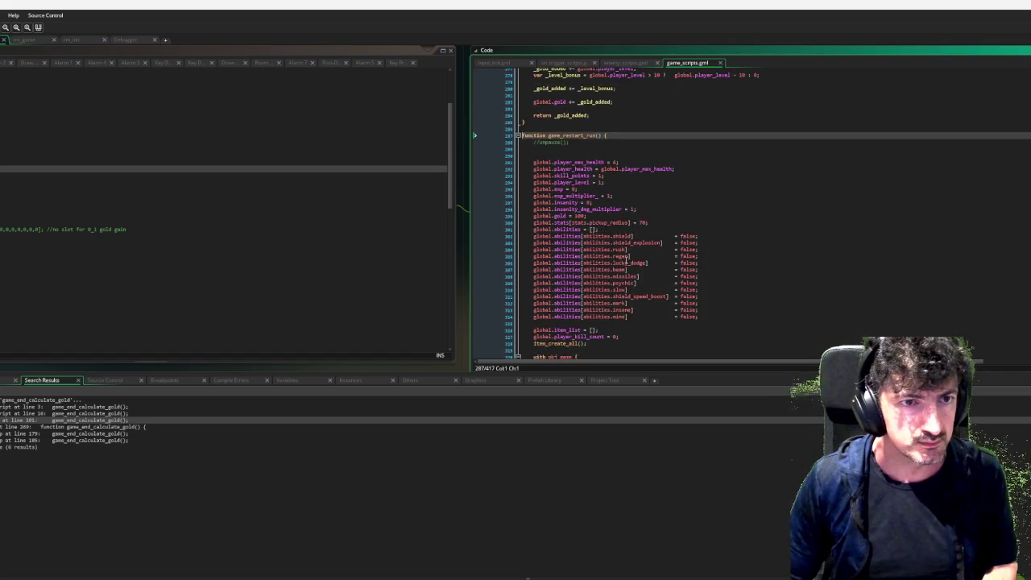
pyautogui.scroll(-17, 642, 266)
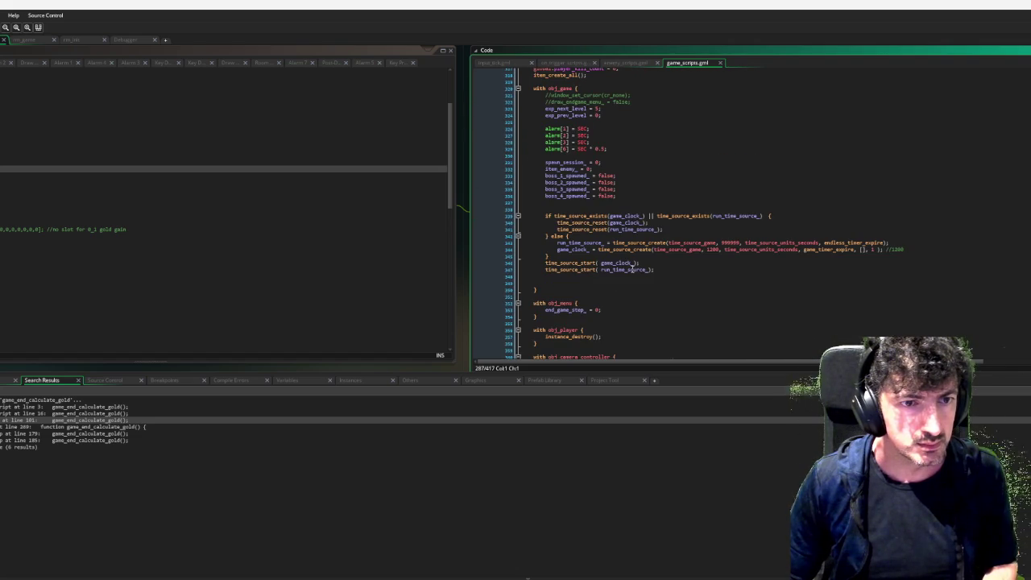
pyautogui.scroll(6, 631, 269)
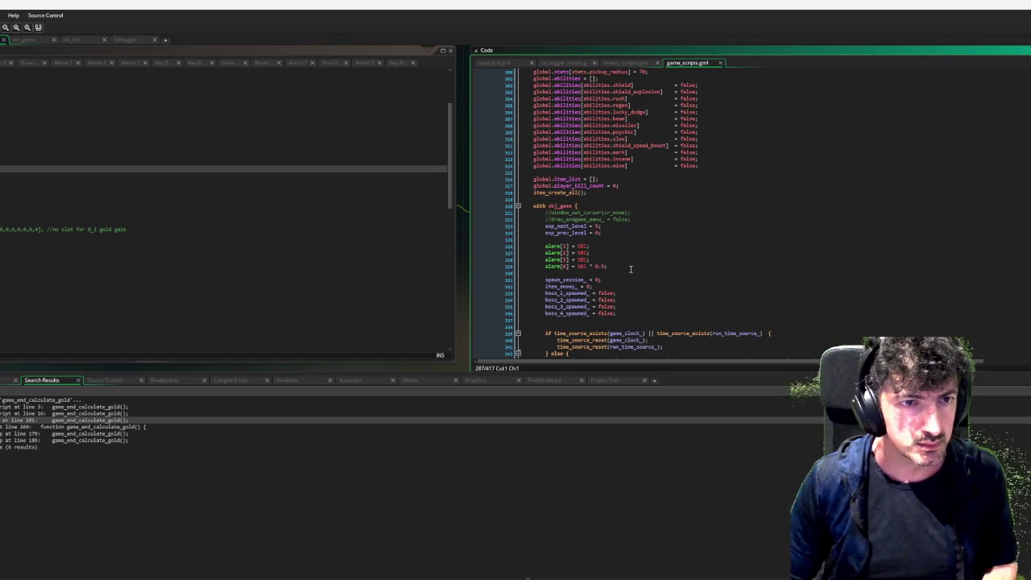
pyautogui.click(605, 196)
pyautogui.write('opened_skill_menu_ = false;')
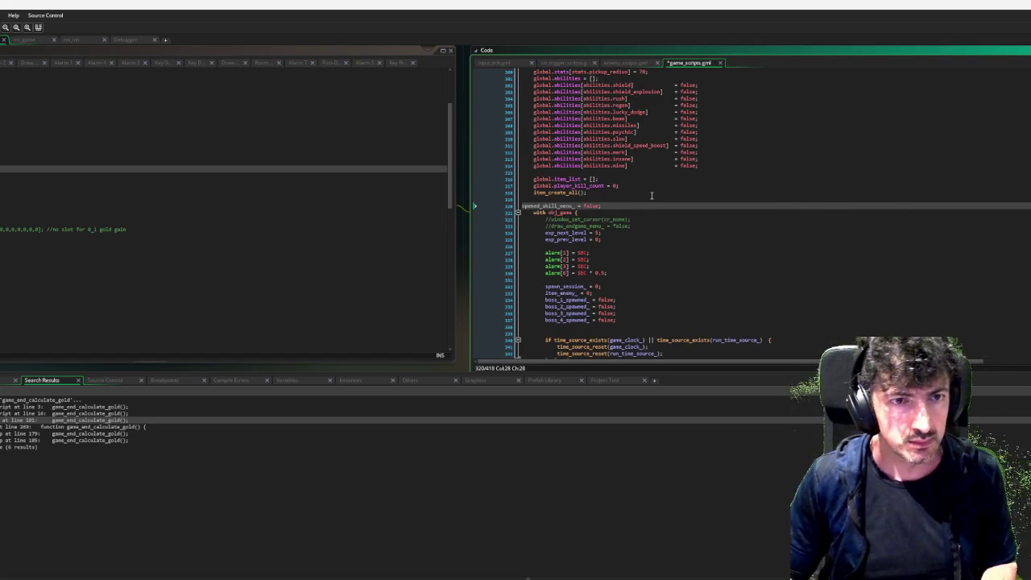
pyautogui.press('Tab')
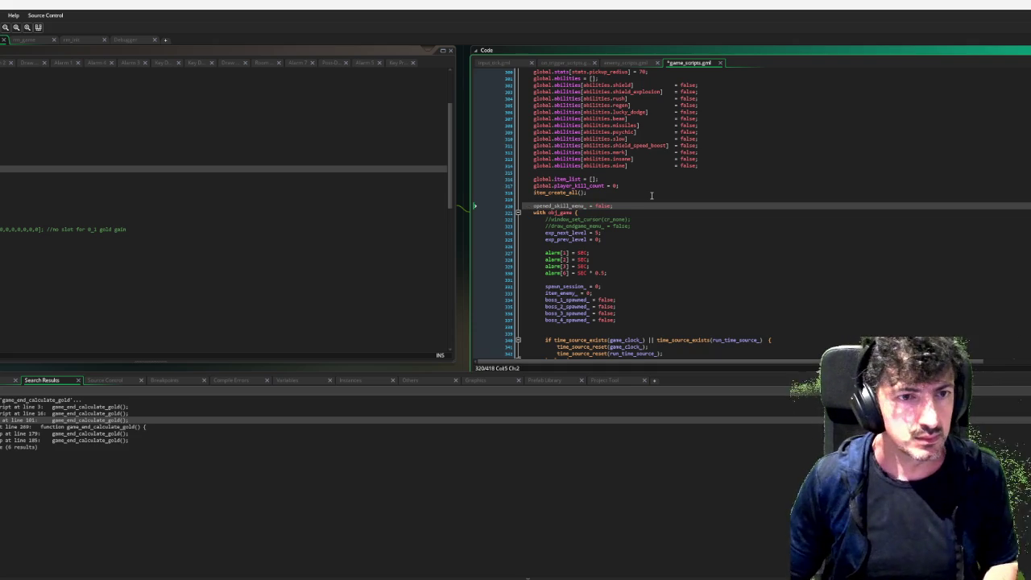
pyautogui.tripleClick(632, 205)
pyautogui.hotkey('ctrl', 'x')
# Place opened_skill_menu_ = false; right after exp_prev_level_ in the reset block, then return to obj_game.
pyautogui.click(636, 312)
pyautogui.scroll(-2, 636, 312)
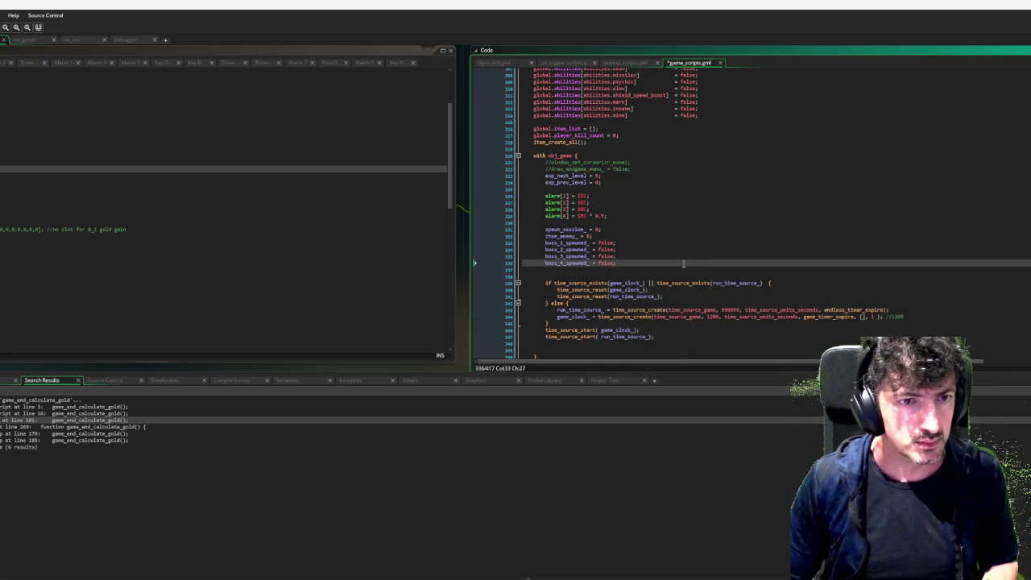
pyautogui.press('Return')
pyautogui.hotkey('ctrl', 'v')
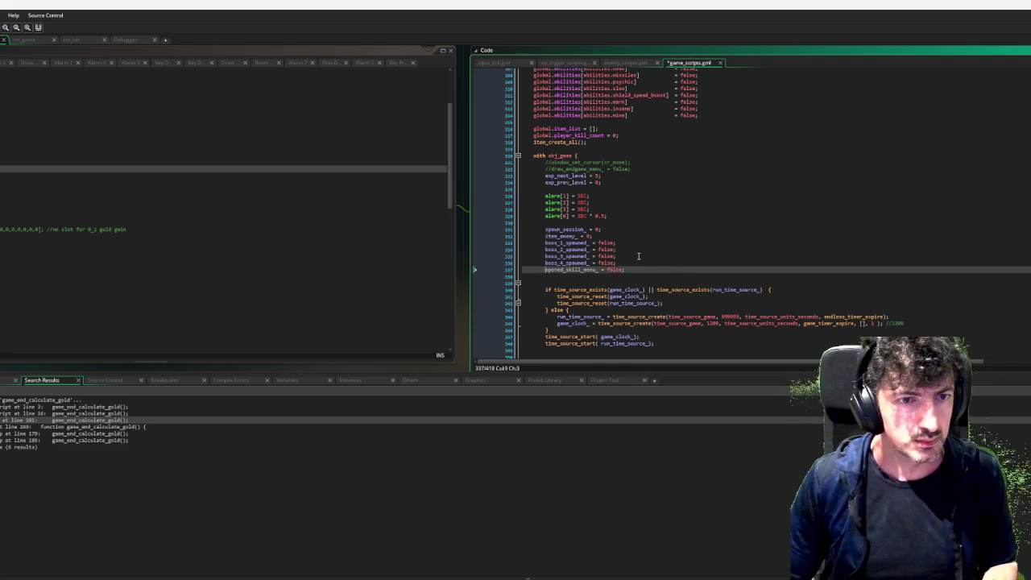
pyautogui.hotkey('ctrl', 'z')
pyautogui.hotkey('ctrl', 'z')
pyautogui.scroll(-1, 615, 233)
pyautogui.scroll(-2, 615, 234)
pyautogui.scroll(2, 614, 234)
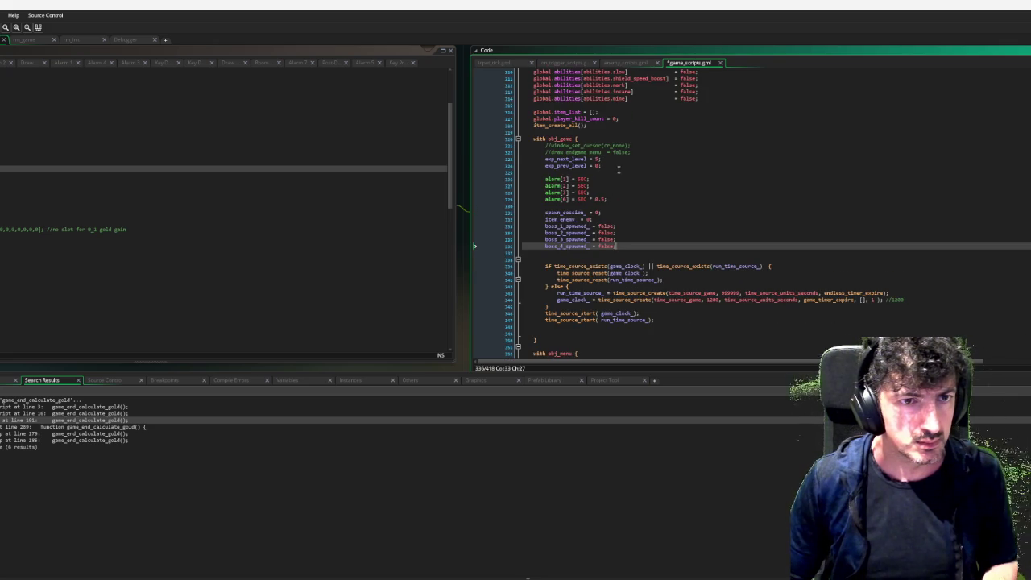
pyautogui.click(618, 170)
pyautogui.press('Return')
pyautogui.hotkey('ctrl', 'v')
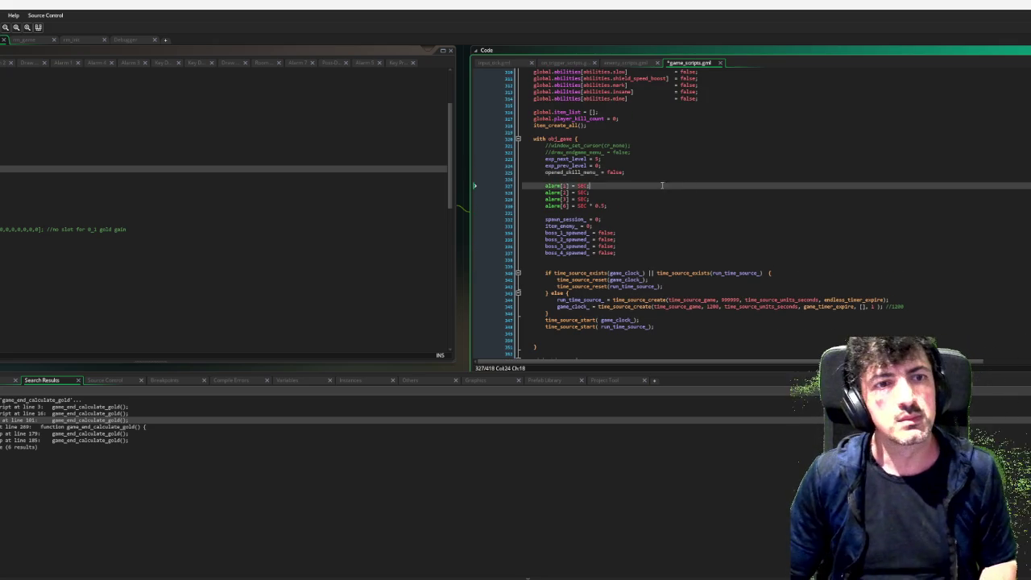
pyautogui.click(695, 183)
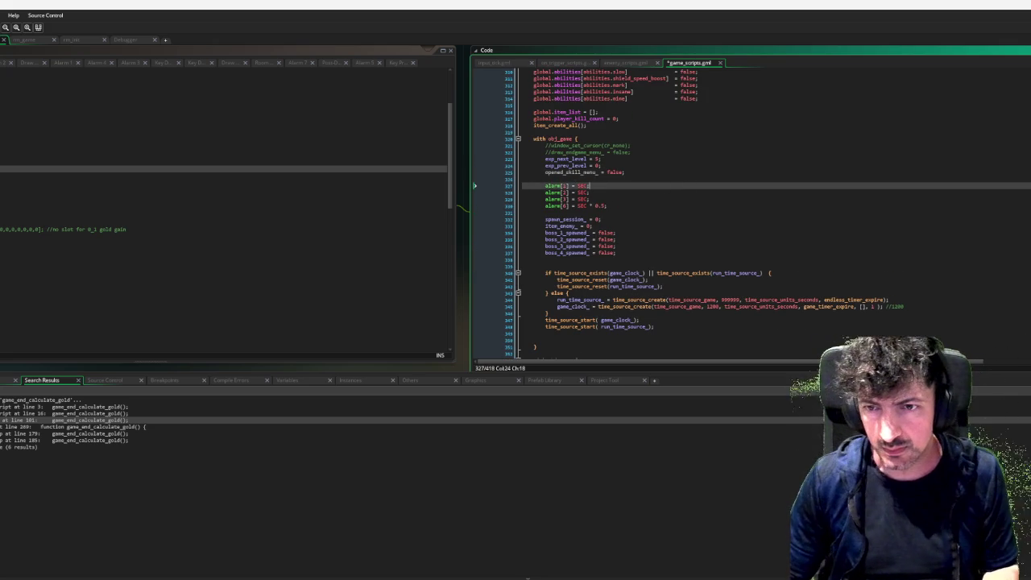
pyautogui.hotkey('ctrl', 'Tab')
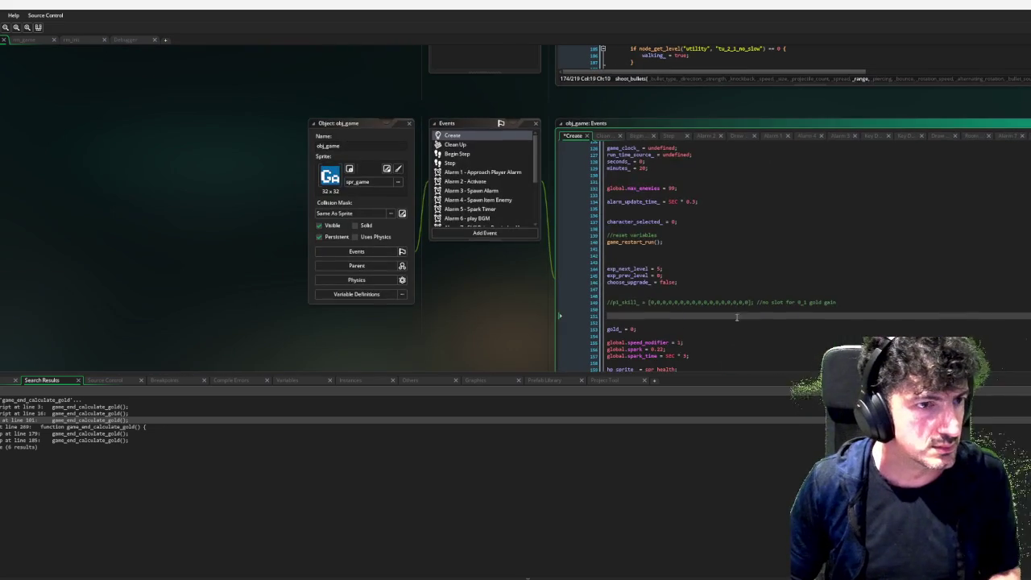
# Open obj_game's Draw GUI event and scroll to the level up region drawing the skill point button.
pyautogui.scroll(-5, 482, 183)
pyautogui.click(482, 186)
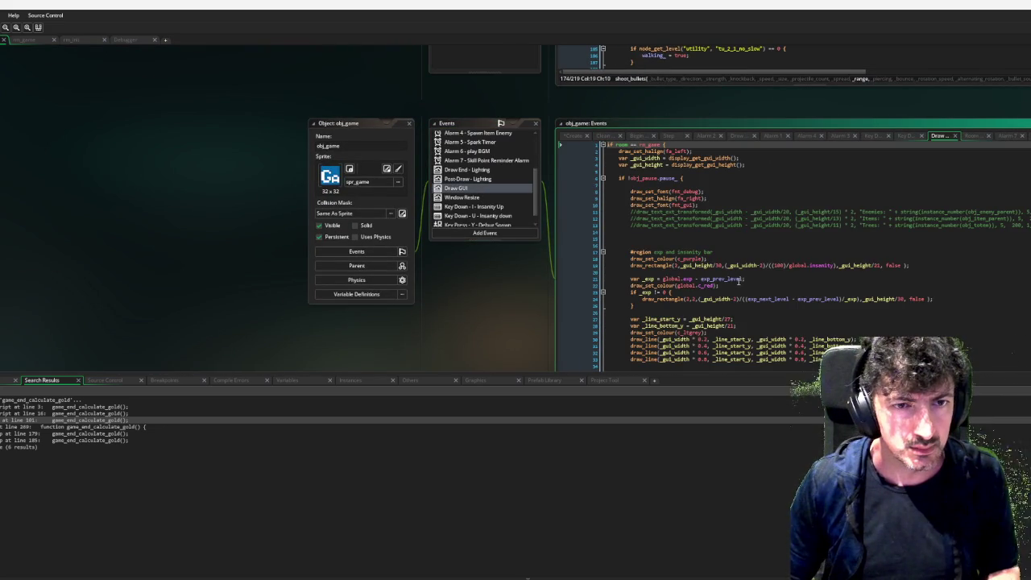
pyautogui.scroll(-10, 739, 280)
pyautogui.scroll(-6, 736, 283)
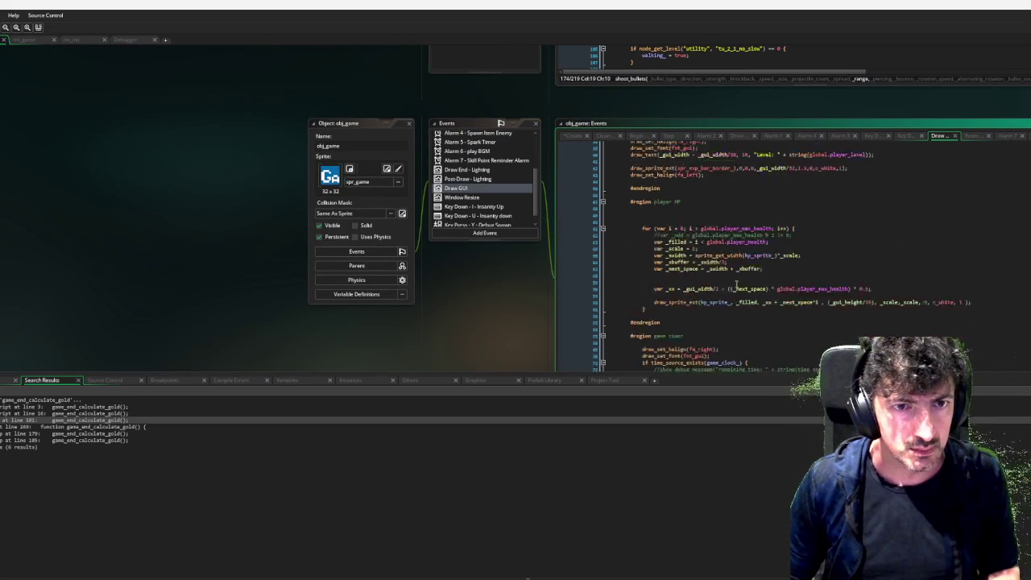
pyautogui.scroll(-9, 737, 285)
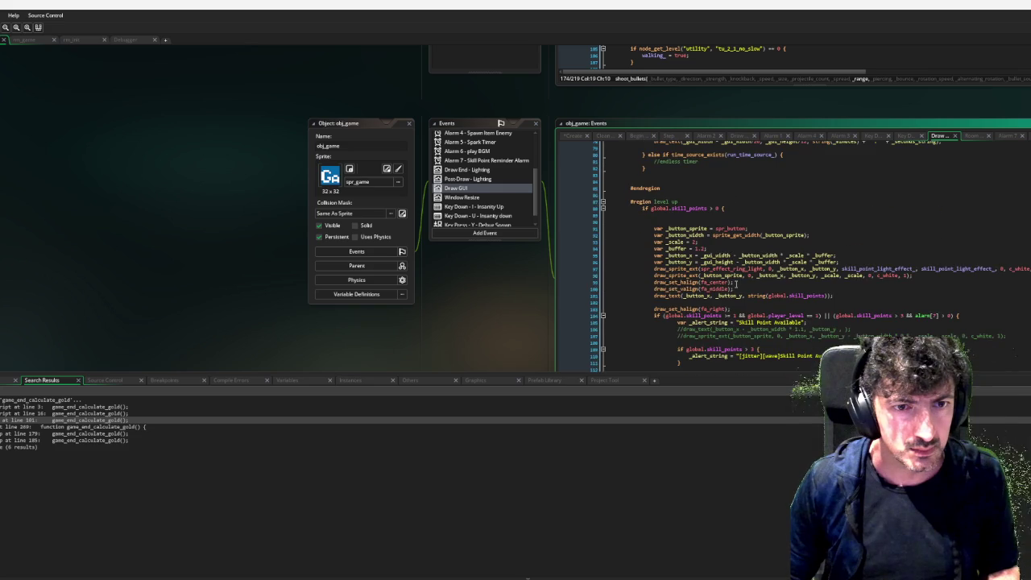
pyautogui.scroll(-1, 735, 283)
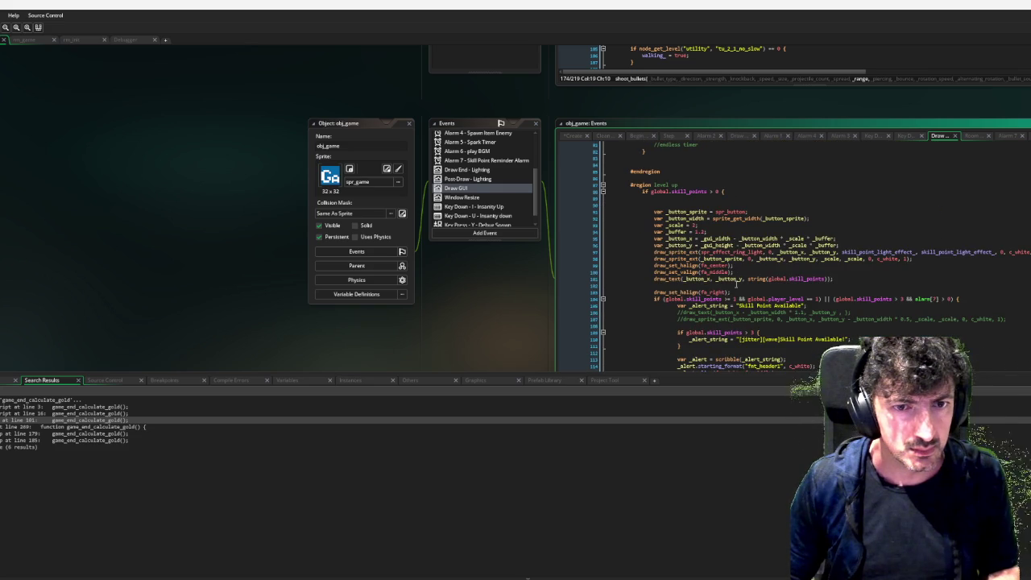
pyautogui.scroll(-3, 736, 284)
pyautogui.moveTo(541, 333)
pyautogui.mouseDown()
pyautogui.moveTo(440, 305)
pyautogui.moveTo(395, 267)
pyautogui.mouseUp()
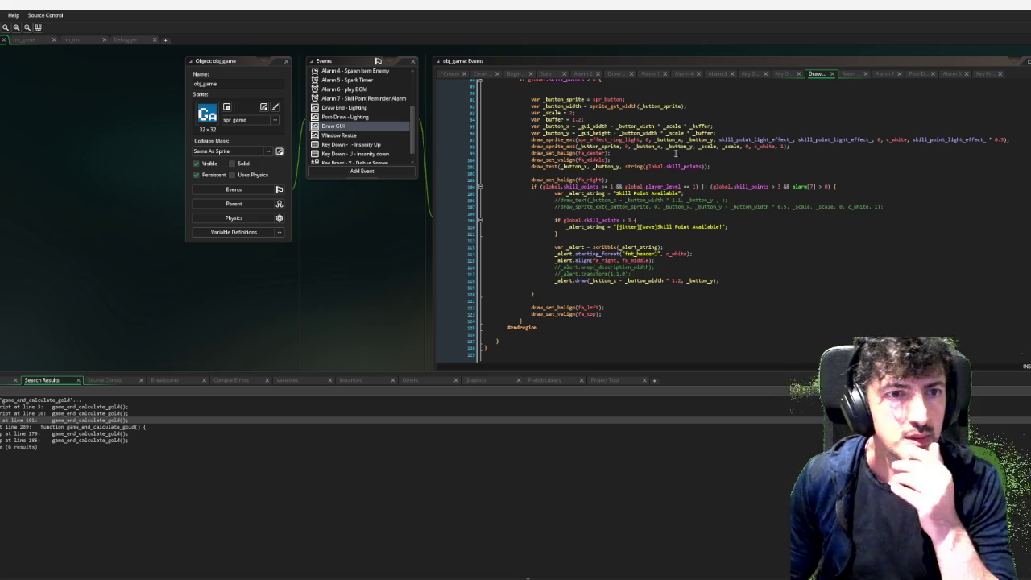
pyautogui.scroll(1, 620, 169)
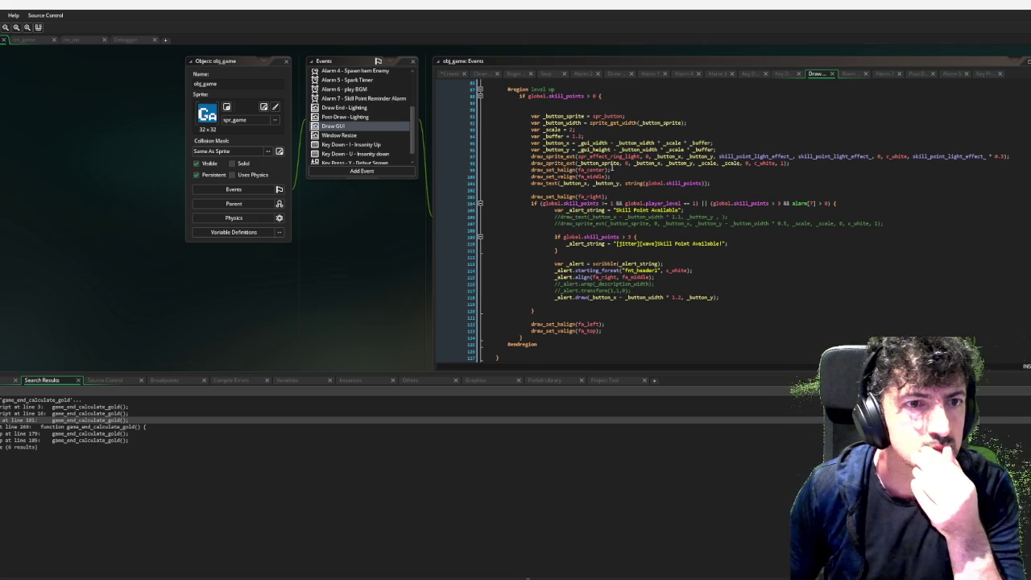
# Inspect the spr_button sprite from its draw line, then close its editor.
pyautogui.click(606, 162)
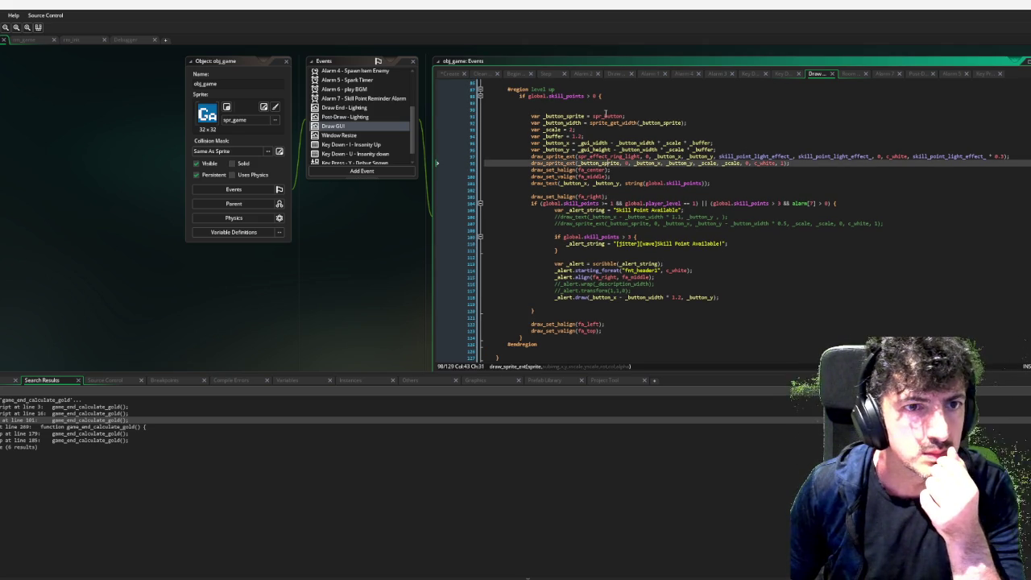
pyautogui.middleClick(603, 113)
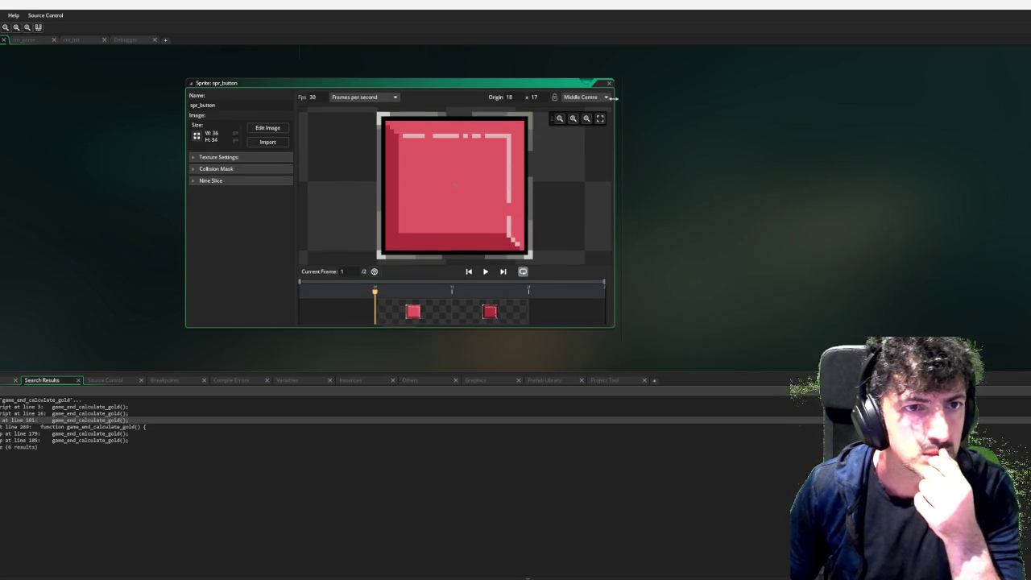
pyautogui.click(609, 83)
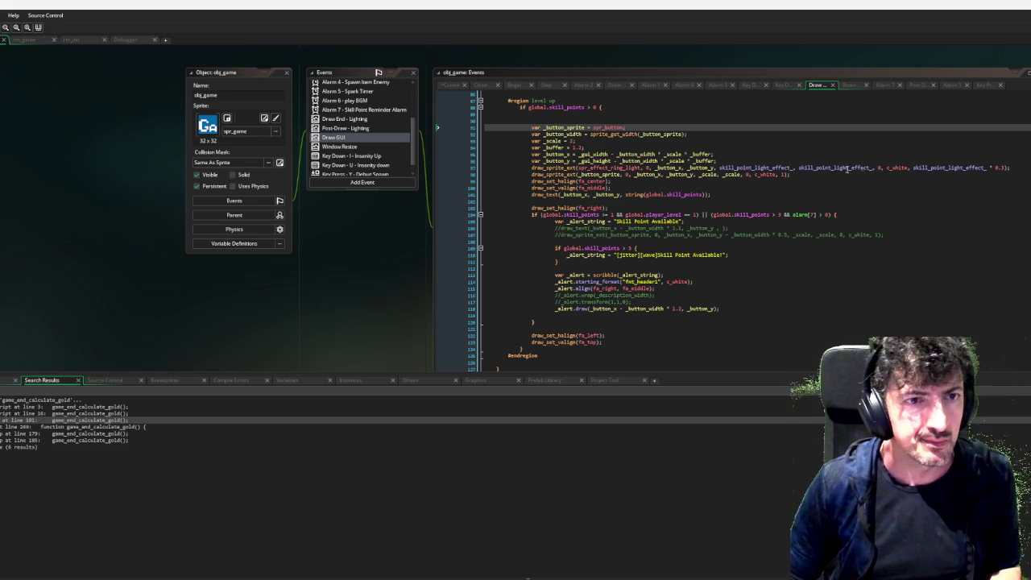
# Add an empty if !opened_skill_menu_ block right after the button's draw call.
pyautogui.click(818, 175)
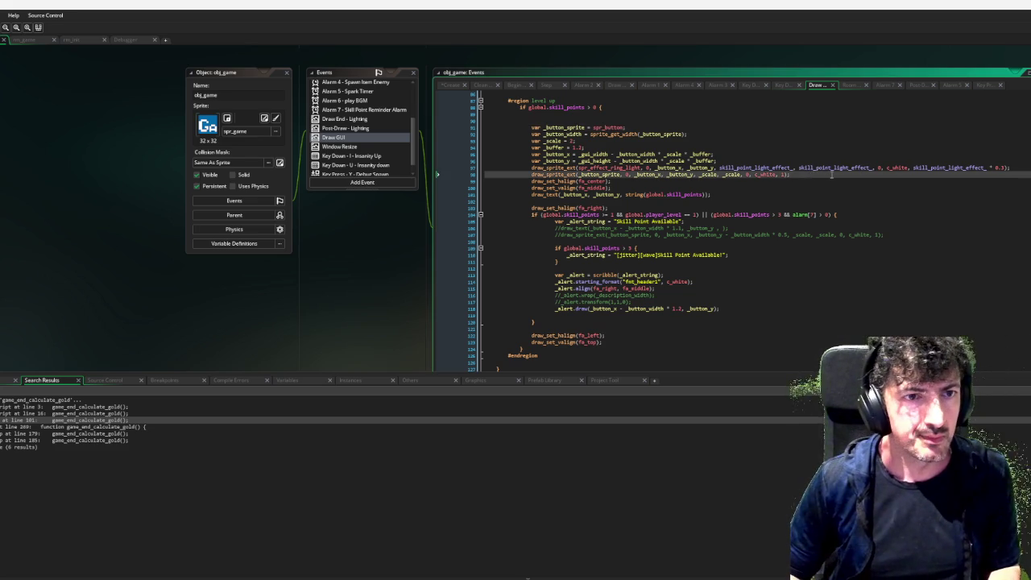
pyautogui.press('Return')
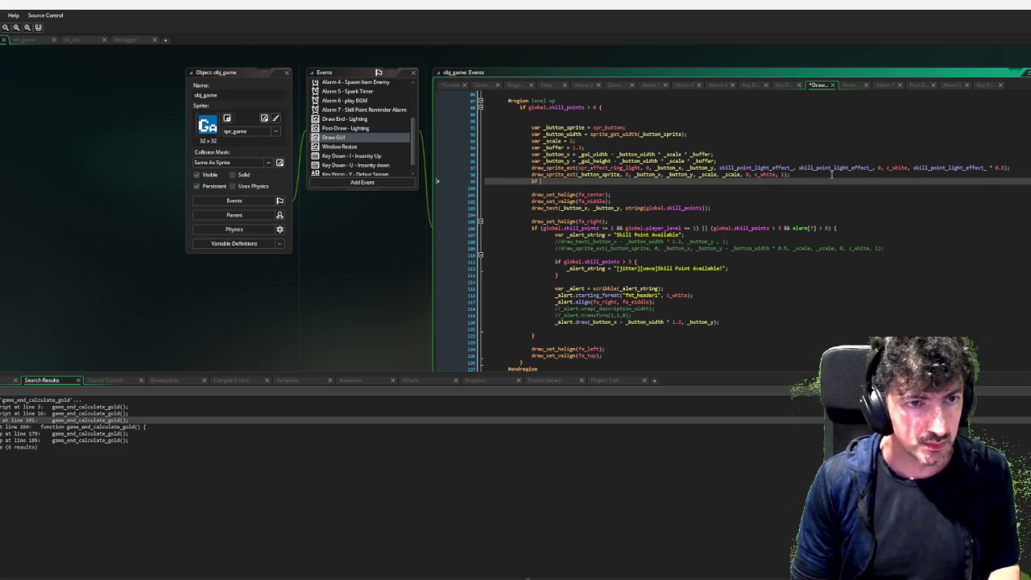
pyautogui.write('if (')
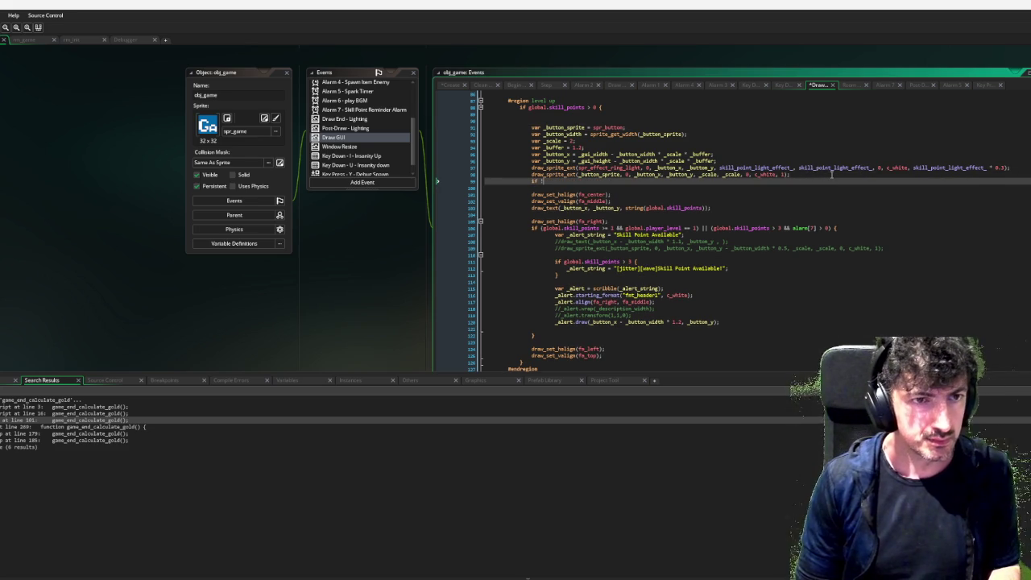
pyautogui.write('!opened_skill_menu_')
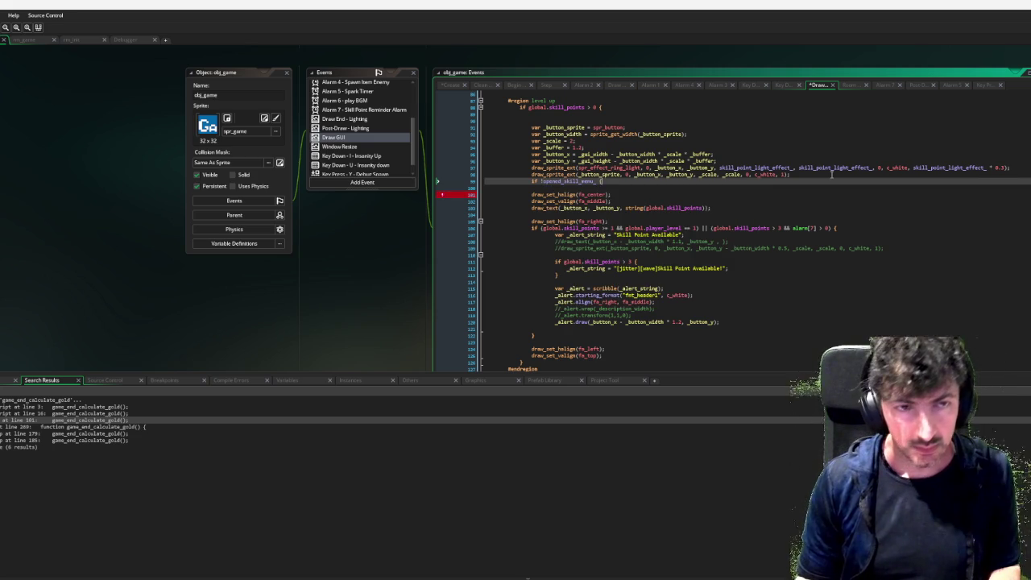
pyautogui.press('Return')
pyautogui.press('Up')
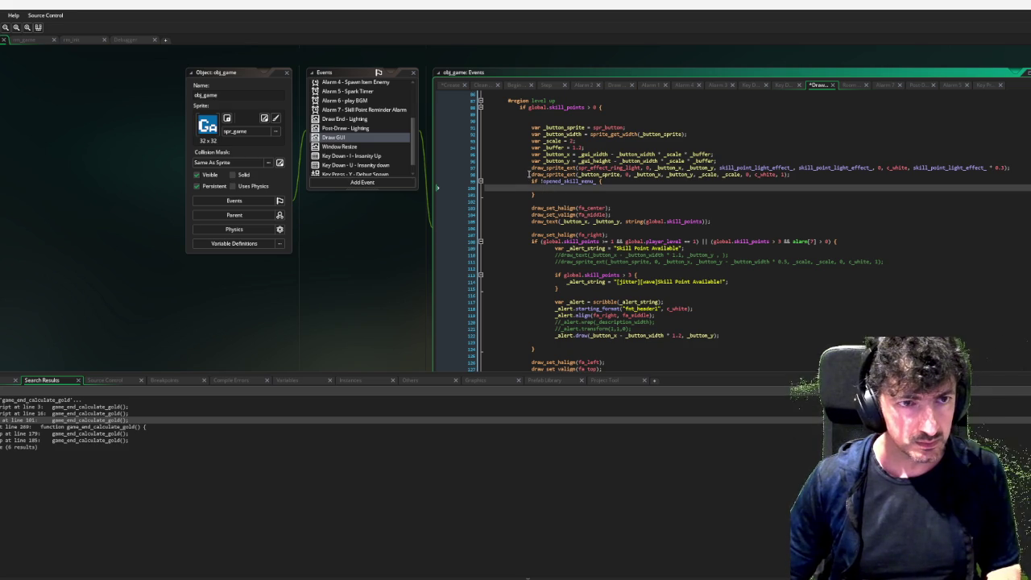
# Add the missing semicolon after spr_button on the assignment line.
pyautogui.moveTo(530, 174); pyautogui.dragTo(814, 170)
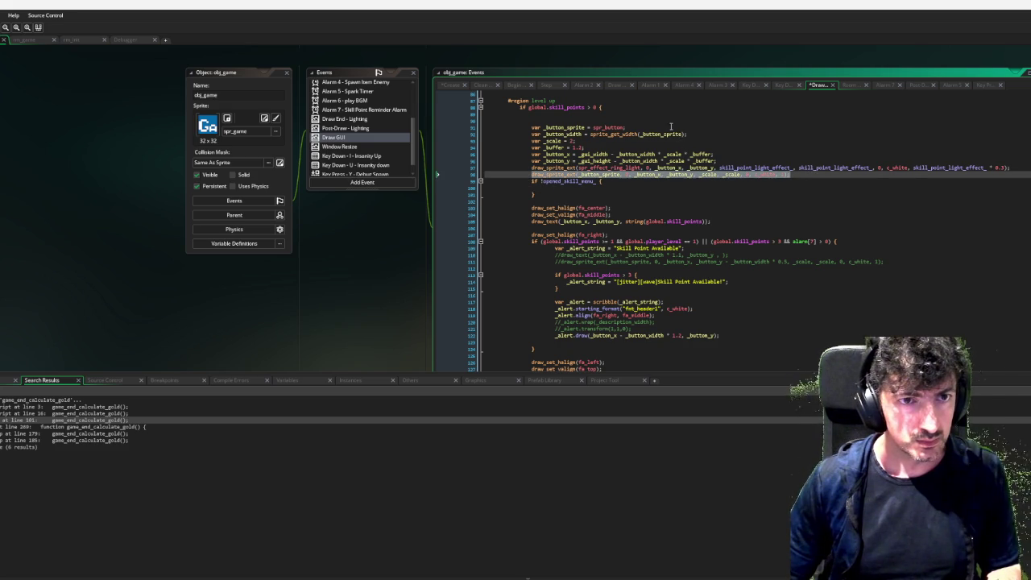
pyautogui.press('Up')
pyautogui.press('Up')
pyautogui.press('Up')
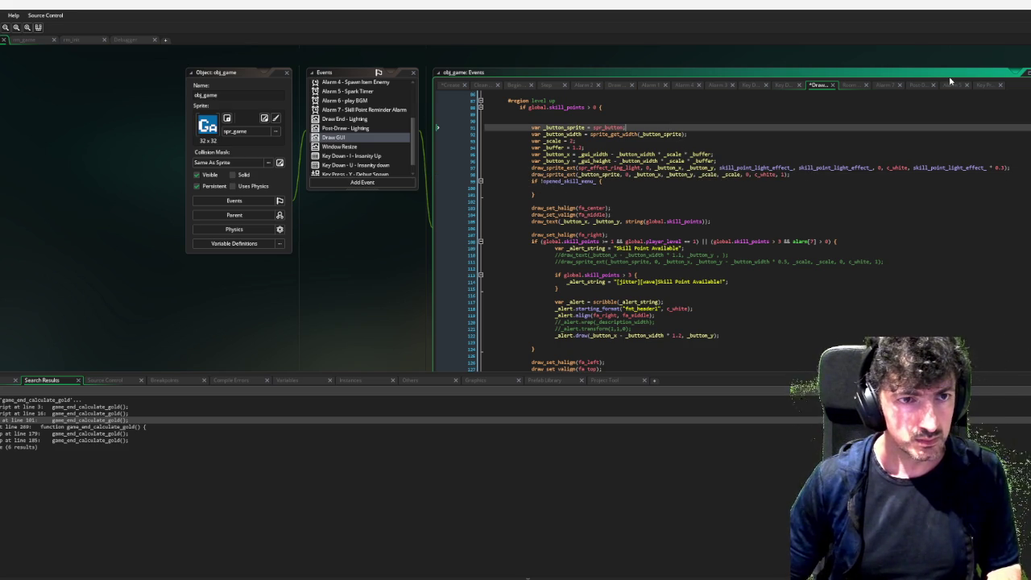
pyautogui.write(';')
pyautogui.press('Down')
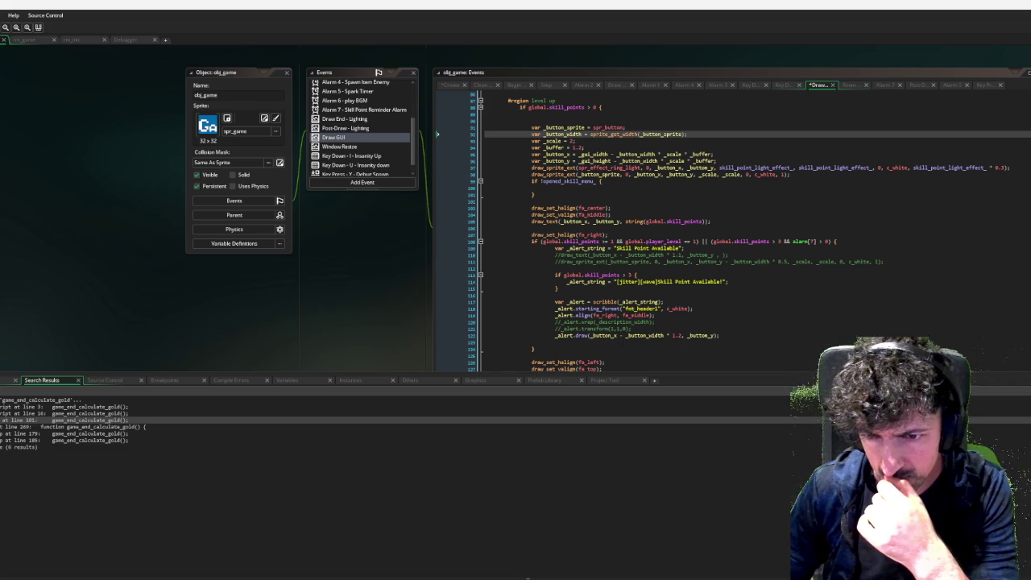
pyautogui.middleClick(610, 127)
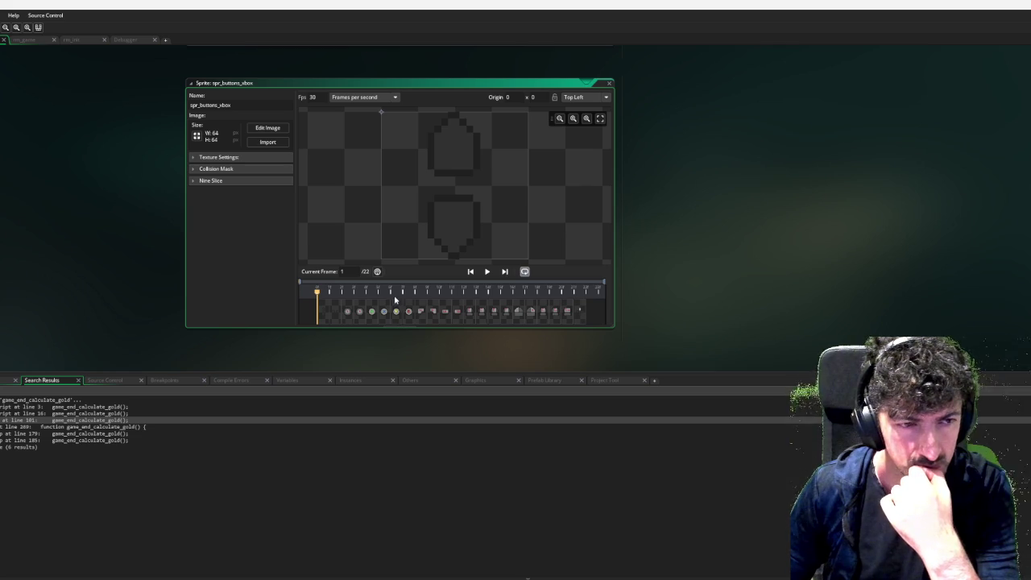
pyautogui.scroll(5, 399, 210)
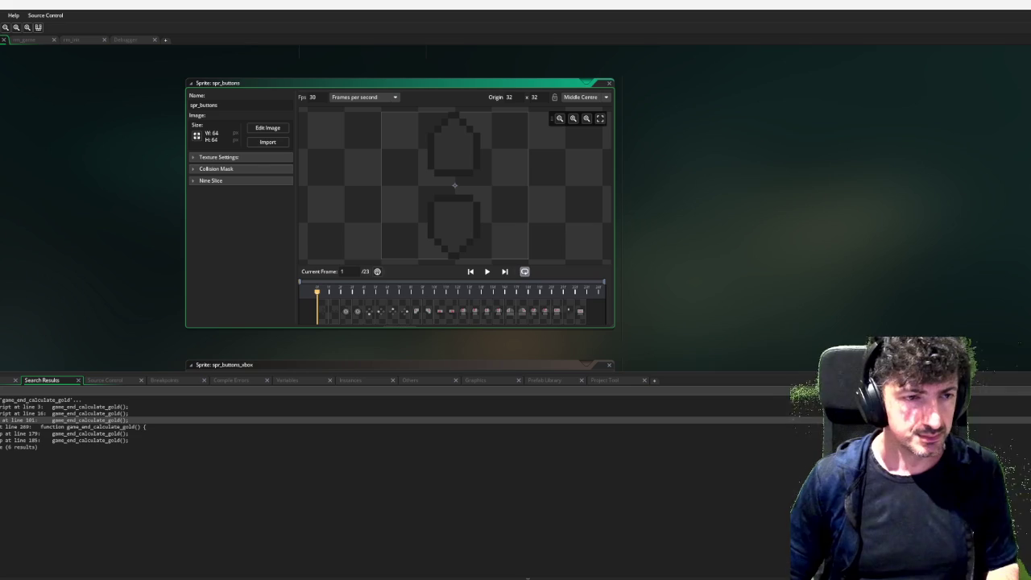
pyautogui.click(223, 364)
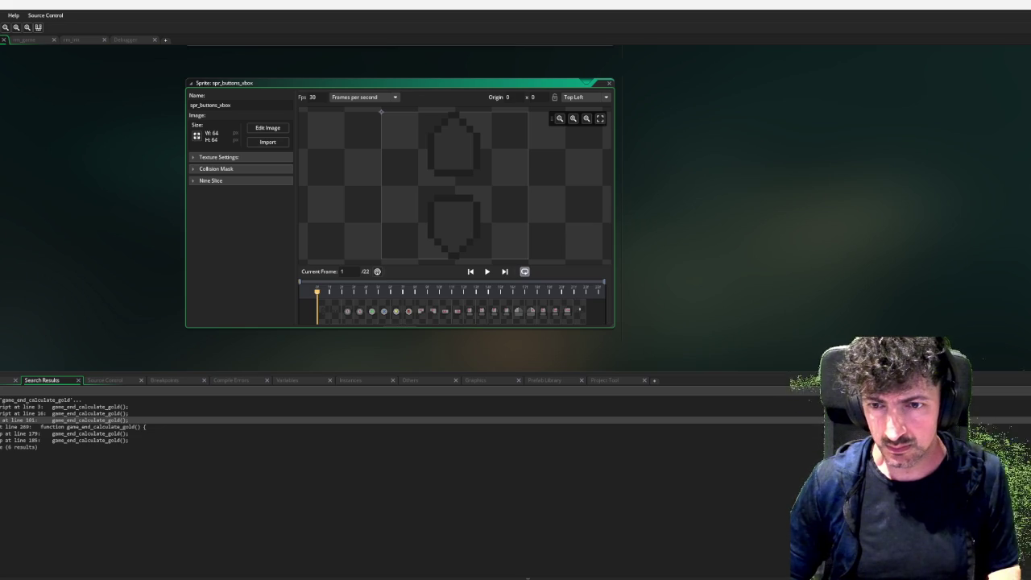
pyautogui.hotkey('ctrl', 'Tab')
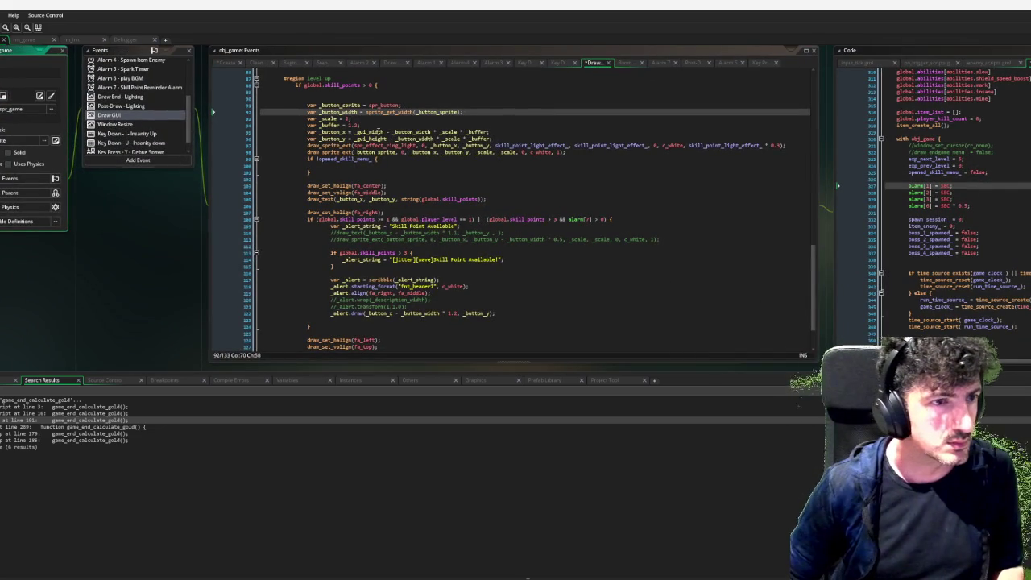
# Declare var _input_sprite = spr_buttons; and _input_frame = 20 below the button width.
pyautogui.scroll(3, 505, 136)
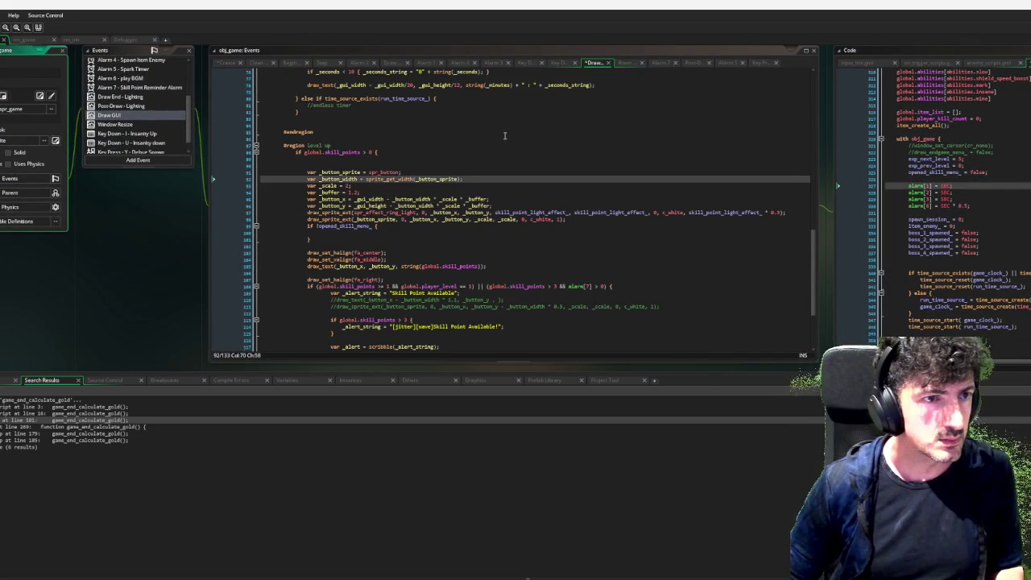
pyautogui.click(488, 178)
pyautogui.press('Return')
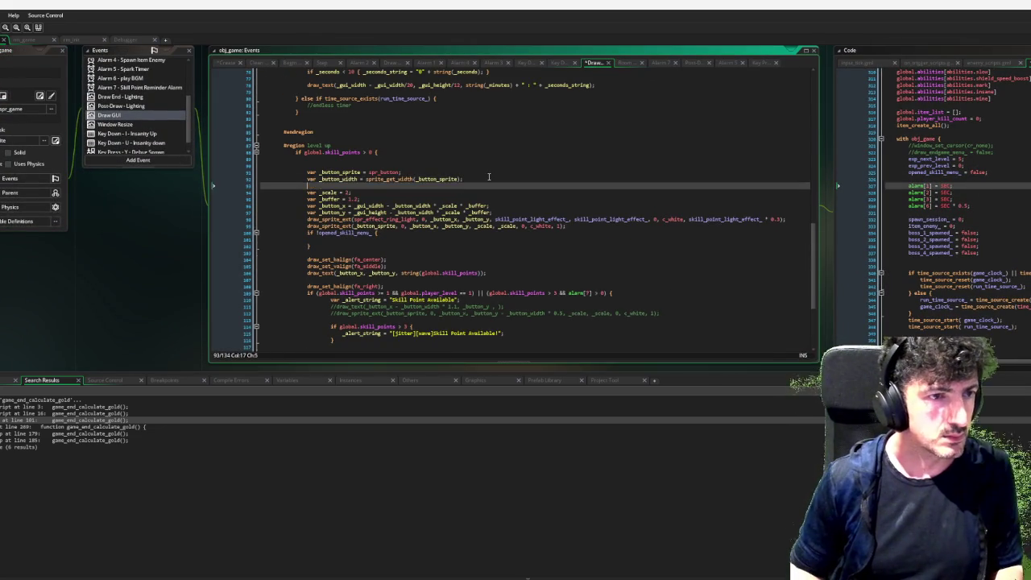
pyautogui.press('Return')
pyautogui.press('Return')
pyautogui.press('Up')
pyautogui.press('Up')
pyautogui.write('var _')
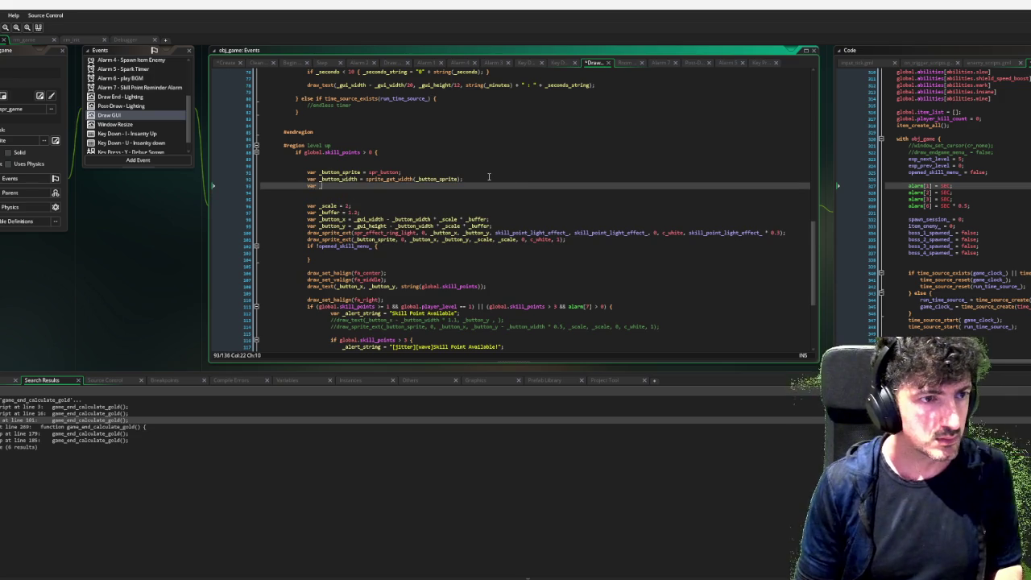
pyautogui.write('inpu')
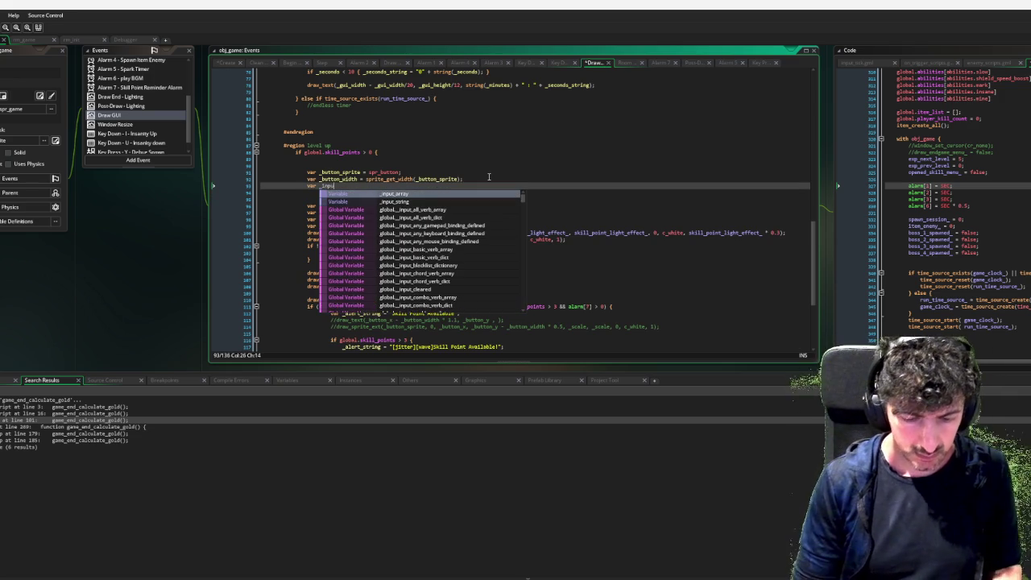
pyautogui.write('t_sprite = ')
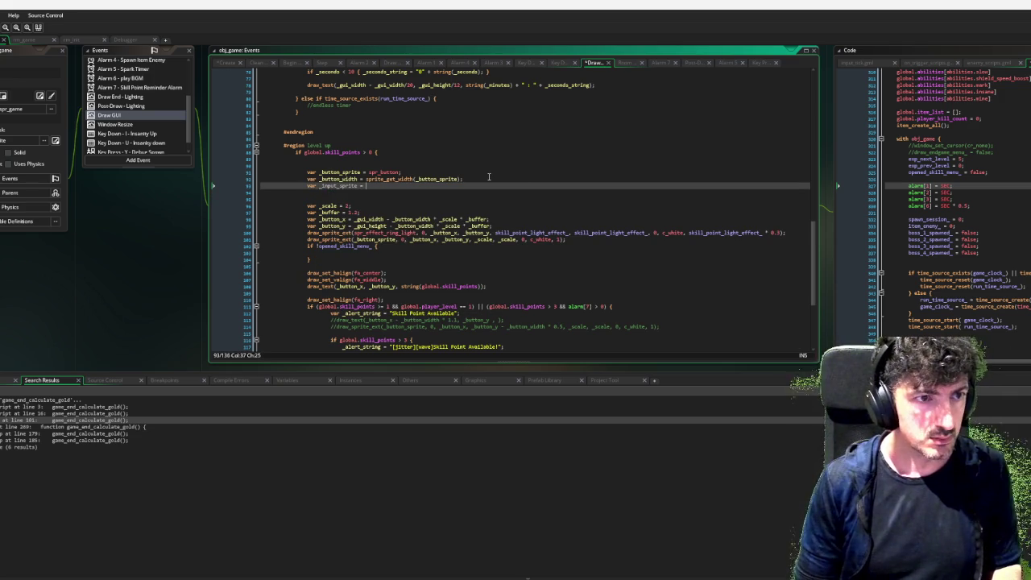
pyautogui.write('spr_')
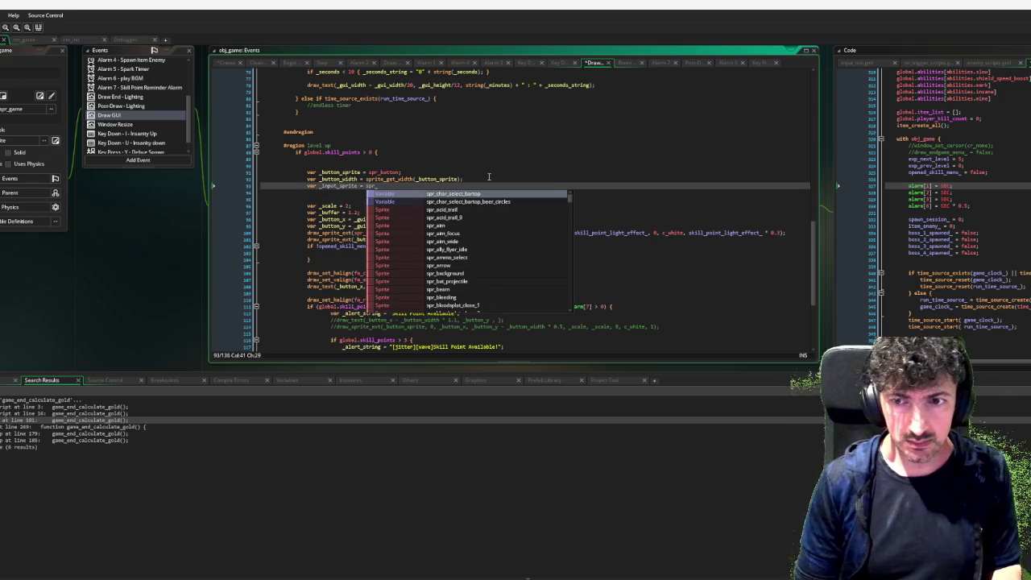
pyautogui.write('buttons;')
pyautogui.press('Return')
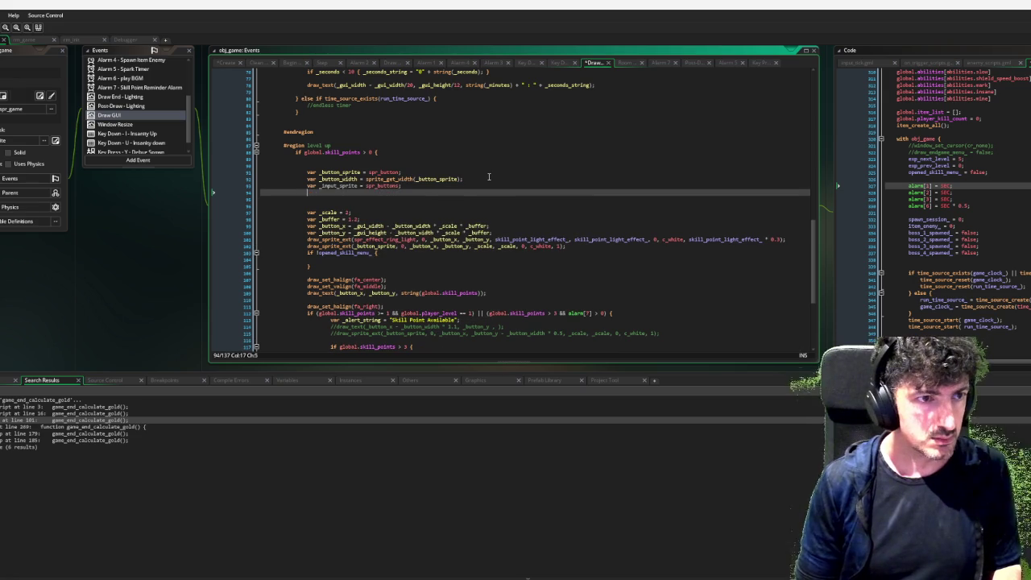
pyautogui.write('var _input_frame')
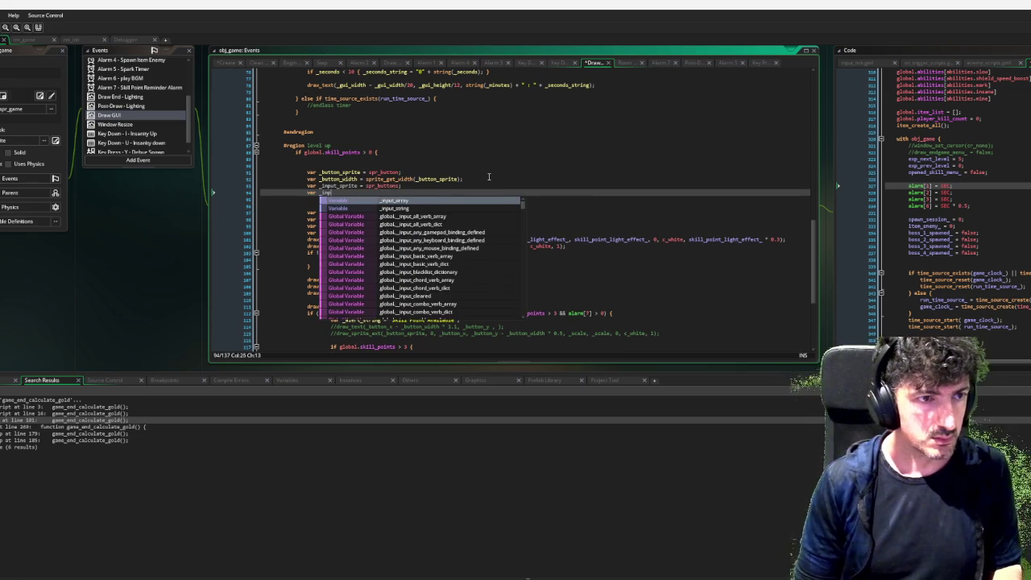
pyautogui.write(' = ')
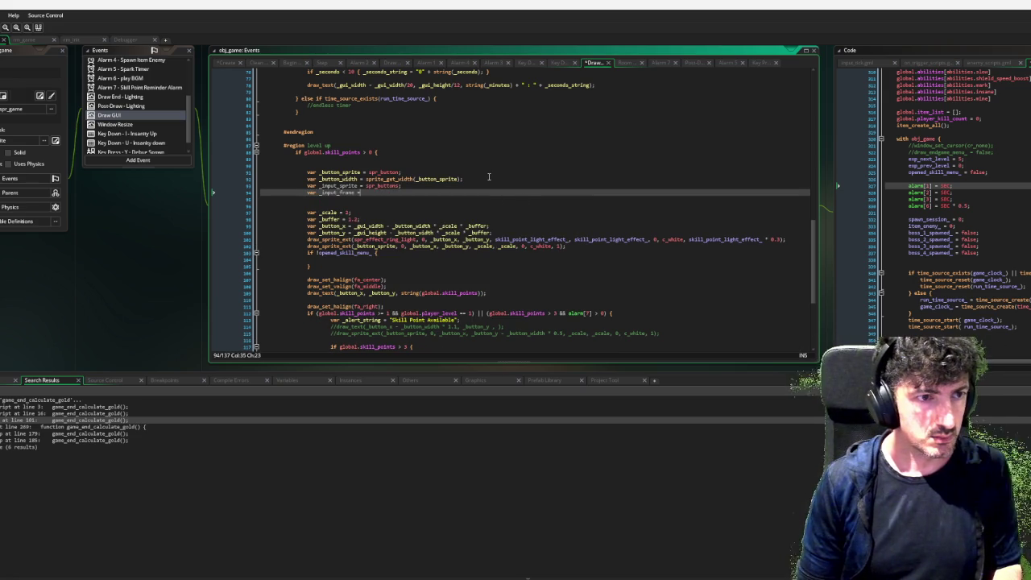
pyautogui.write('20;')
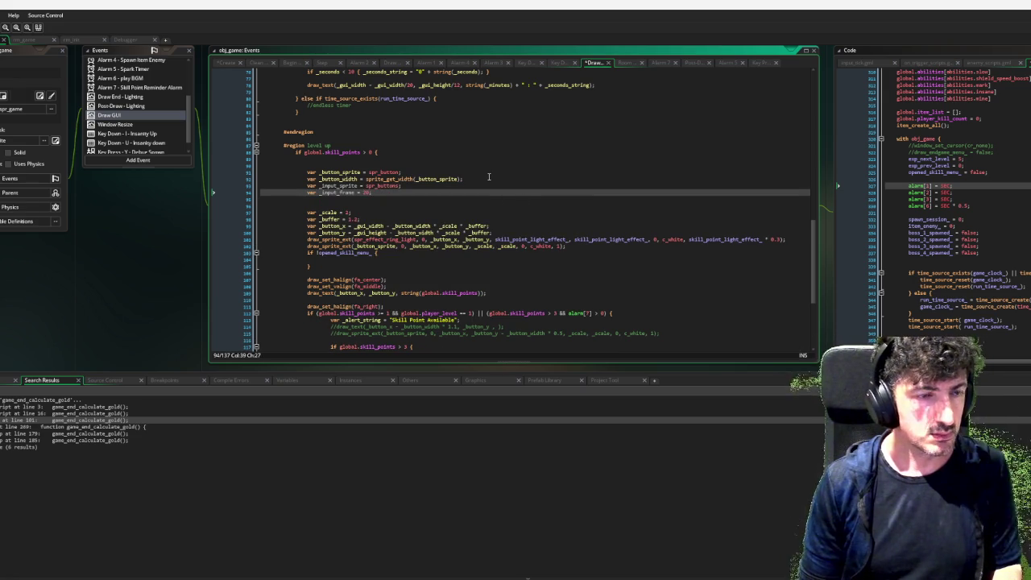
# Start an if line below the declarations and bring up the project search.
pyautogui.press('Return')
pyautogui.press('Return')
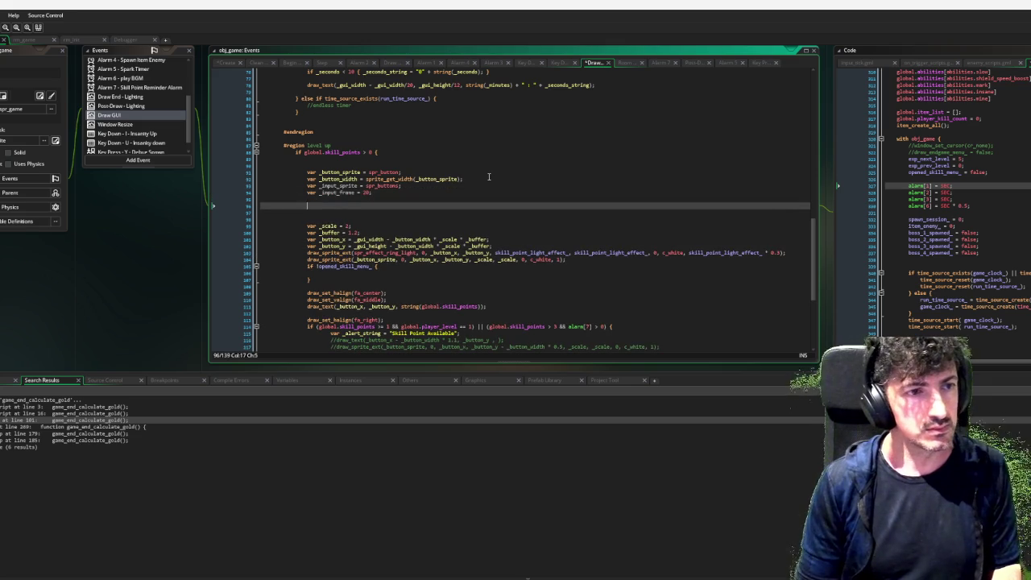
pyautogui.write('if g')
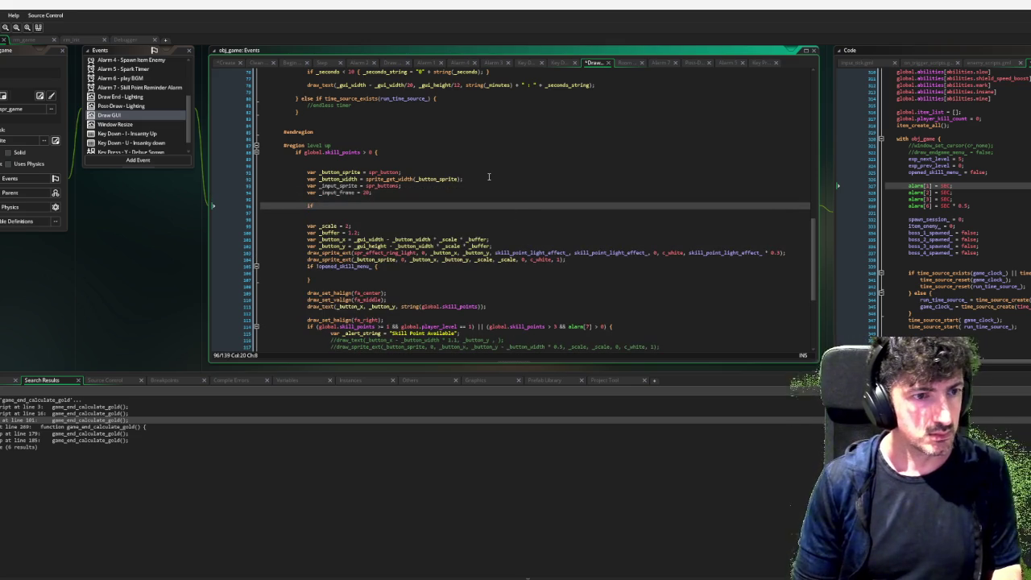
pyautogui.write('am')
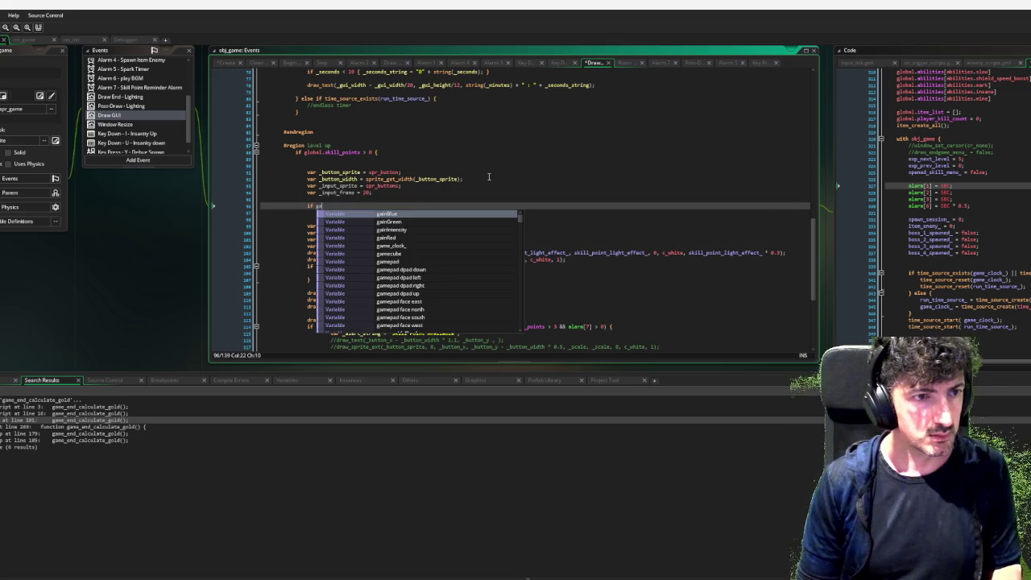
pyautogui.press('BackSpace')
pyautogui.press('BackSpace')
pyautogui.press('BackSpace')
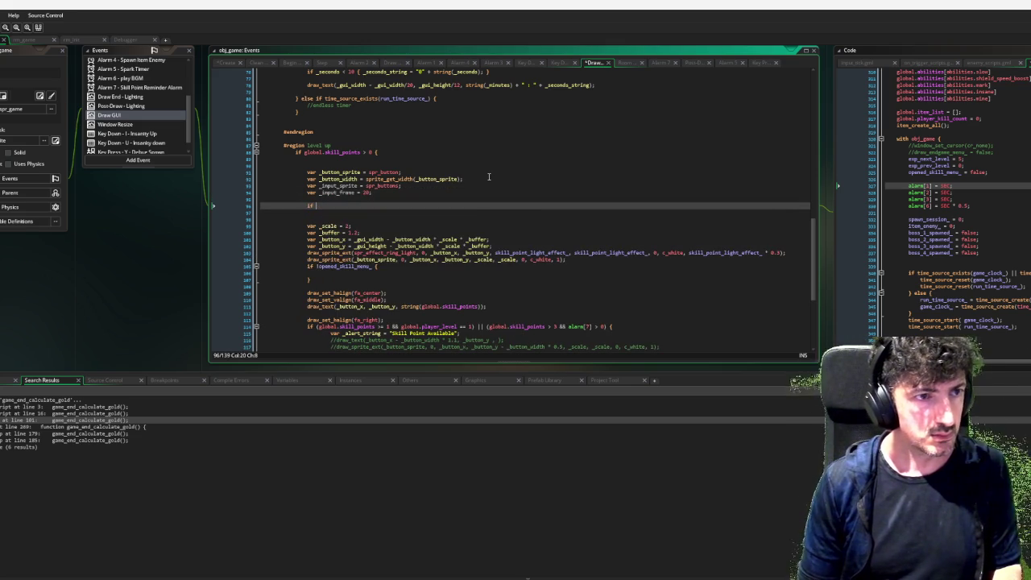
pyautogui.scroll(-4, 487, 177)
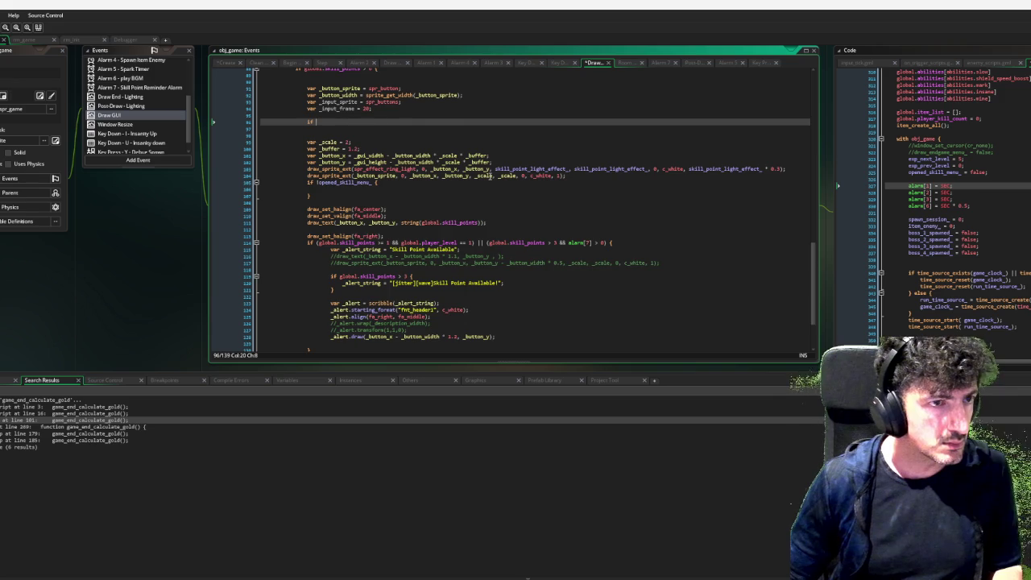
pyautogui.scroll(12, 488, 177)
pyautogui.scroll(-3, 486, 188)
pyautogui.hotkey('ctrl', 'f')
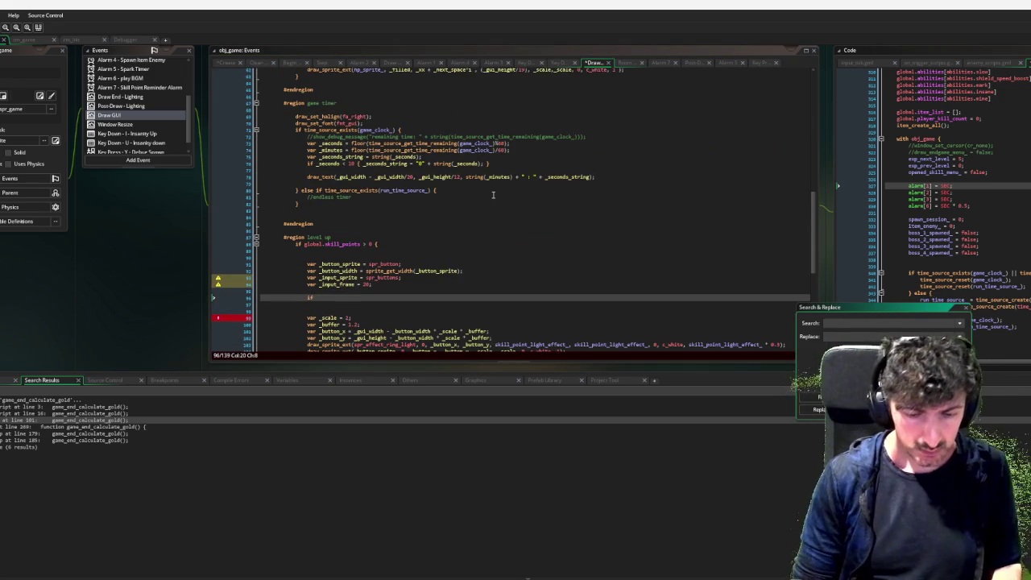
pyautogui.write('gamepad')
# Write if input_source_using(INPUT_GAMEPAD) { with _input_frame = 0 inside.
pyautogui.press('Return')
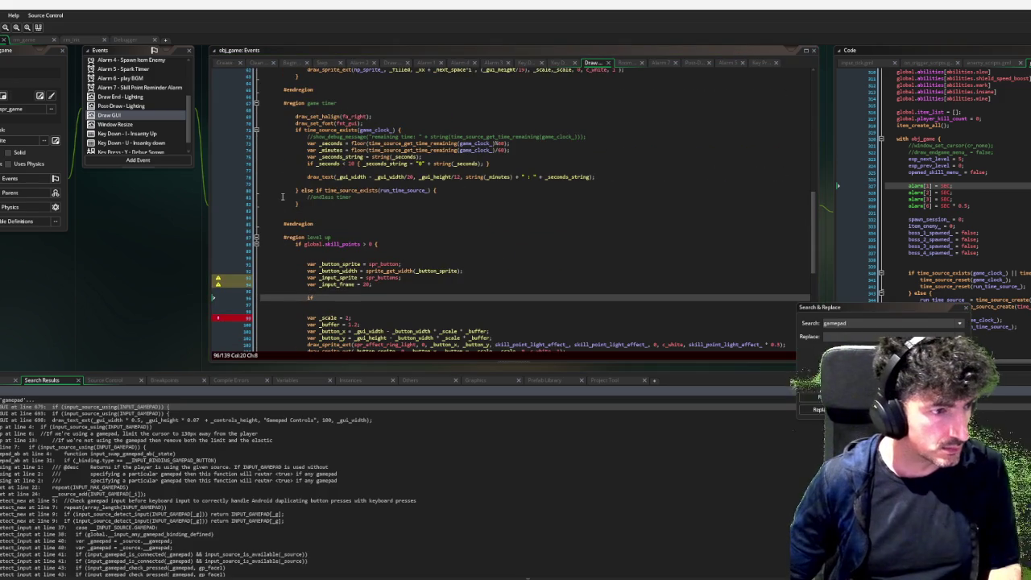
pyautogui.scroll(-5, 430, 249)
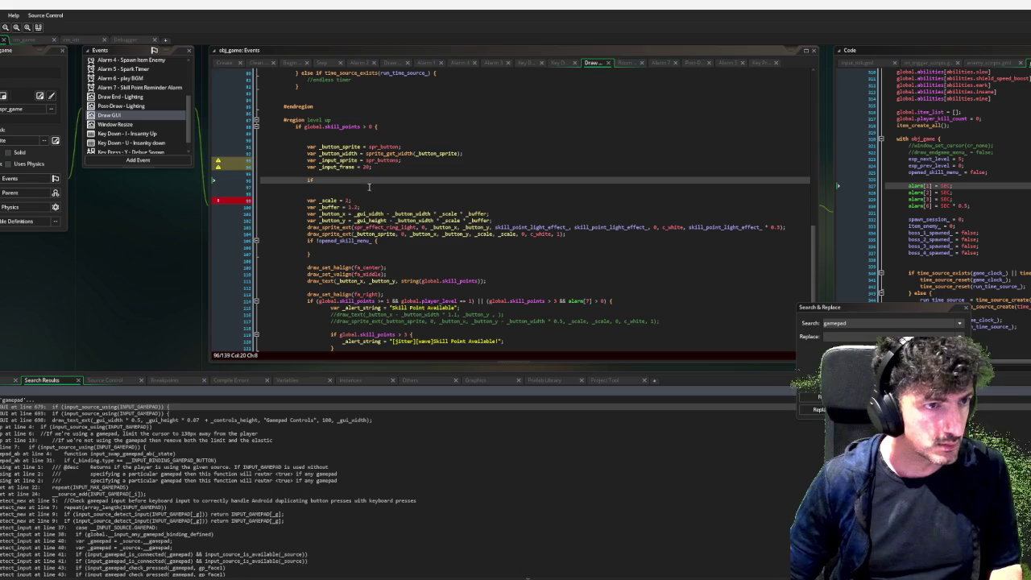
pyautogui.click(358, 181)
pyautogui.write('inpu')
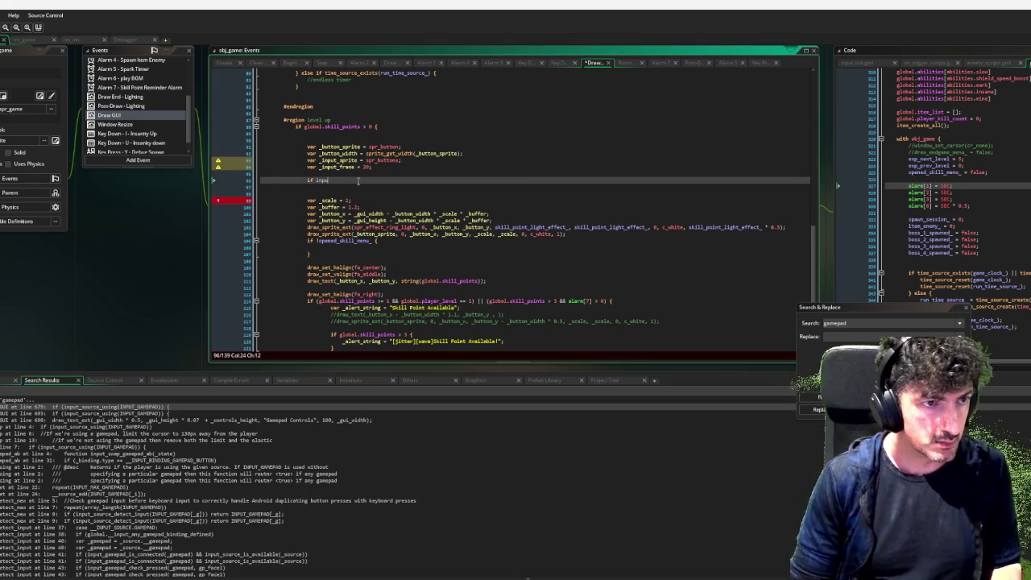
pyautogui.write('t_source_u')
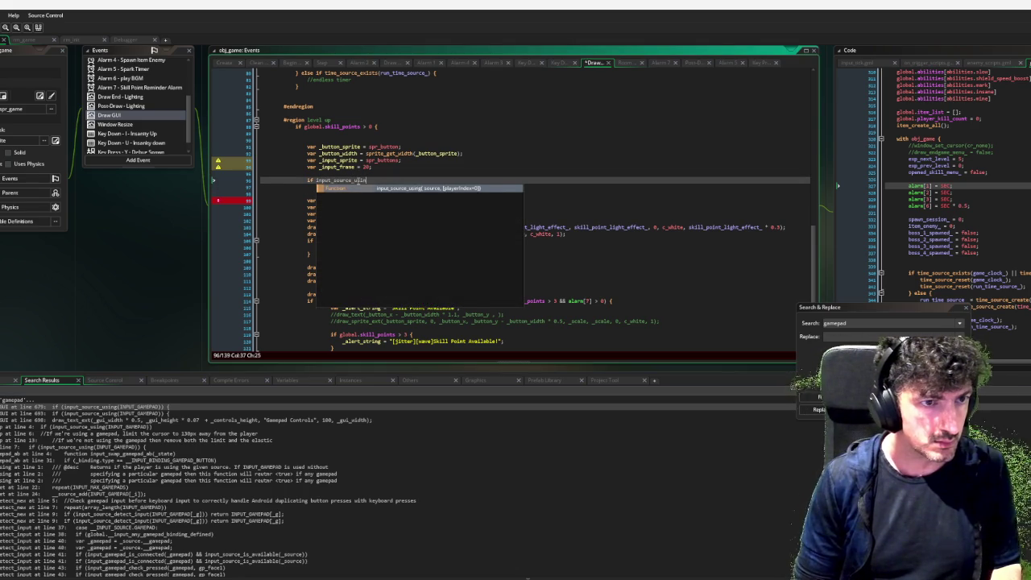
pyautogui.press('Return')
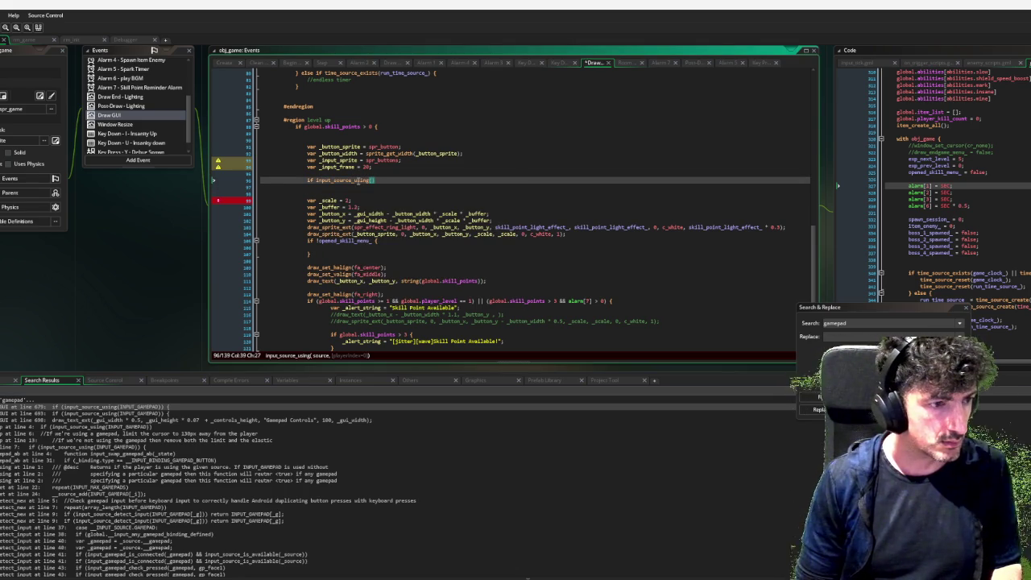
pyautogui.write('INPUT_GAMEPAD')
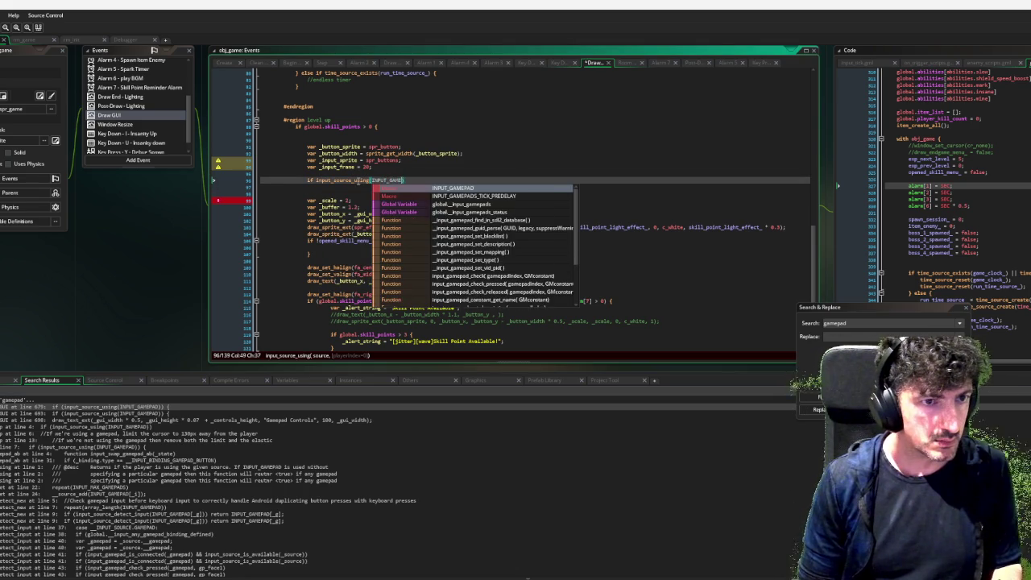
pyautogui.press('Return')
pyautogui.write('{')
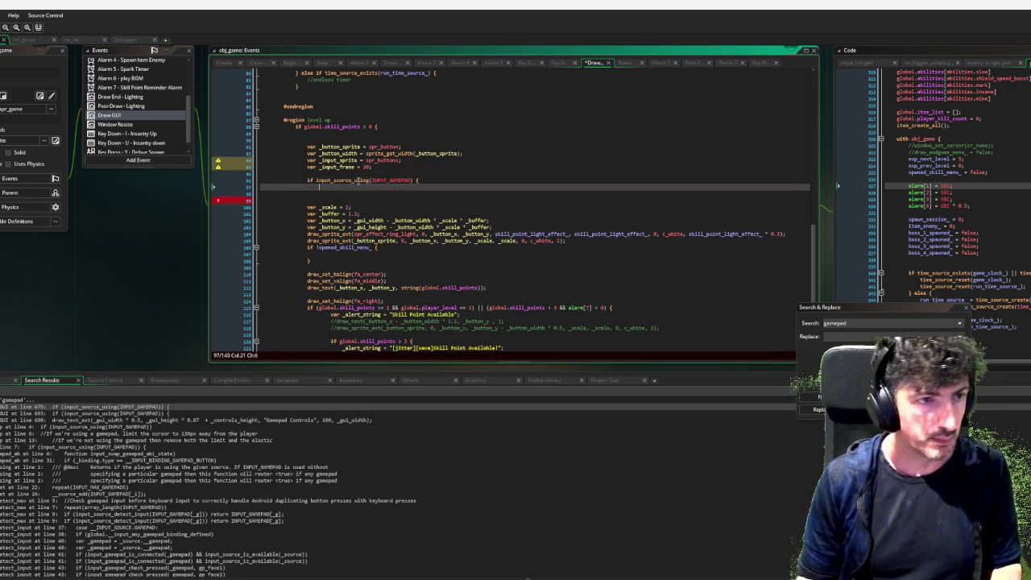
pyautogui.press('Return')
pyautogui.write('_in')
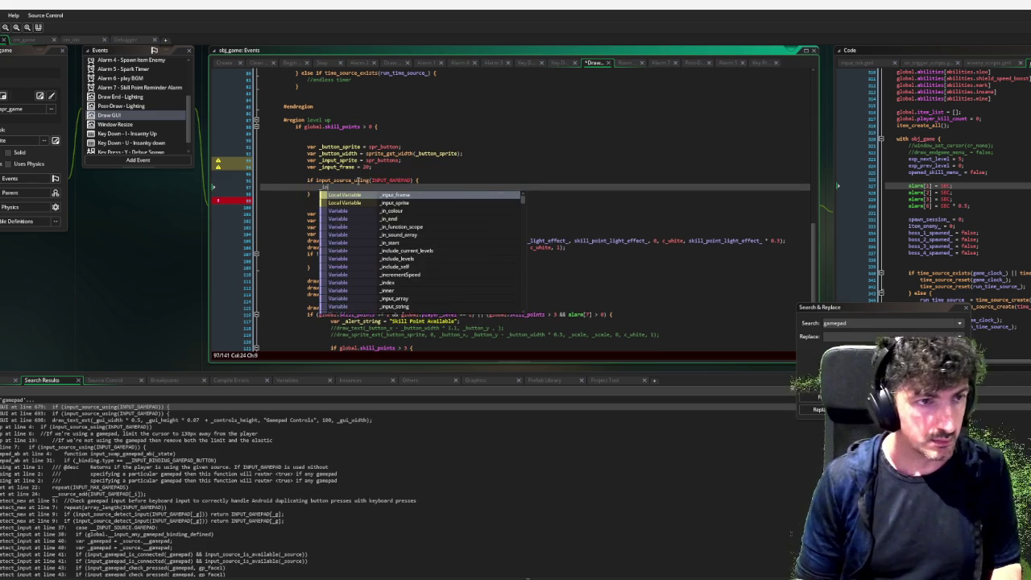
pyautogui.write('put_frame = 0;')
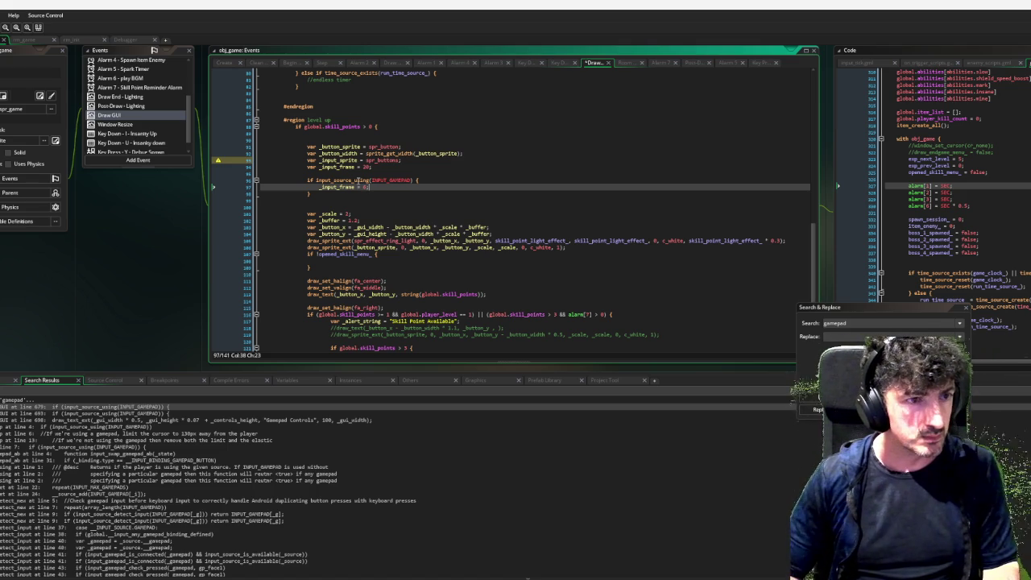
# Try a nested INPUT_CONTROL_TYPE check, then select it for removal.
pyautogui.press('Return')
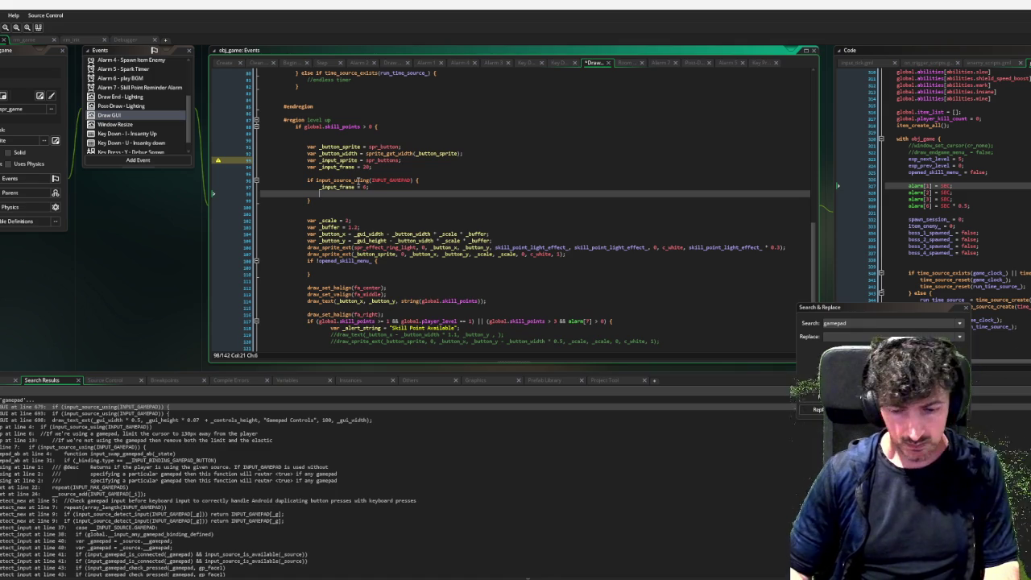
pyautogui.press('Return')
pyautogui.write('if ')
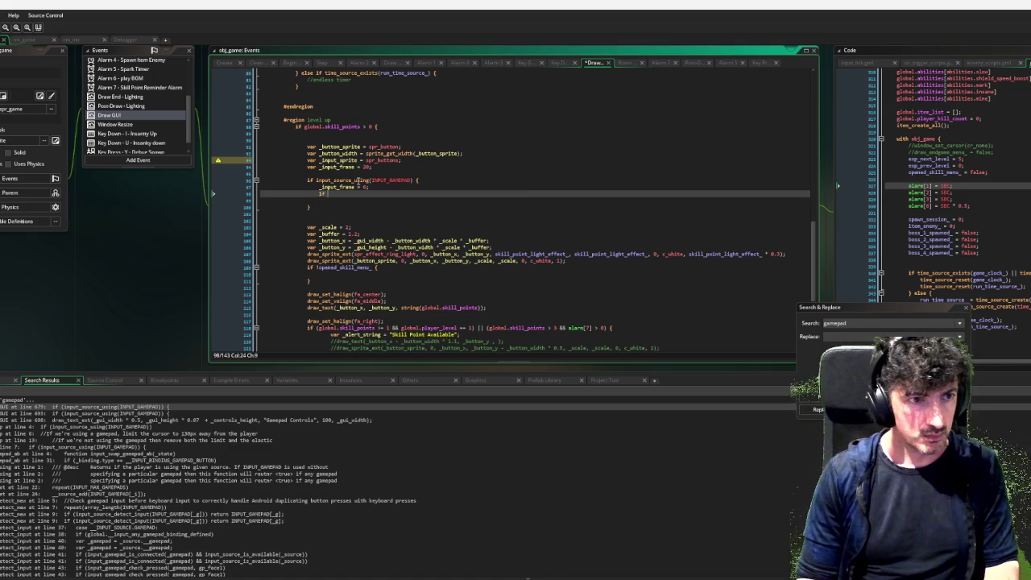
pyautogui.write('xbox')
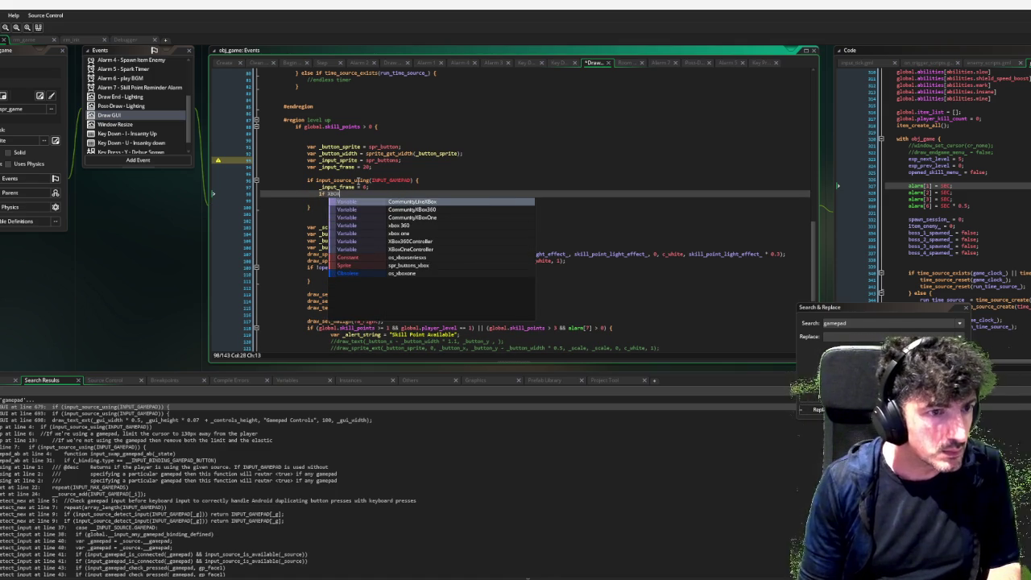
pyautogui.press('BackSpace')
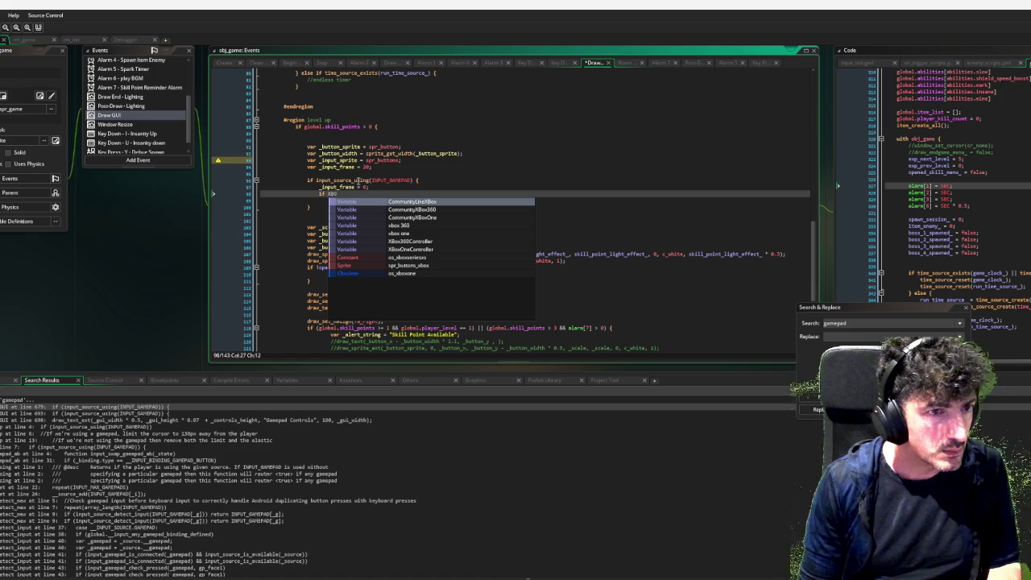
pyautogui.press('BackSpace')
pyautogui.press('BackSpace')
pyautogui.press('BackSpace')
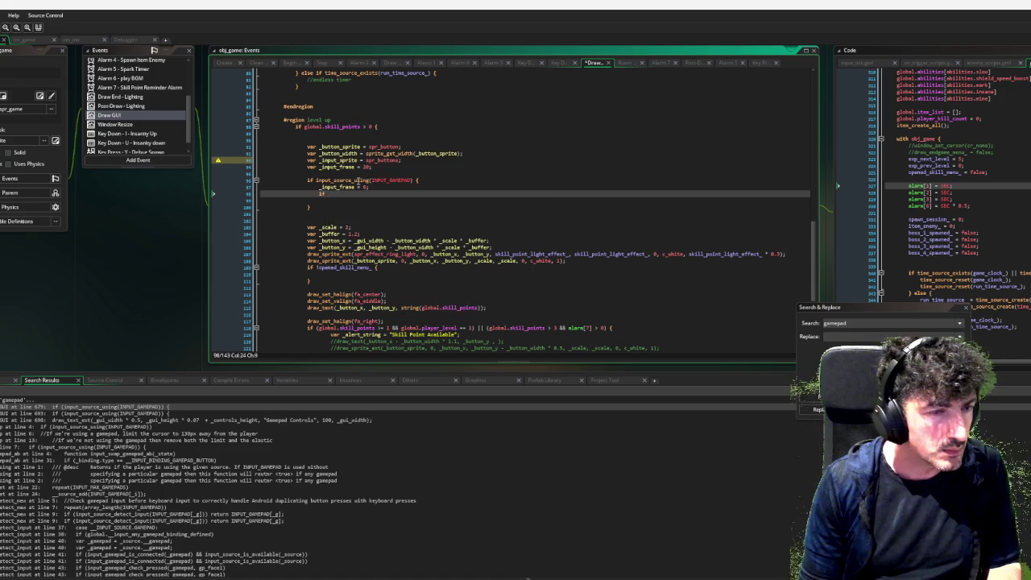
pyautogui.write('input_c')
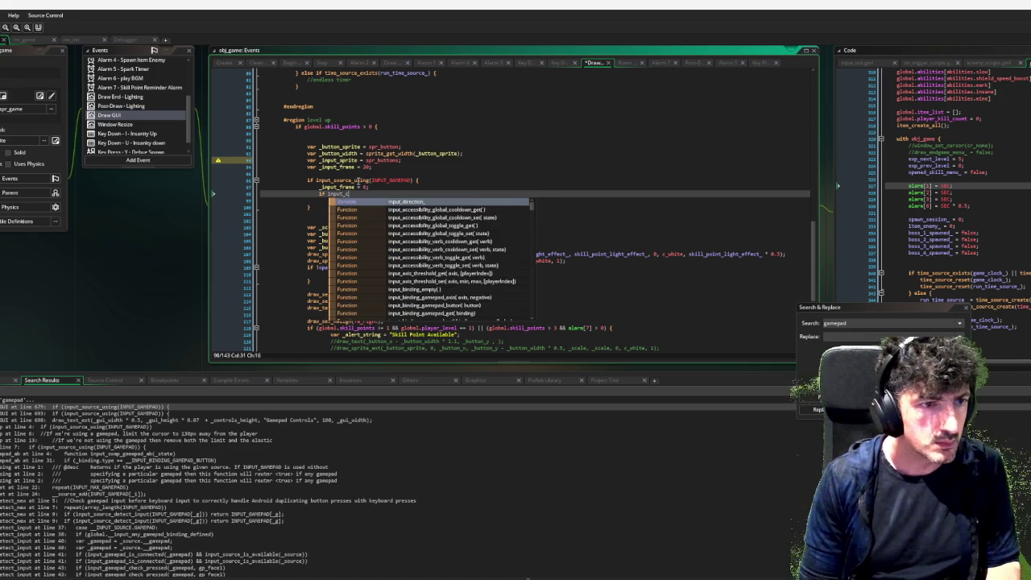
pyautogui.write('ont')
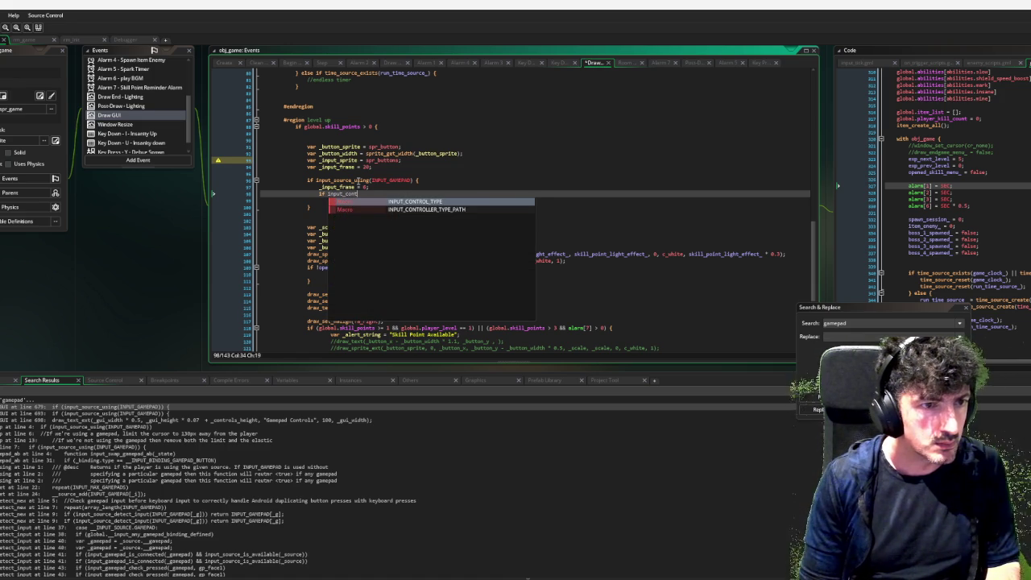
pyautogui.press('Return')
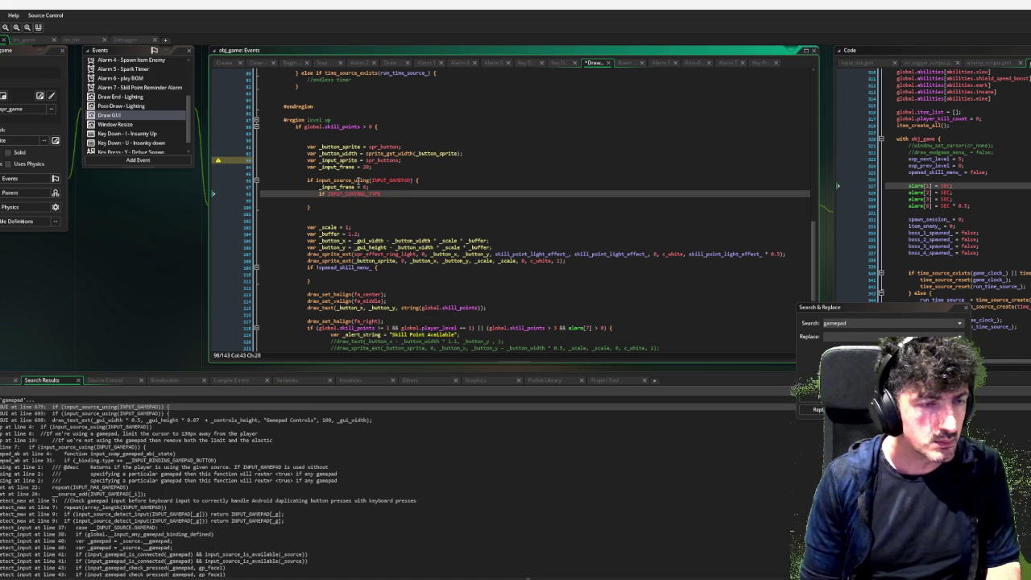
pyautogui.write('=')
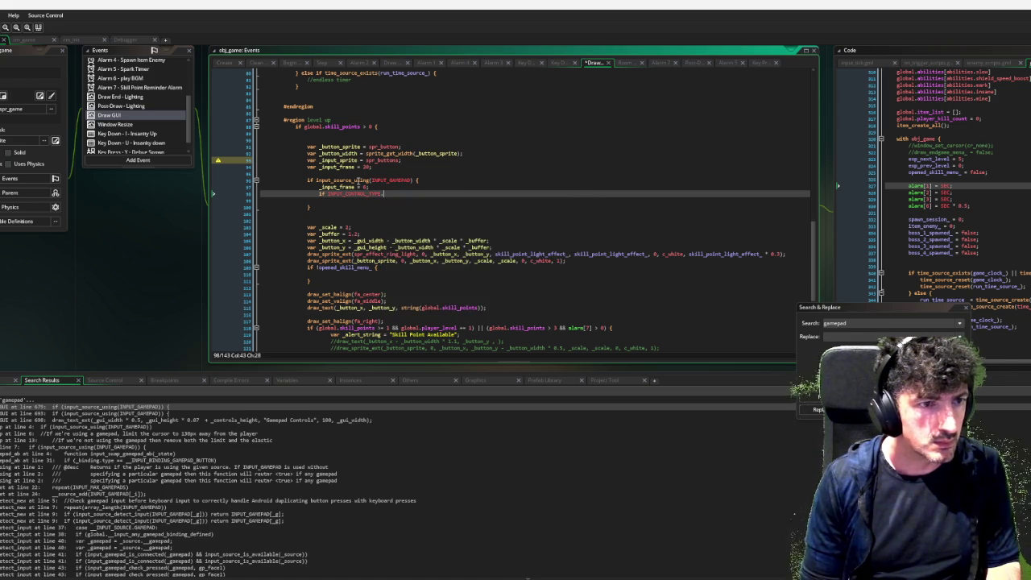
pyautogui.press('BackSpace')
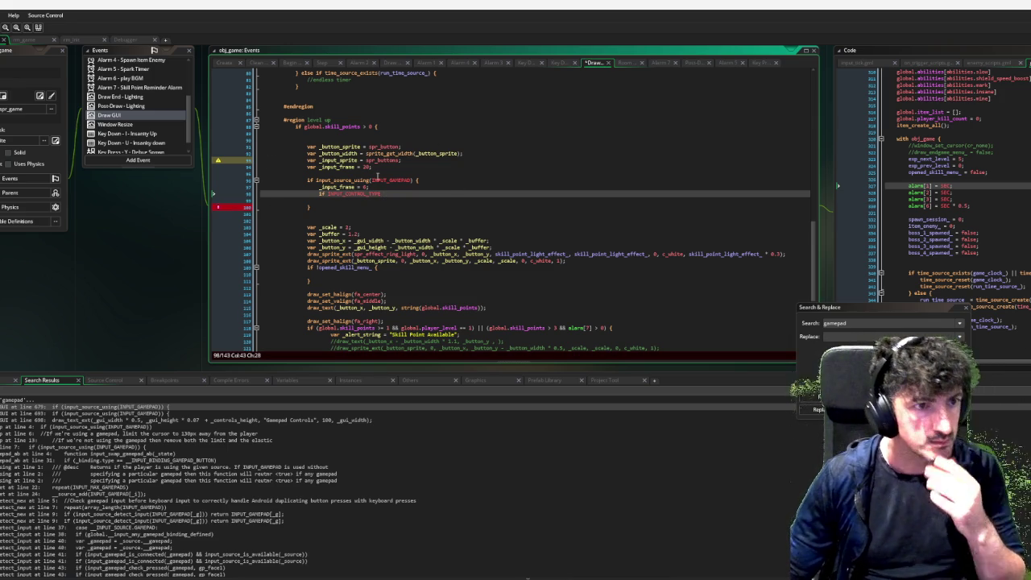
pyautogui.moveTo(386, 194); pyautogui.dragTo(327, 193)
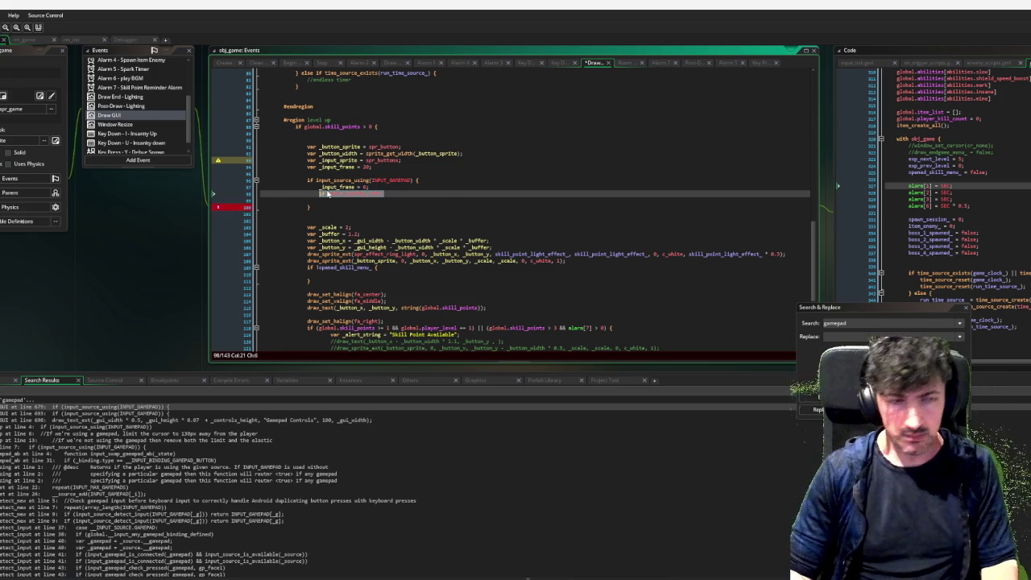
# Delete the unfinished condition and copy the button's draw_sprite_ext line into the if !opened_skill_menu_ block.
pyautogui.press('BackSpace')
pyautogui.press('Delete')
pyautogui.press('BackSpace')
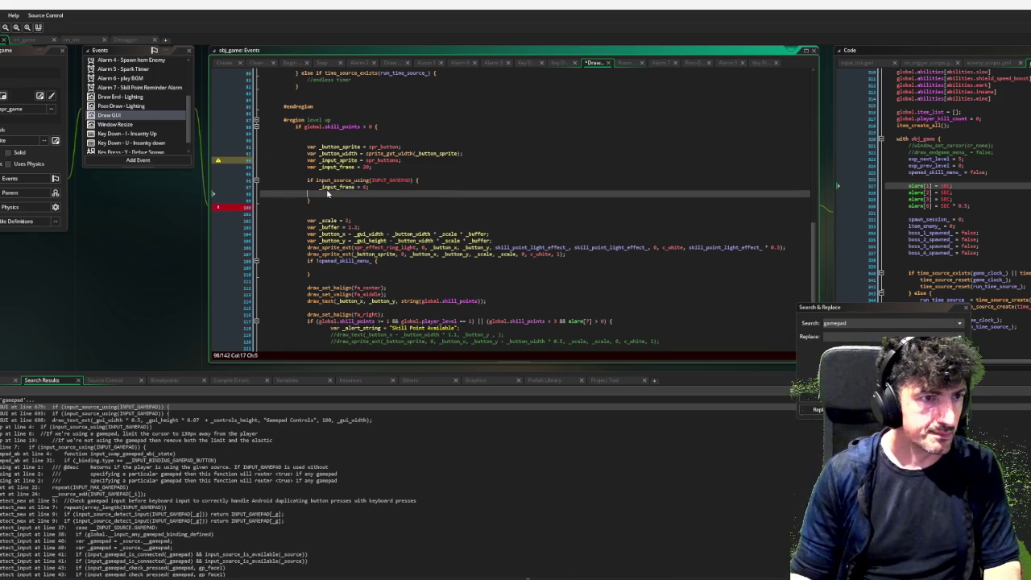
pyautogui.press('BackSpace')
pyautogui.press('Down')
pyautogui.press('Down')
pyautogui.press('Down')
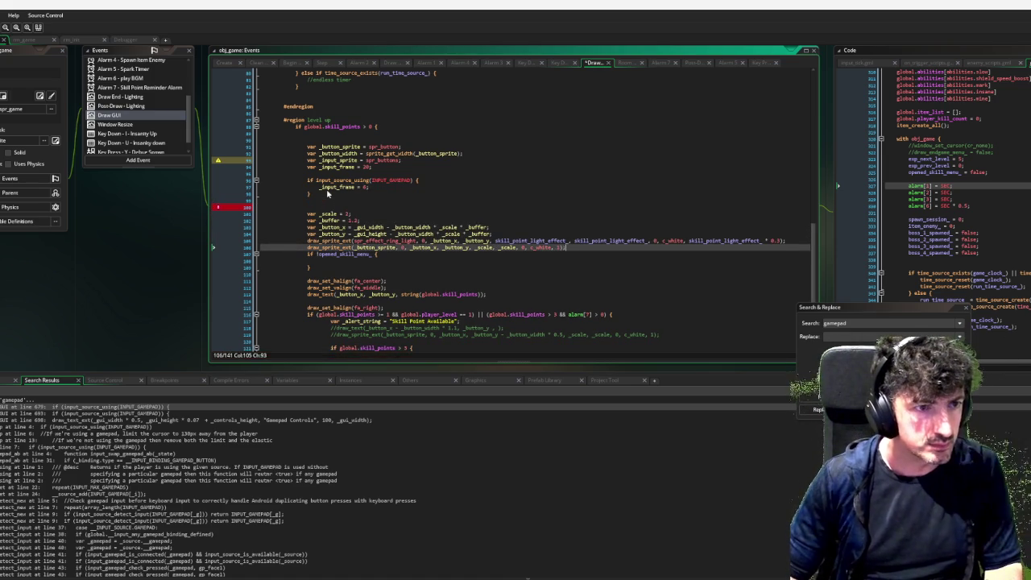
pyautogui.hotkey('ctrl', 'd')
pyautogui.hotkey('shift', 'Home')
pyautogui.press('BackSpace')
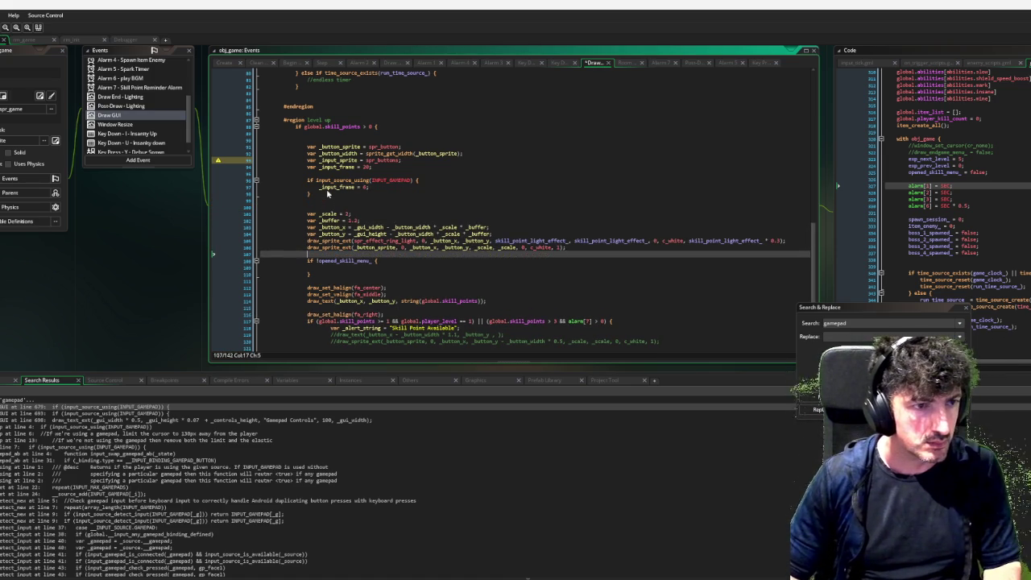
pyautogui.press('BackSpace')
pyautogui.press('BackSpace')
pyautogui.press('BackSpace')
pyautogui.press('Down')
pyautogui.press('Down')
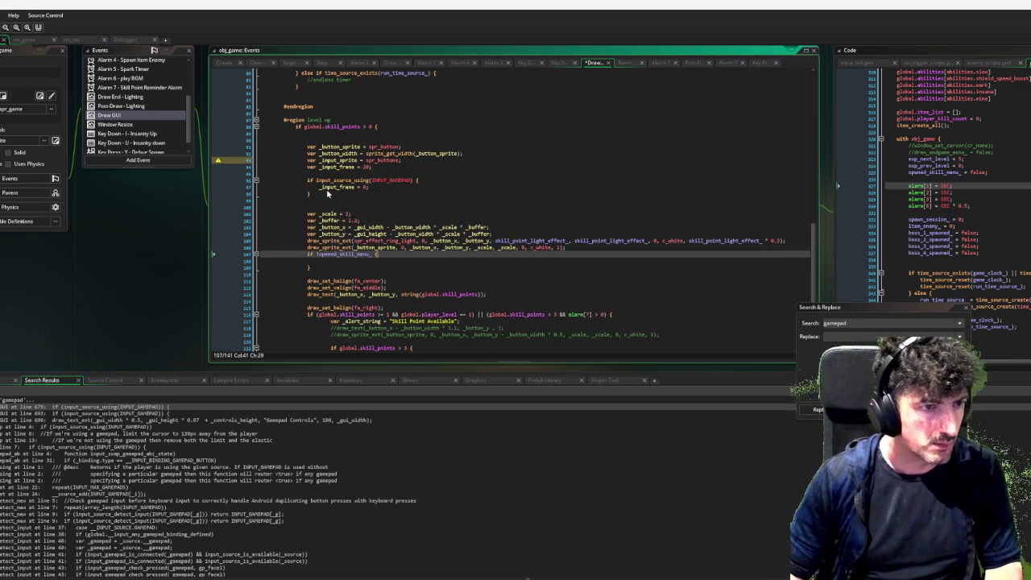
pyautogui.write('draw_sprite_ext(_button_sprite, 0, _button_x, _button_y, _scale, _scale, 0, c_white, 1);')
pyautogui.press('Home')
pyautogui.press('BackSpace')
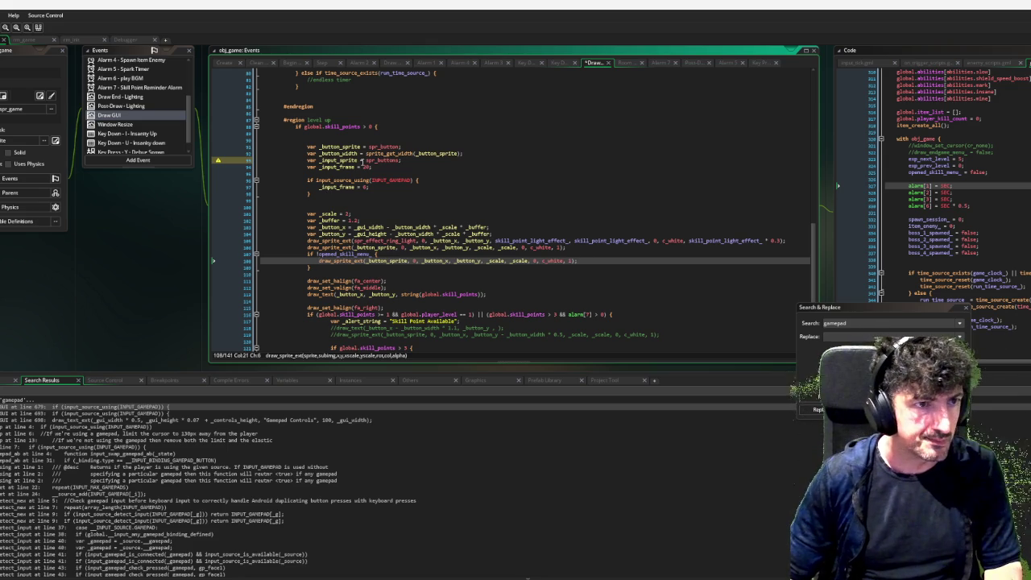
# Change the copied call to draw _input_sprite frame _input_frame, raised by a _button_width offset.
pyautogui.doubleClick(338, 160)
pyautogui.hotkey('ctrl', 'c')
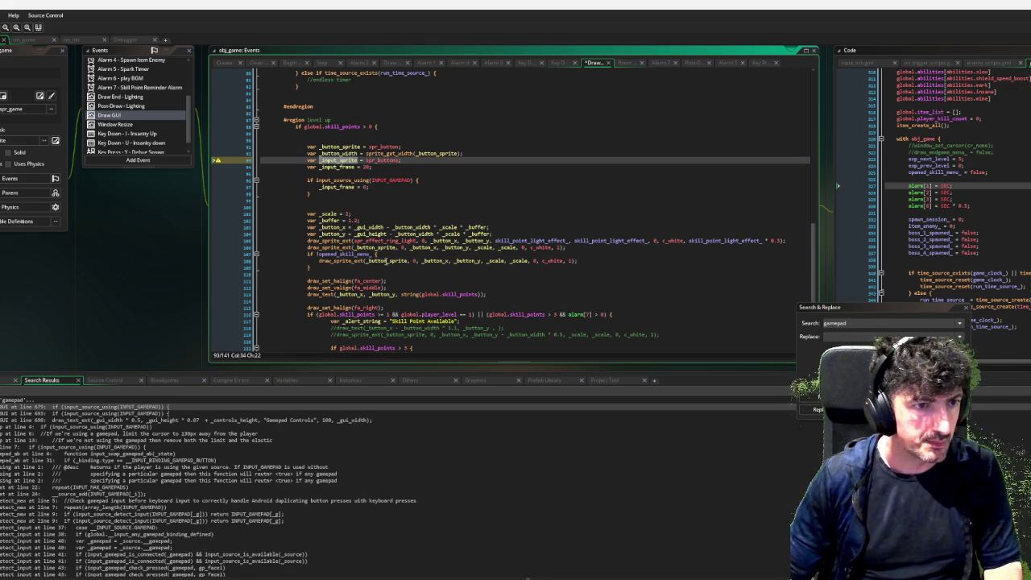
pyautogui.doubleClick(387, 261)
pyautogui.hotkey('ctrl', 'v')
pyautogui.doubleClick(340, 167)
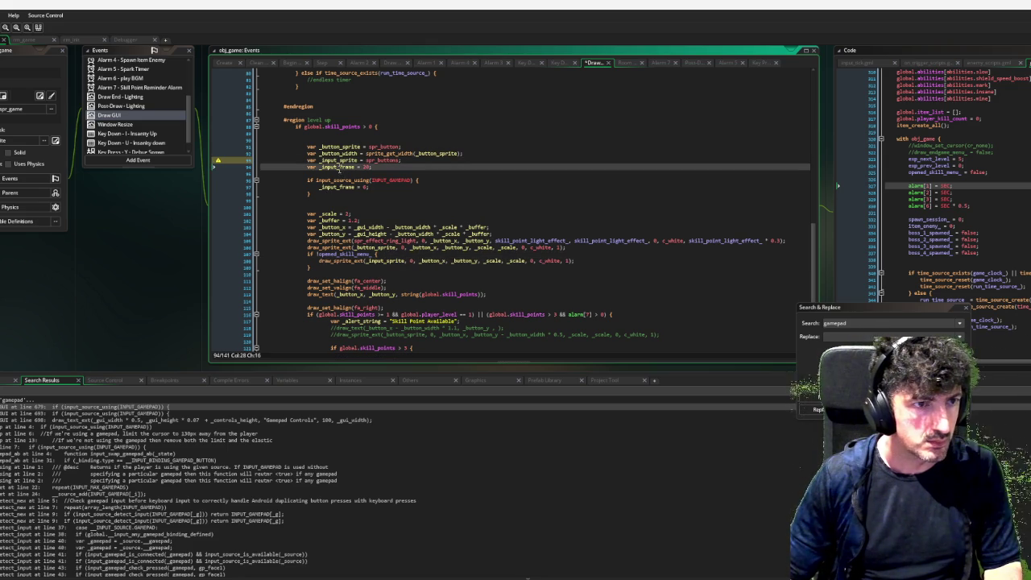
pyautogui.doubleClick(411, 260)
pyautogui.hotkey('ctrl', 'v')
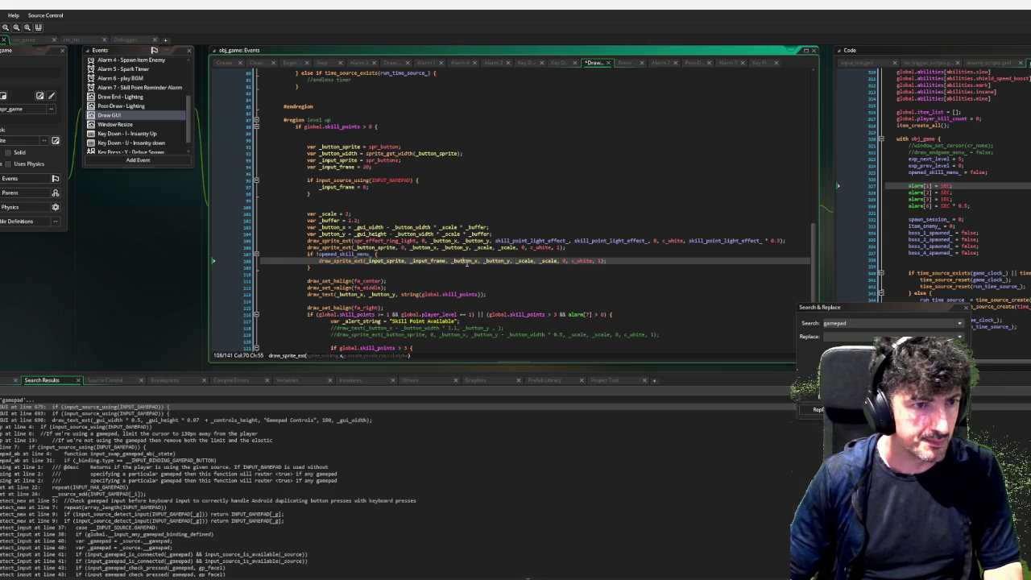
pyautogui.click(513, 261)
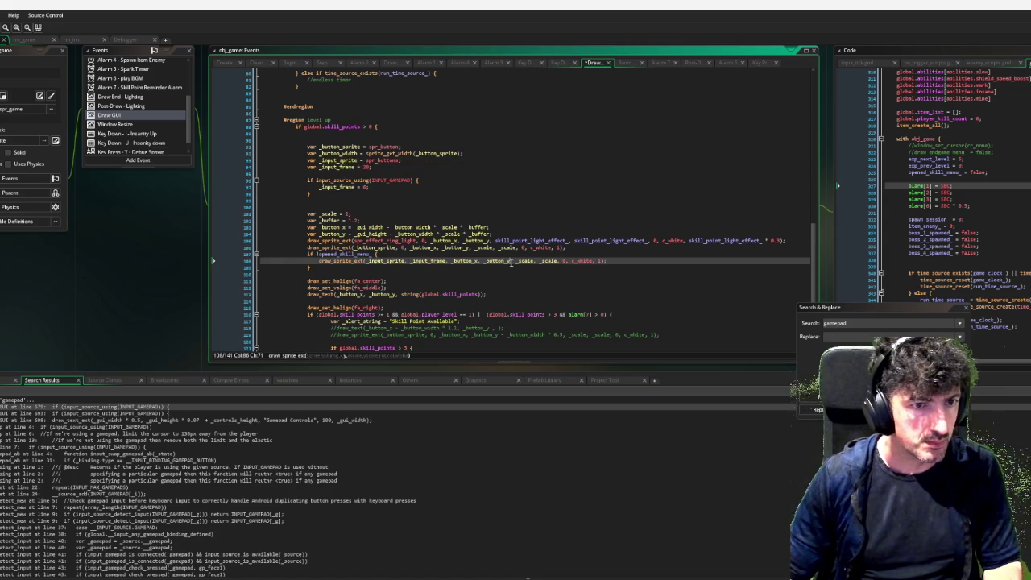
pyautogui.write('- ')
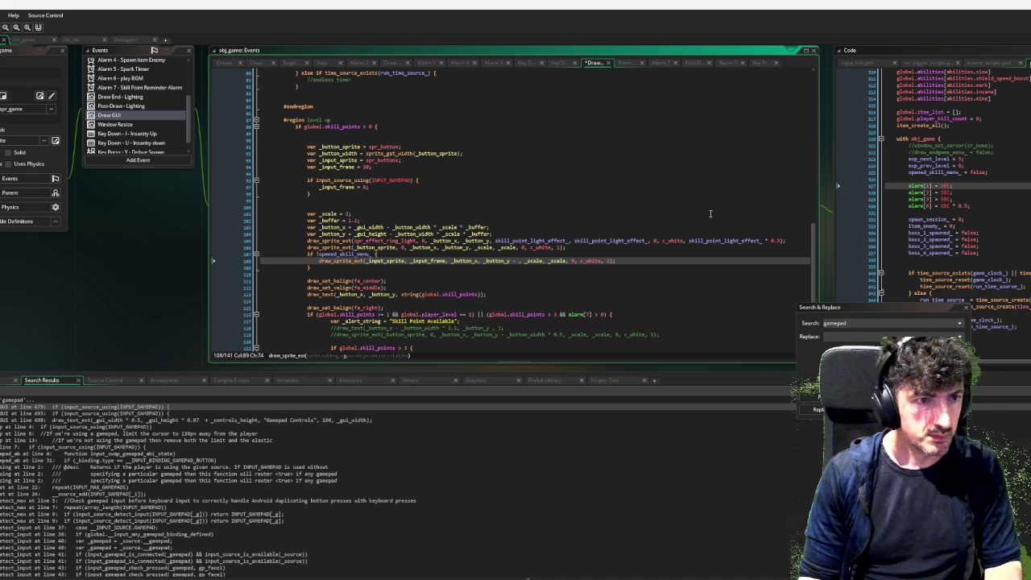
pyautogui.write('_button_width * 0.5')
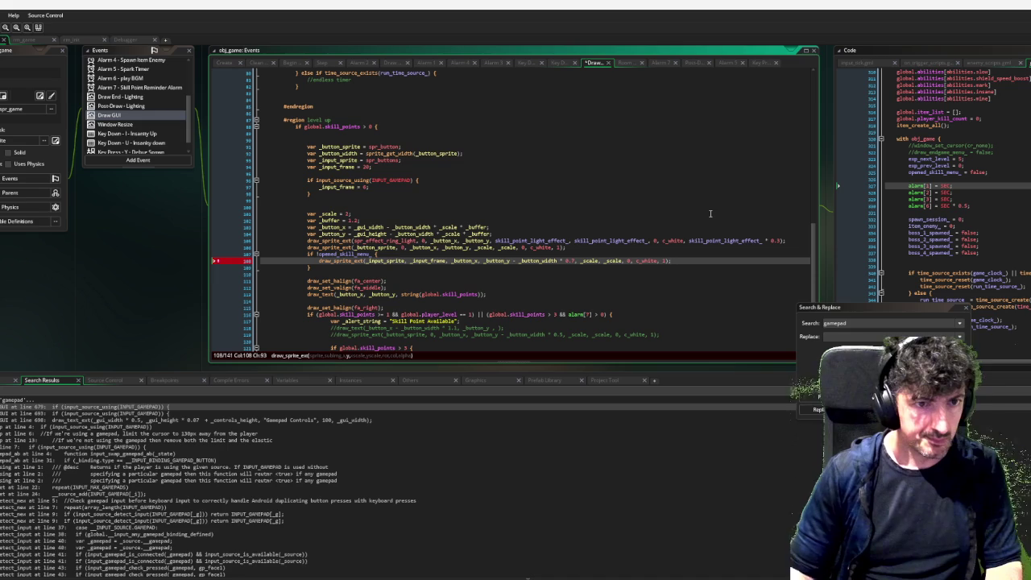
pyautogui.write(',')
pyautogui.hotkey('ctrl', 'Right')
pyautogui.hotkey('ctrl', 'Right')
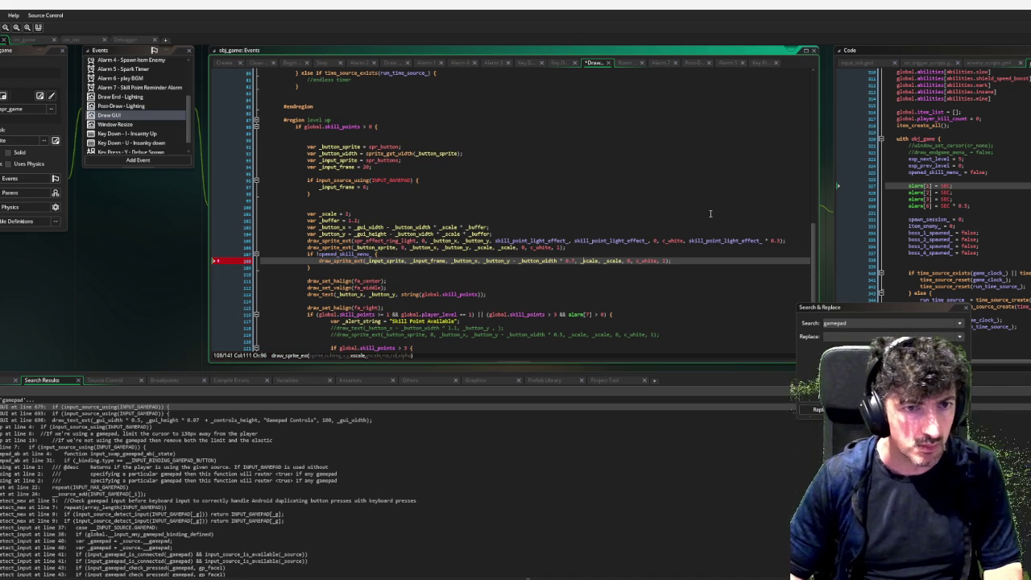
pyautogui.hotkey('ctrl', 'Right')
pyautogui.hotkey('ctrl', 'Right')
pyautogui.hotkey('ctrl', 'Right')
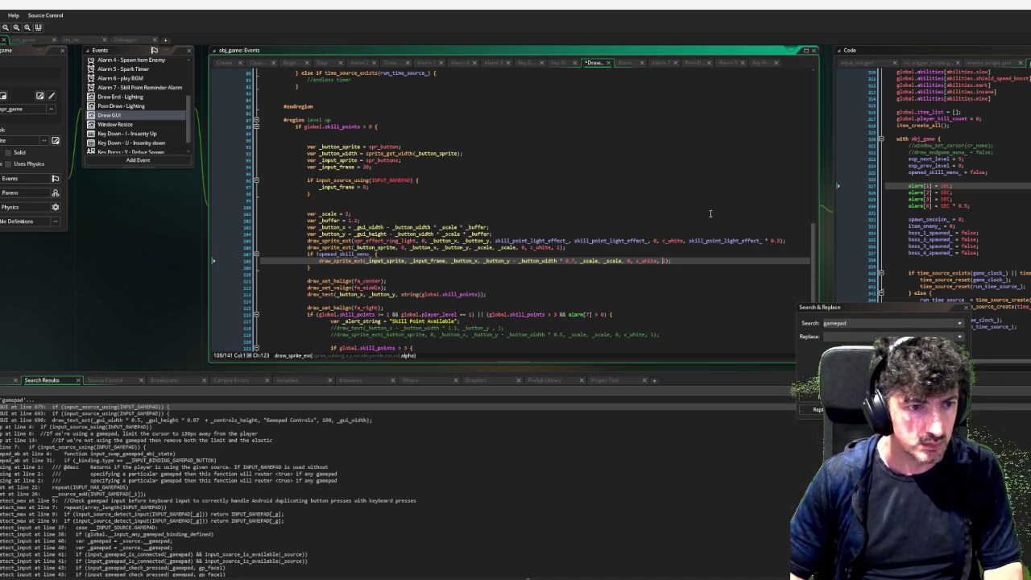
pyautogui.press('Down')
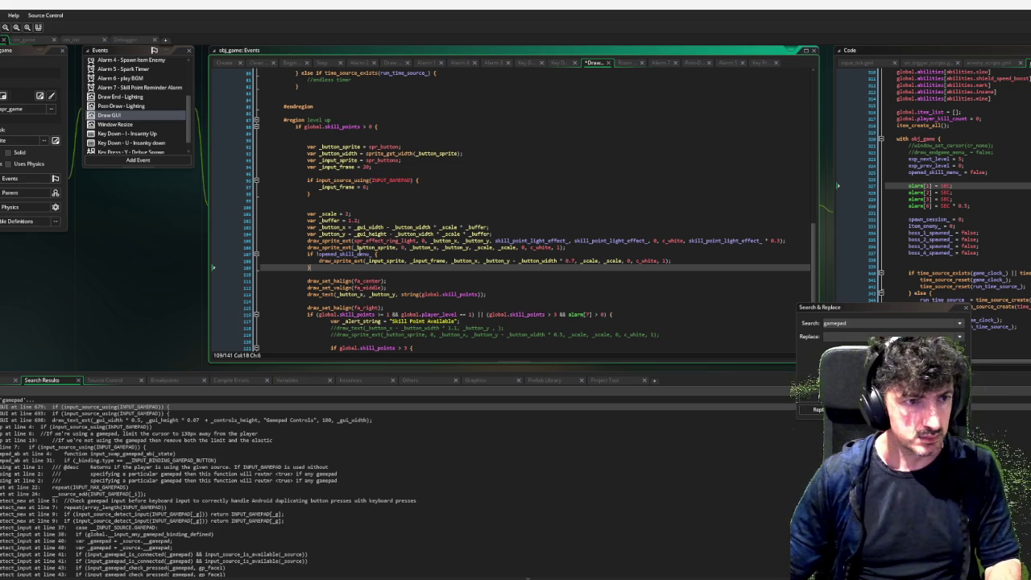
# Search the project for pause, dismissing an accidentally opened preferences window.
pyautogui.doubleClick(345, 254)
pyautogui.hotkey('ctrl', 'f')
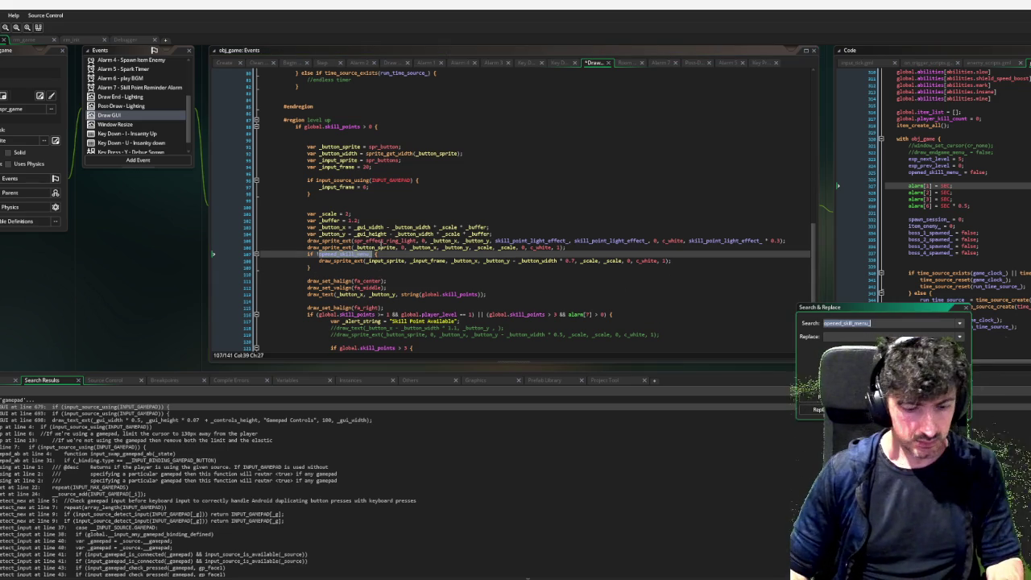
pyautogui.hotkey('ctrl', 'shift', 'p')
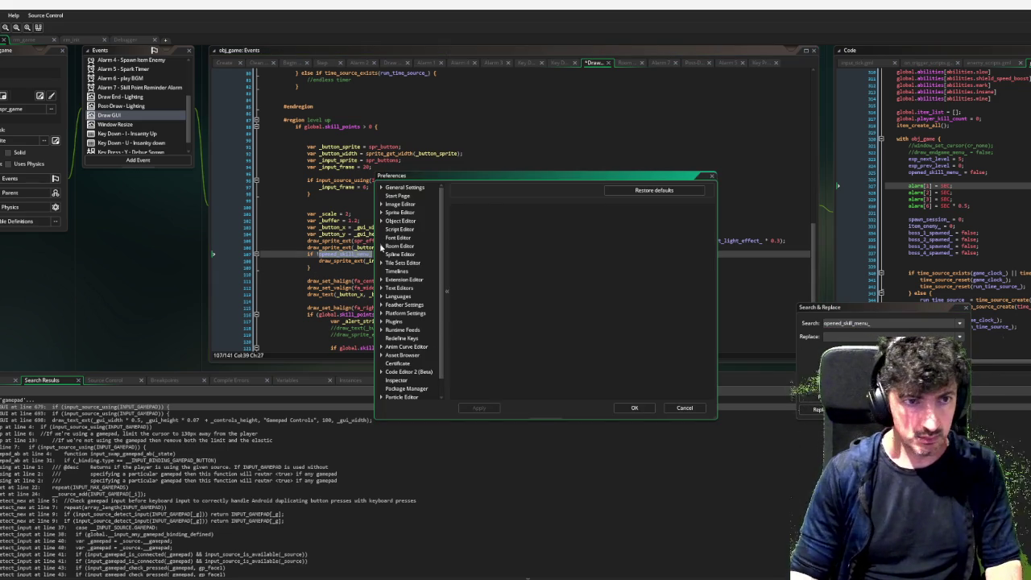
pyautogui.click(686, 409)
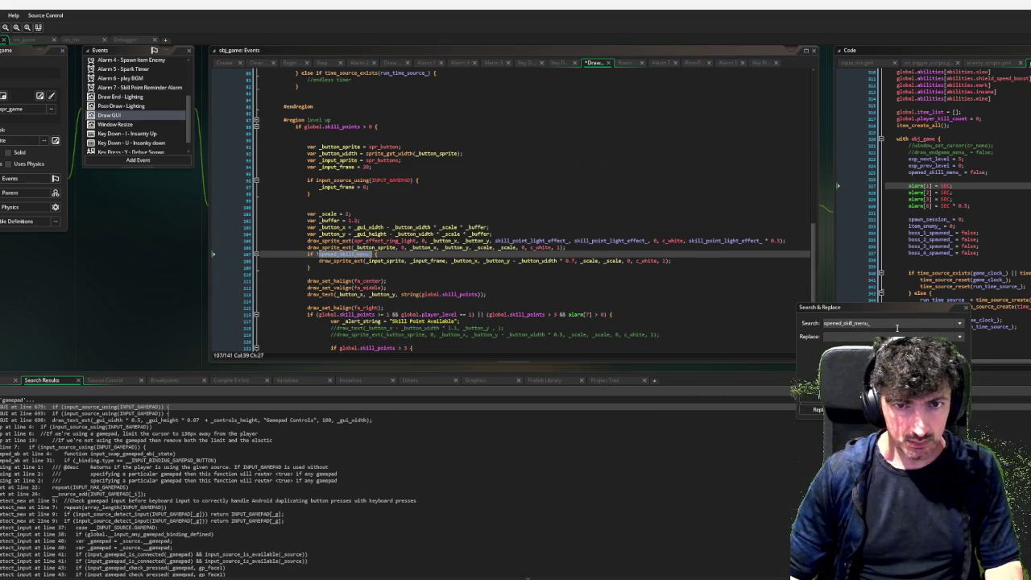
pyautogui.click(893, 325)
pyautogui.write('pause')
pyautogui.press('Return')
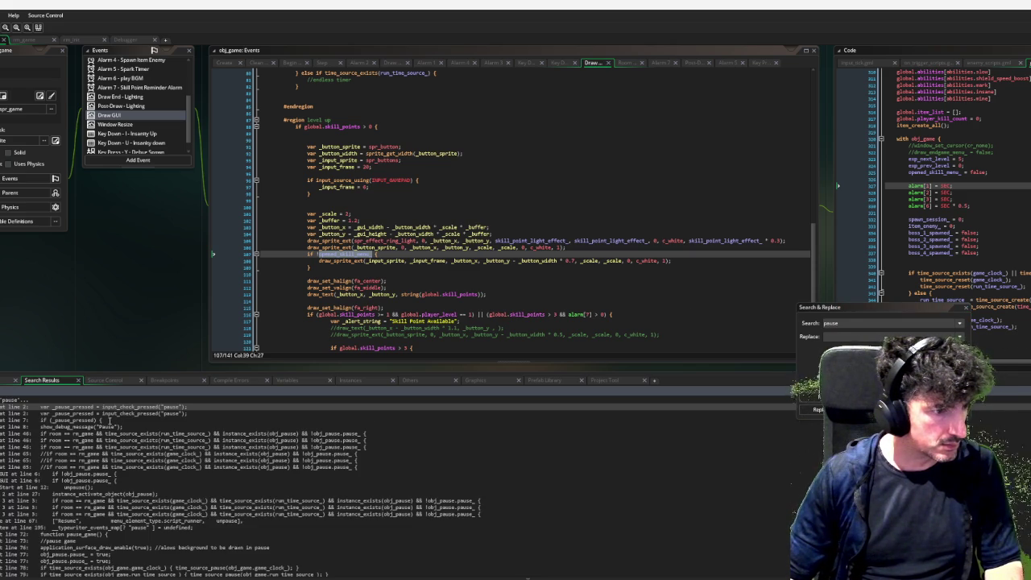
# Narrow the search to pause_game and open obj_menu_1's Step at the line 215 call.
pyautogui.doubleClick(108, 420)
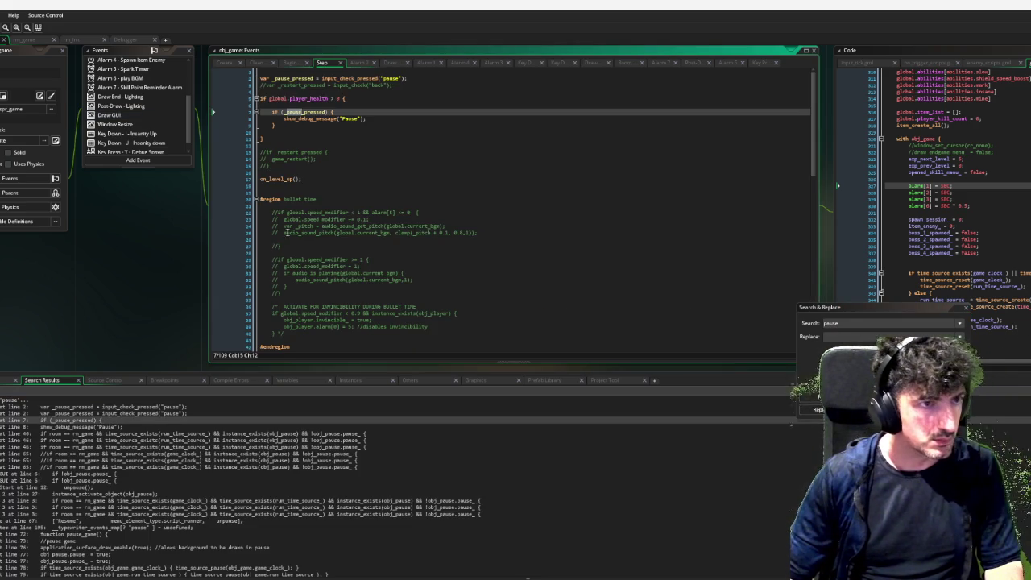
pyautogui.click(854, 322)
pyautogui.write('_game')
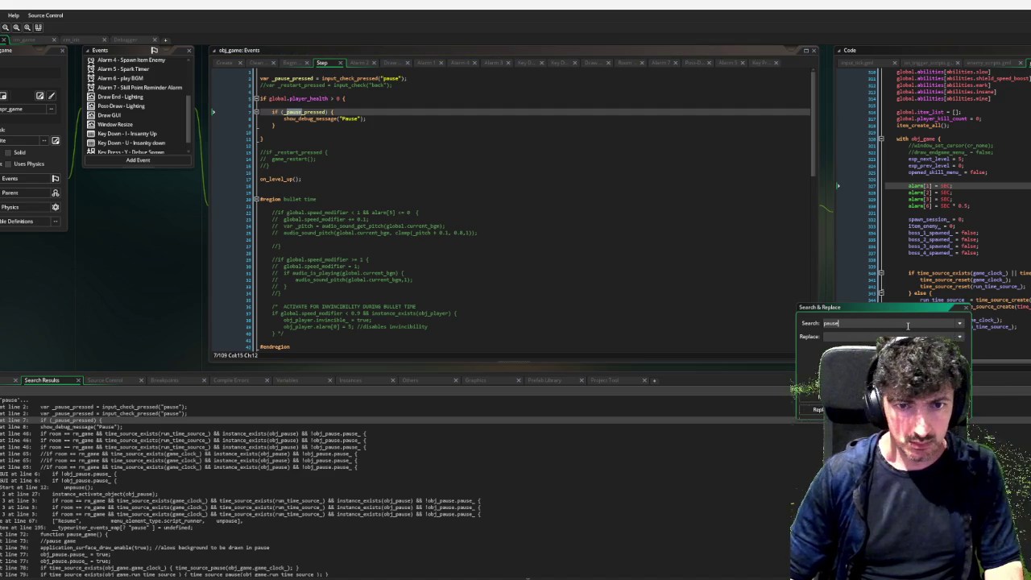
pyautogui.press('Return')
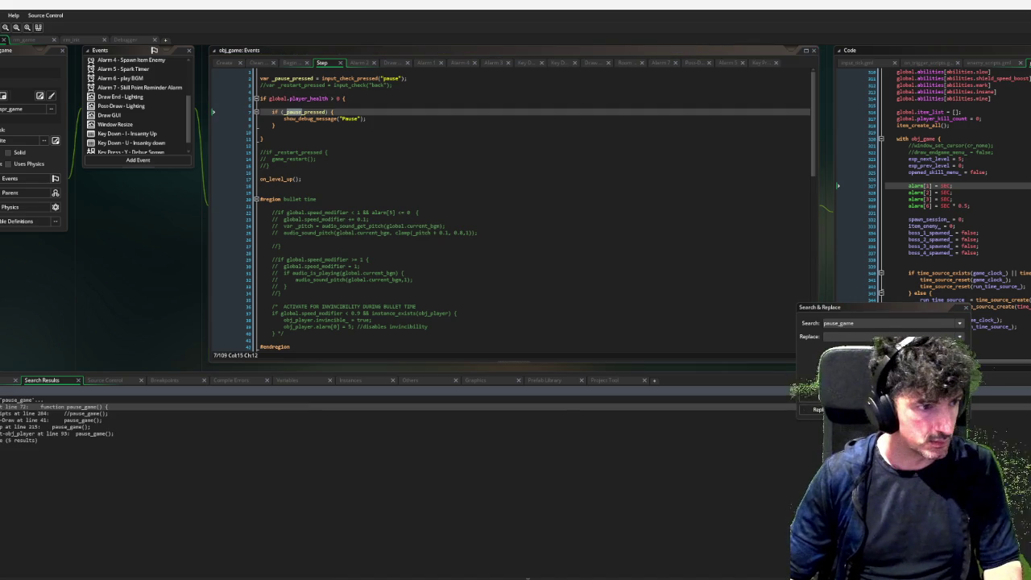
pyautogui.click(99, 427)
pyautogui.doubleClick(99, 426)
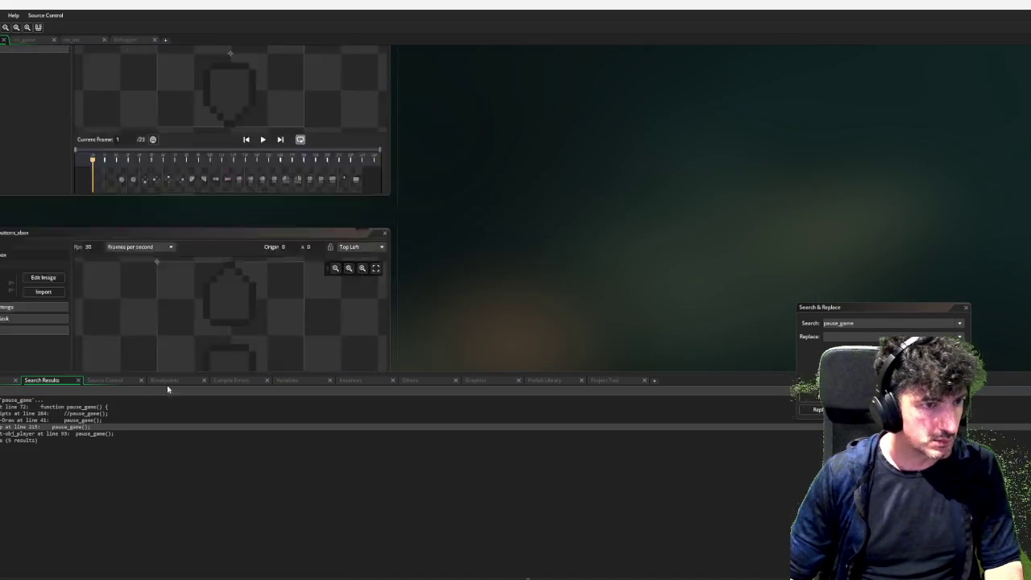
# Open the unpause definition in game_scripts.gml and scroll to the pause_game function.
pyautogui.scroll(10, 371, 219)
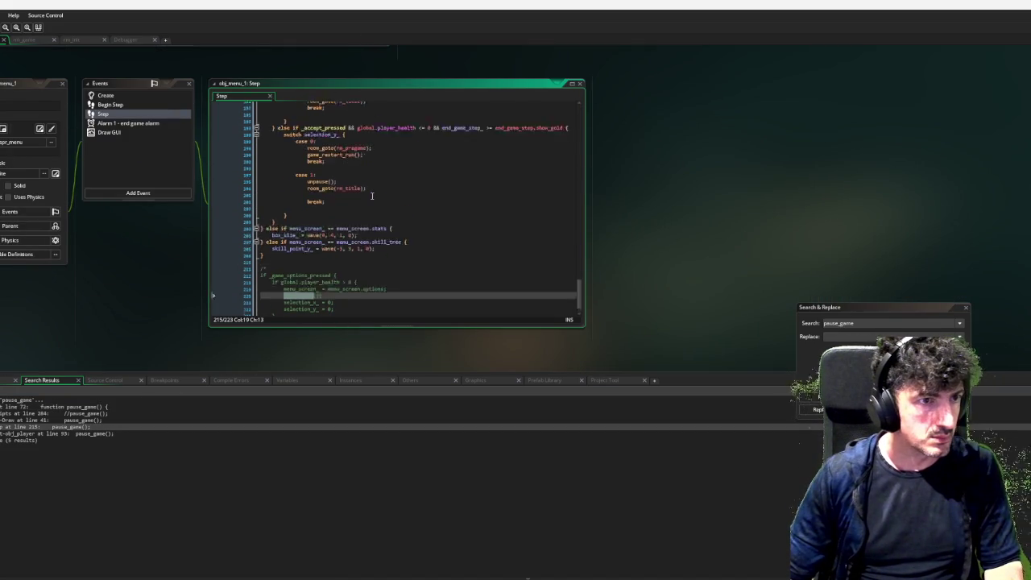
pyautogui.scroll(2, 371, 219)
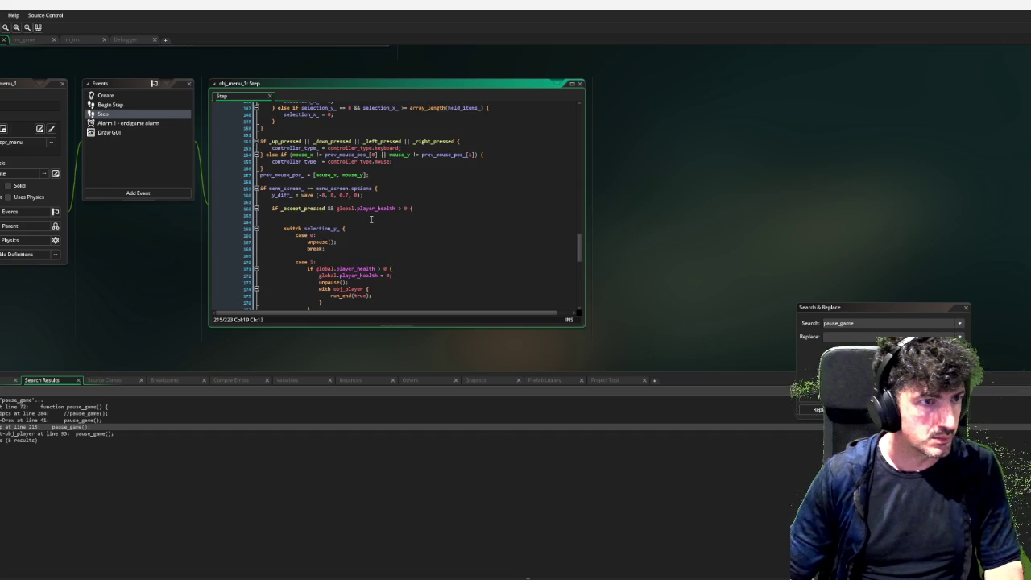
pyautogui.scroll(9, 371, 219)
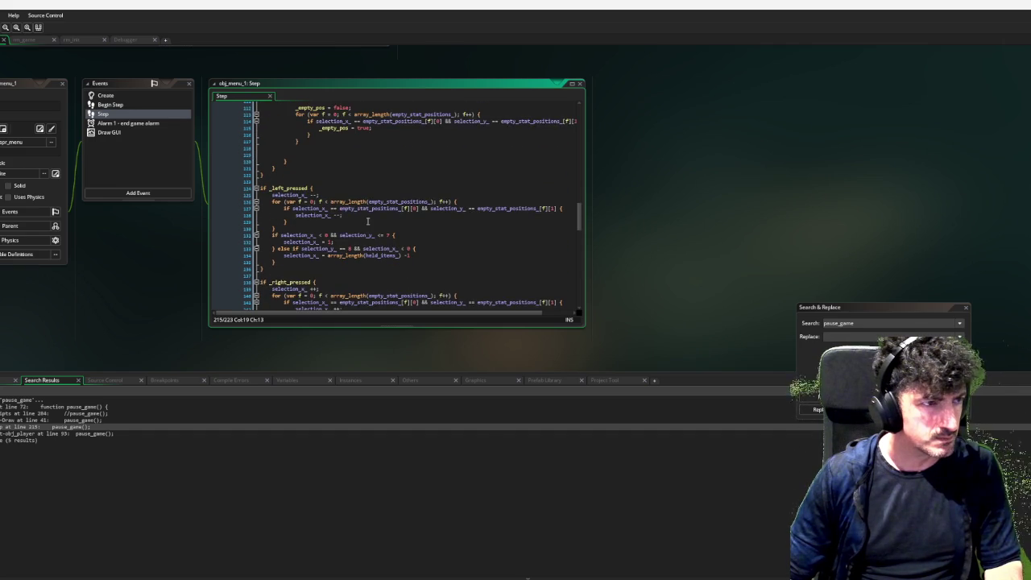
pyautogui.scroll(-12, 367, 221)
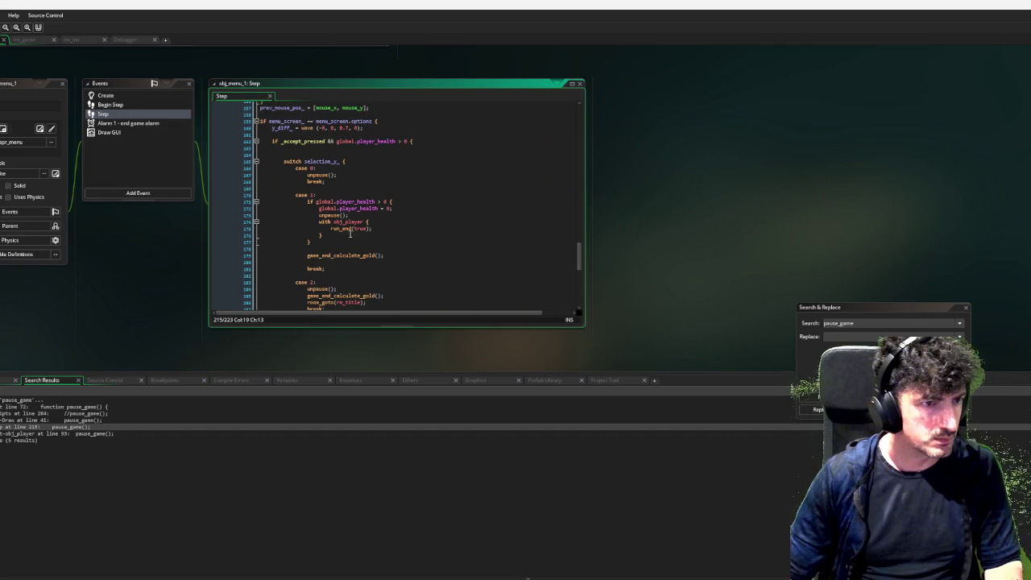
pyautogui.middleClick(322, 174)
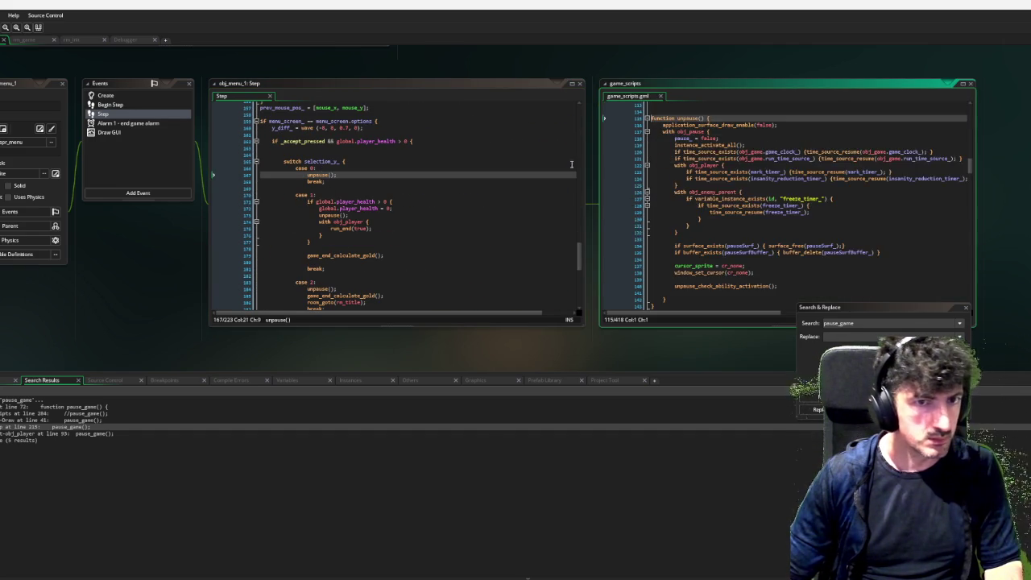
pyautogui.scroll(10, 803, 175)
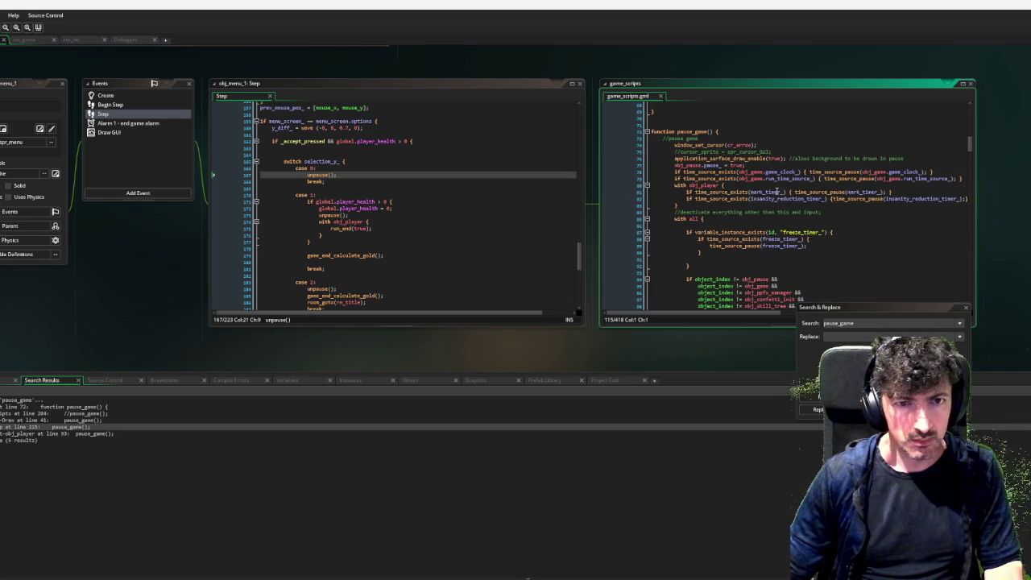
pyautogui.scroll(-7, 773, 191)
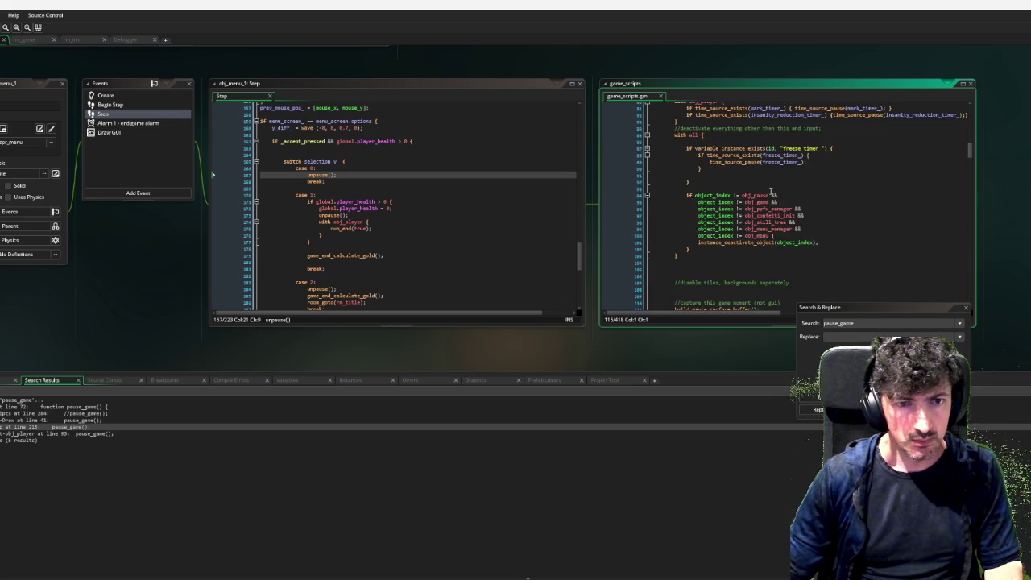
pyautogui.scroll(8, 770, 190)
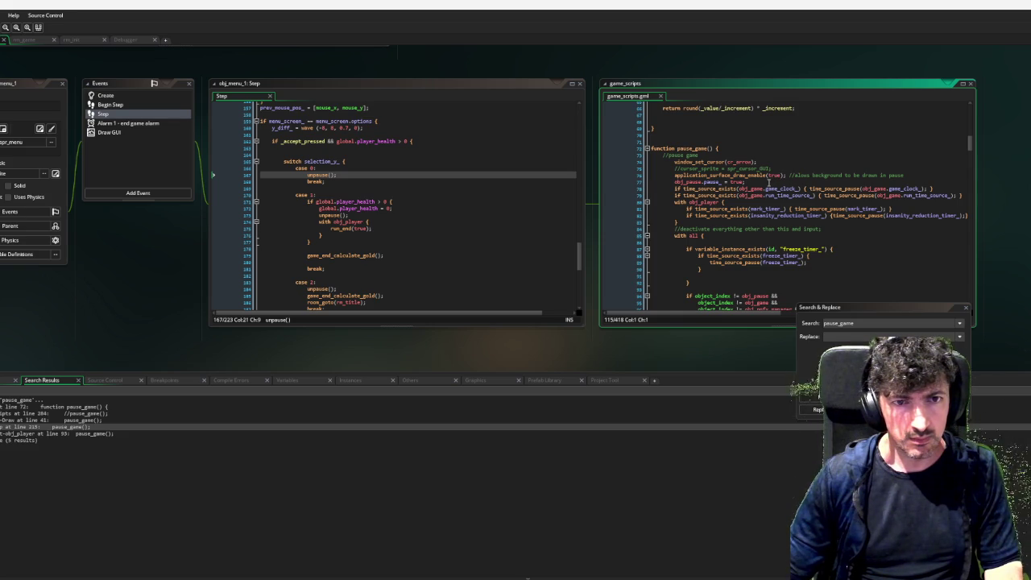
# Add obj_game.opened_skill_menu_ = true; after obj_pause.pause_ = true in pause_game, then run the game with F5.
pyautogui.click(768, 182)
pyautogui.press('Return')
pyautogui.write('obj_game.opened_skill_menu_')
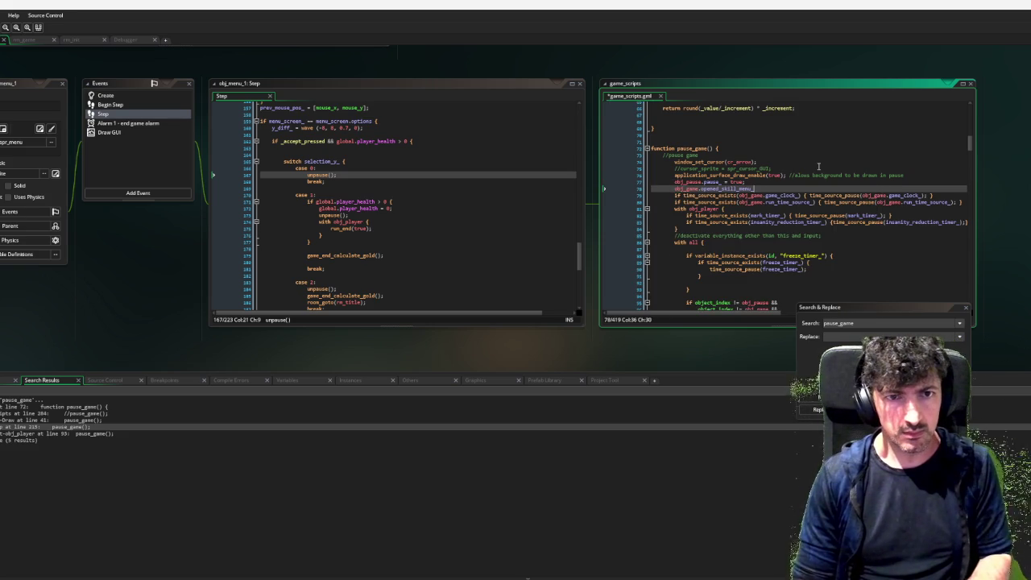
pyautogui.write(' = true;')
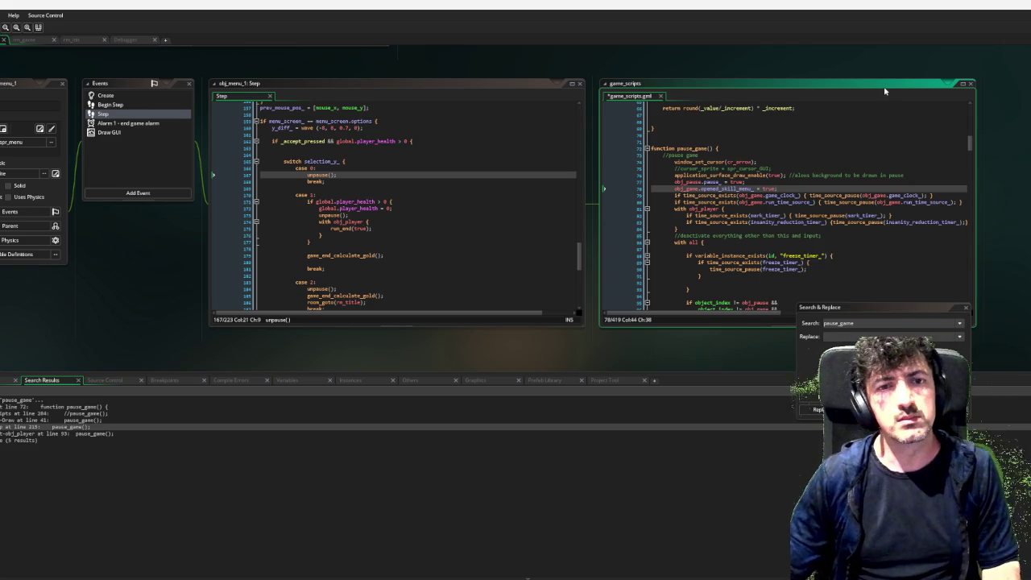
pyautogui.click(966, 84)
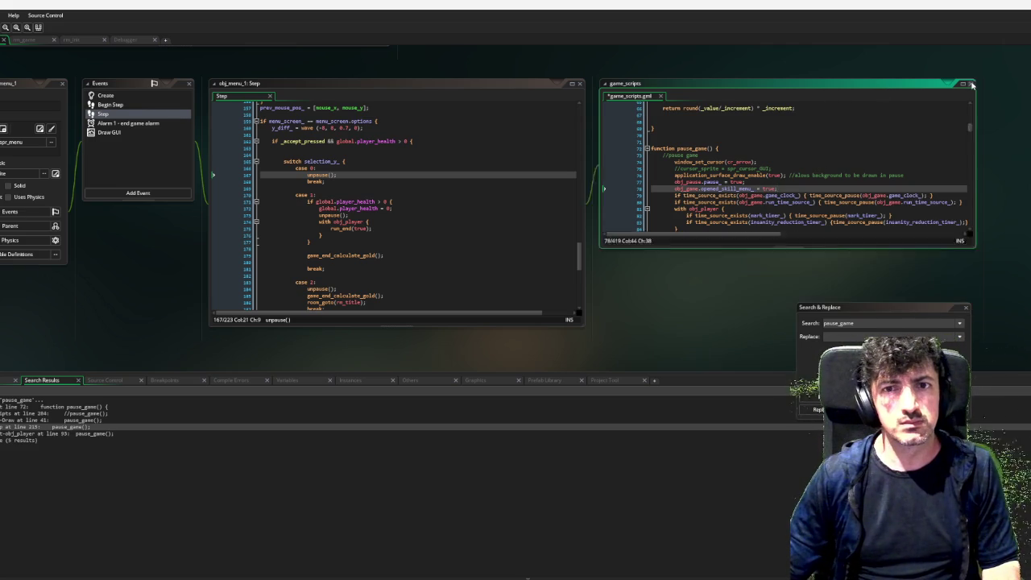
pyautogui.press('F5')
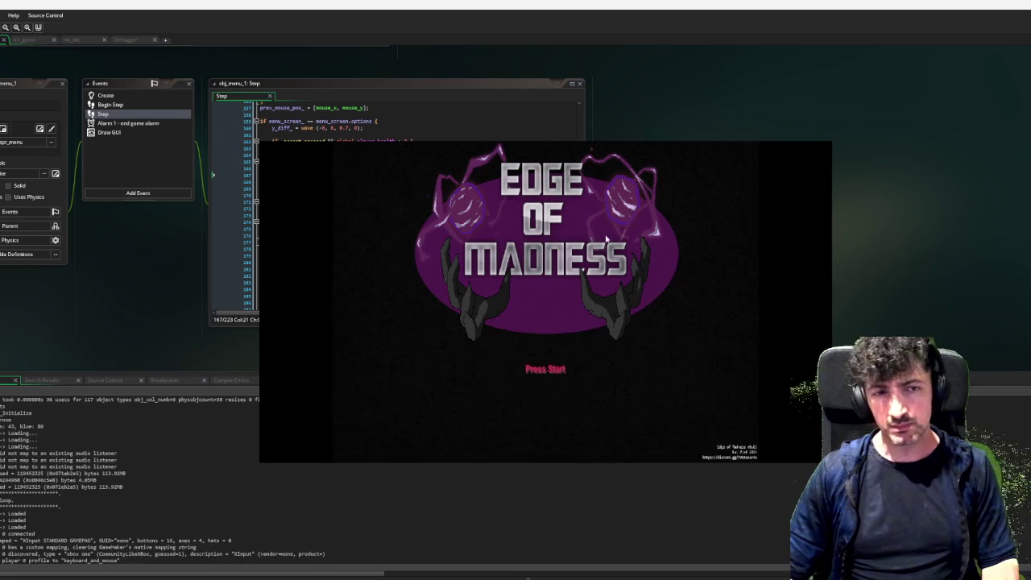
pyautogui.press('Return')
pyautogui.press('Return')
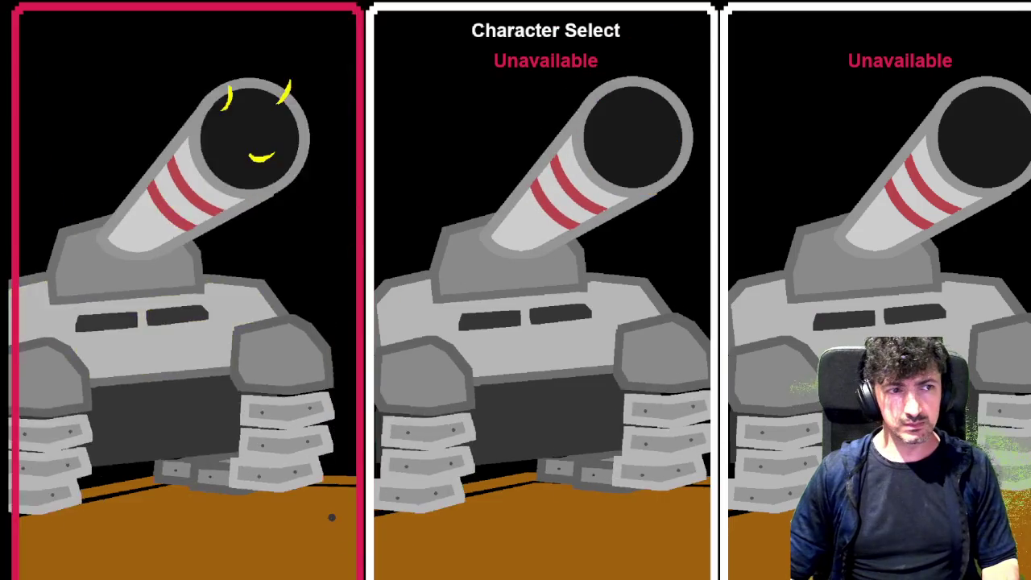
pyautogui.click(329, 516)
pyautogui.press('d')
pyautogui.press('s')
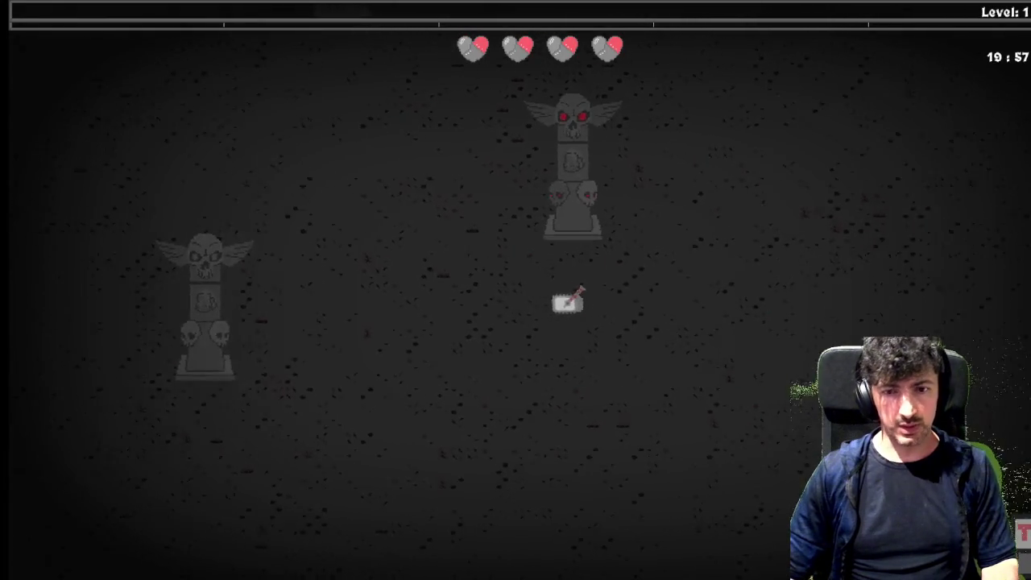
pyautogui.press('w')
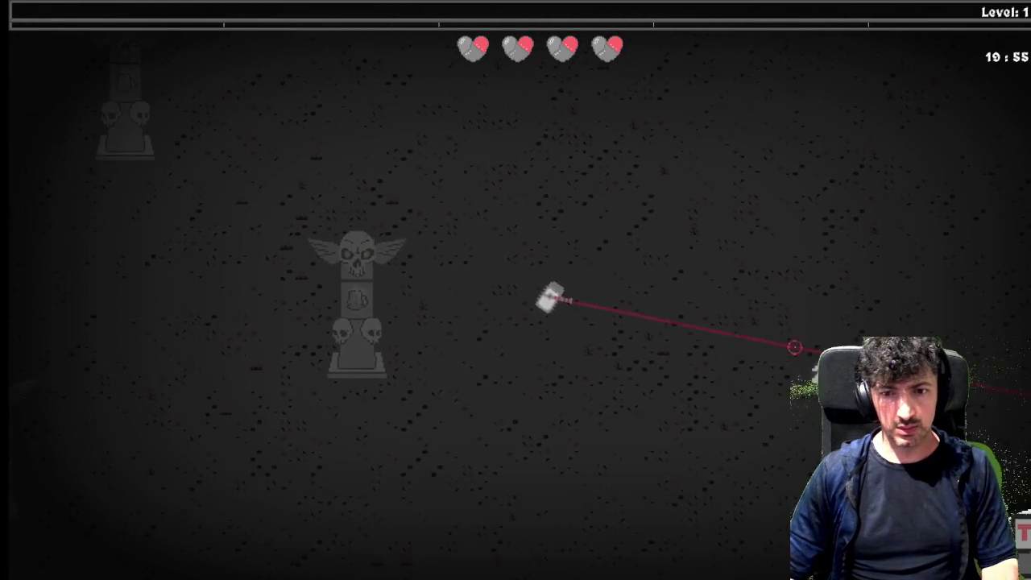
pyautogui.press('Tab')
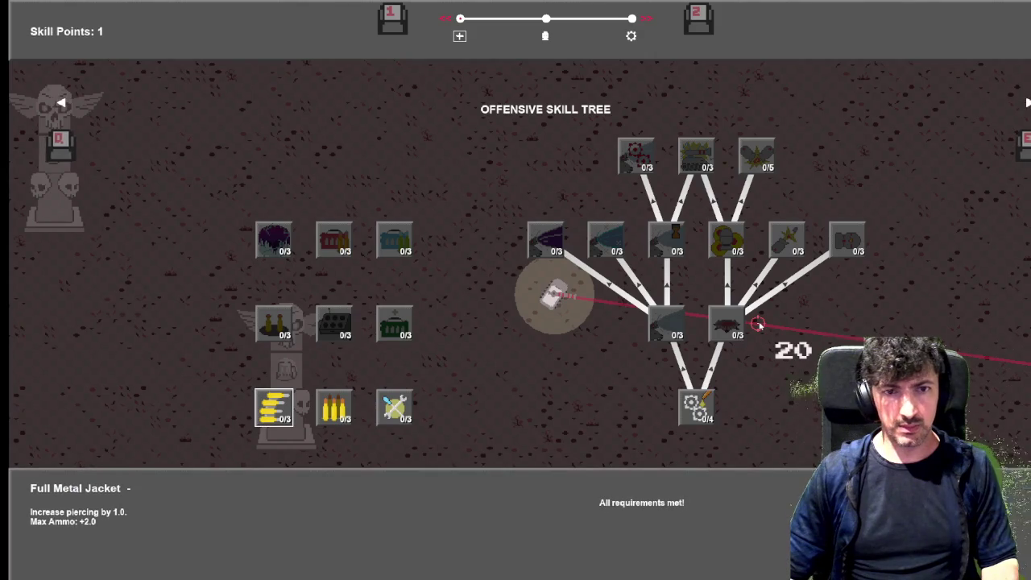
pyautogui.press('Tab')
pyautogui.press('w')
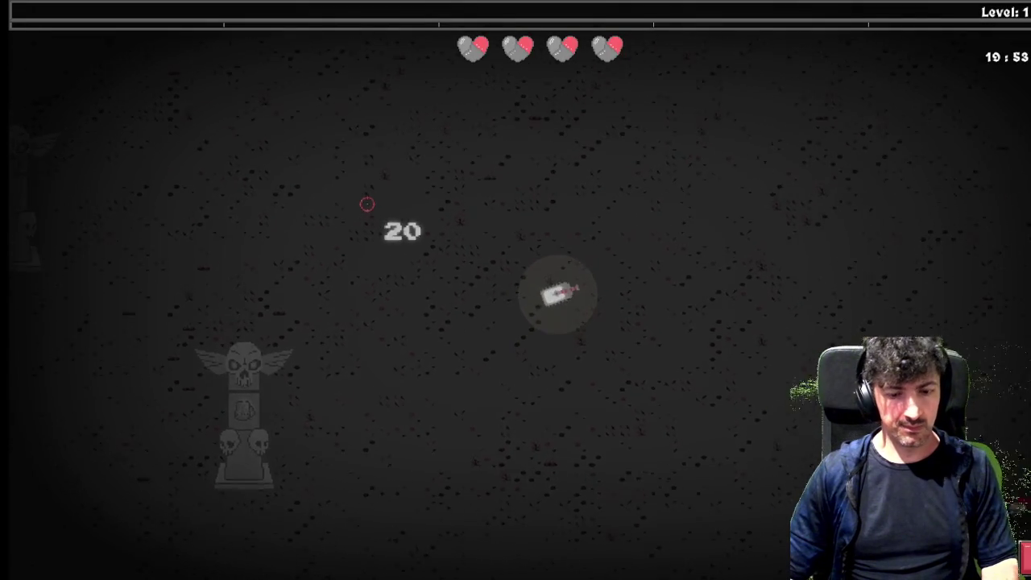
pyautogui.hotkey('alt', 'F4')
pyautogui.click(105, 95)
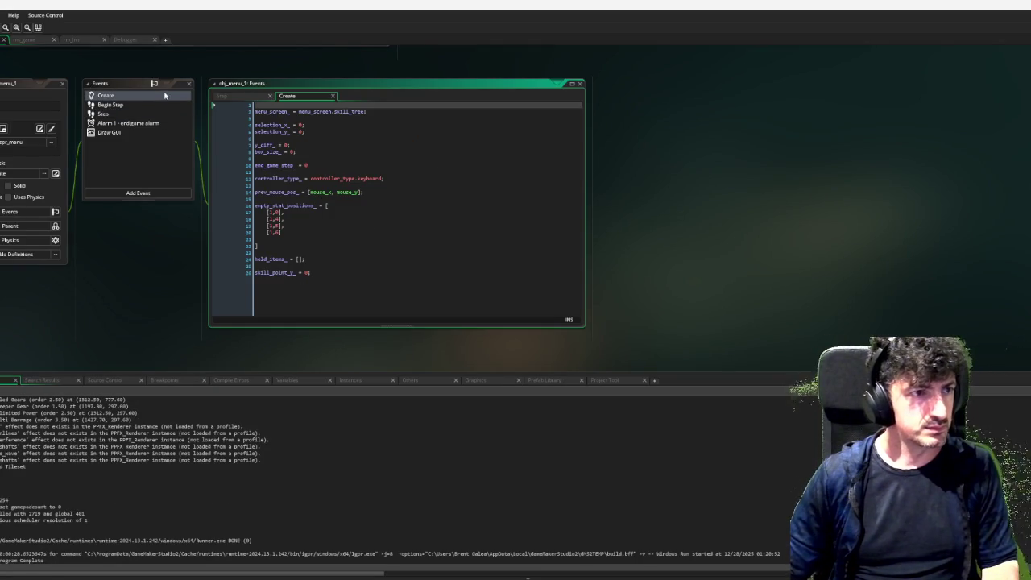
# In obj_game's Draw GUI, set both scale arguments of the prompt sprite on line 108 to 1.
pyautogui.scroll(5, 165, 96)
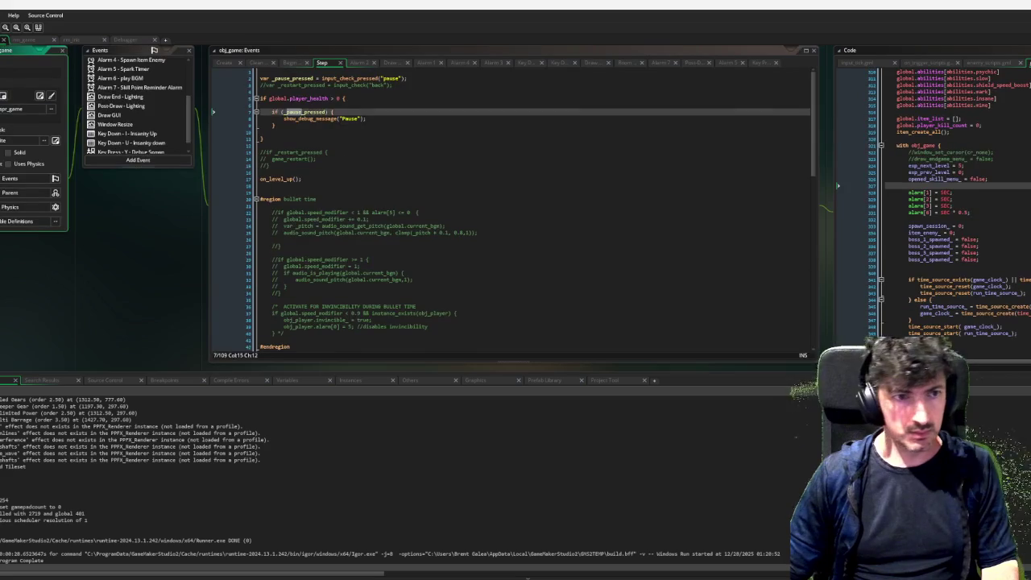
pyautogui.click(117, 116)
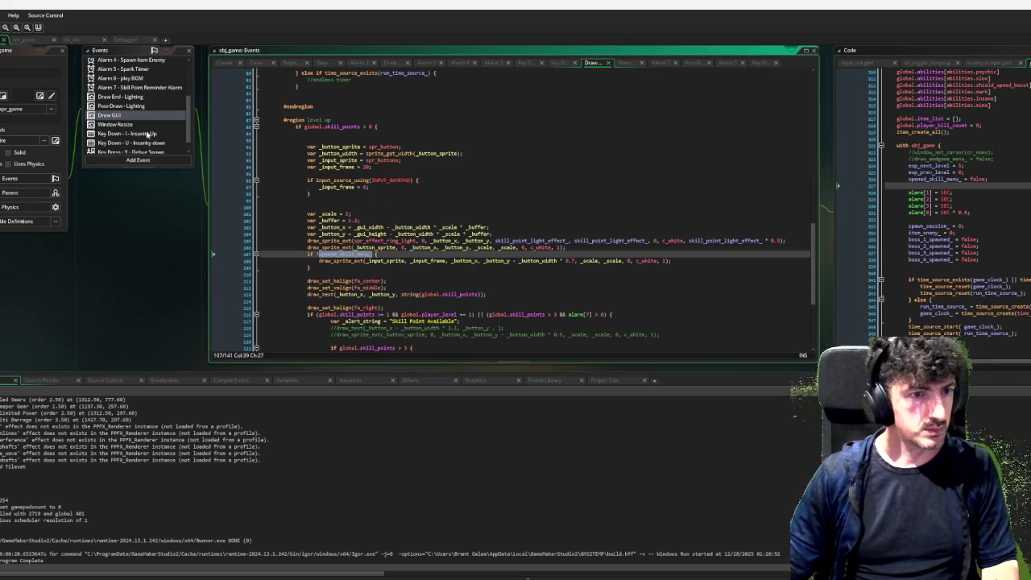
pyautogui.doubleClick(591, 260)
pyautogui.write('1')
pyautogui.doubleClick(598, 260)
pyautogui.write('1')
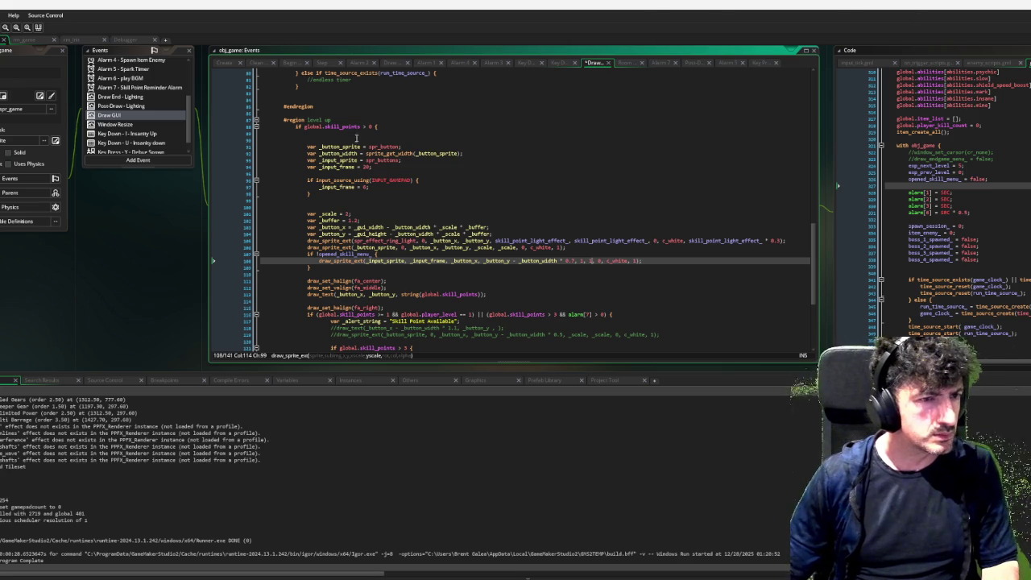
# Review the surrounding Draw GUI code, then open the spr_buttons sprite for inspection.
pyautogui.scroll(10, 493, 156)
pyautogui.scroll(15, 494, 155)
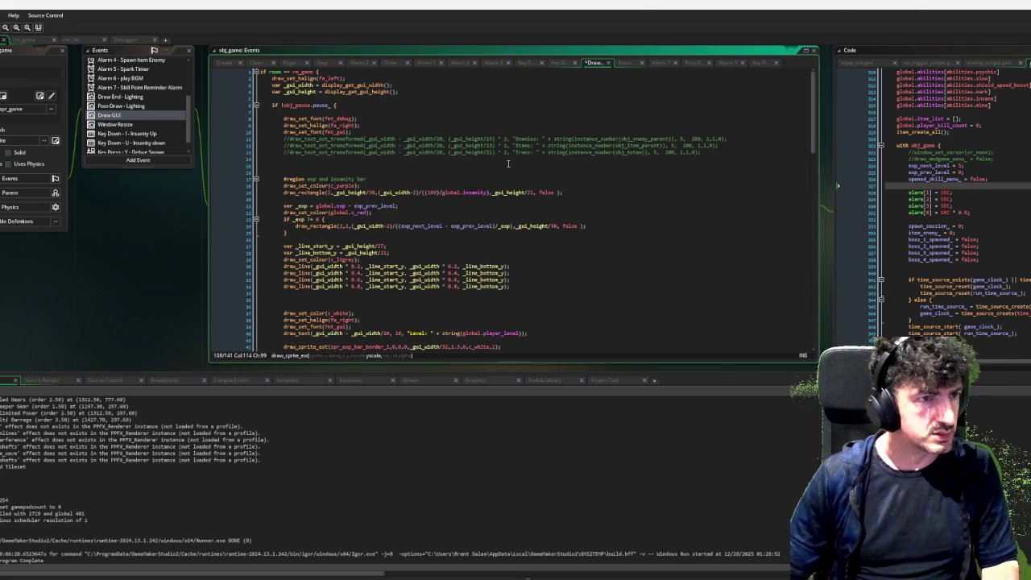
pyautogui.scroll(-12, 477, 141)
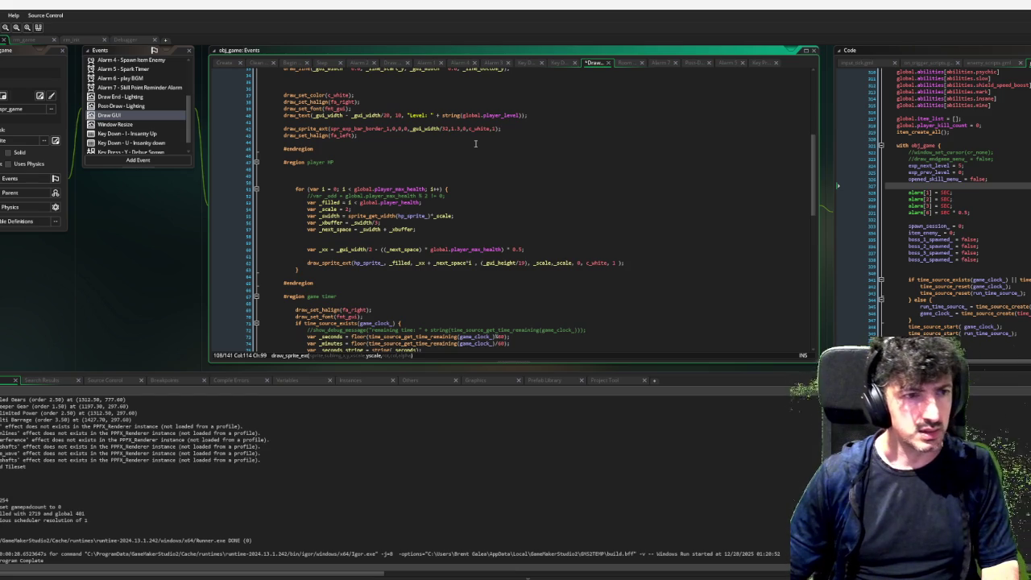
pyautogui.scroll(-19, 475, 143)
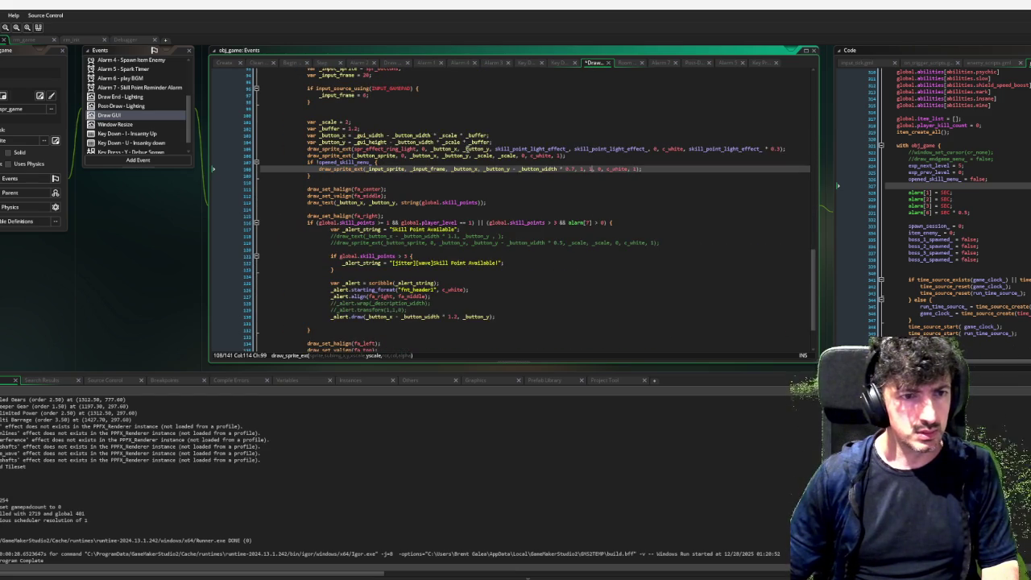
pyautogui.press('F12')
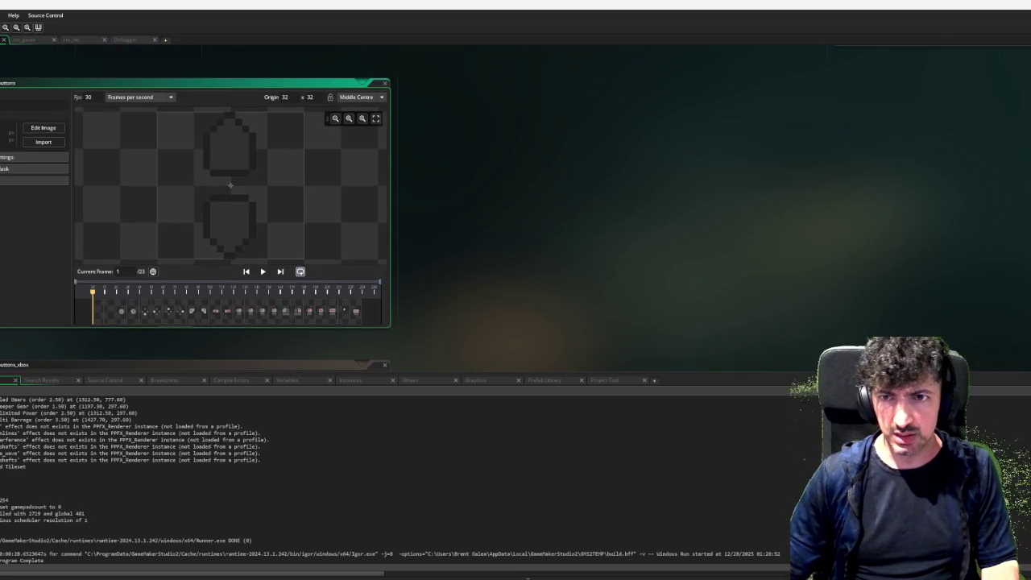
# Check the two-frame button sprite, change line 108's offset multiplier to 0.5, and launch a test build.
pyautogui.press('F12')
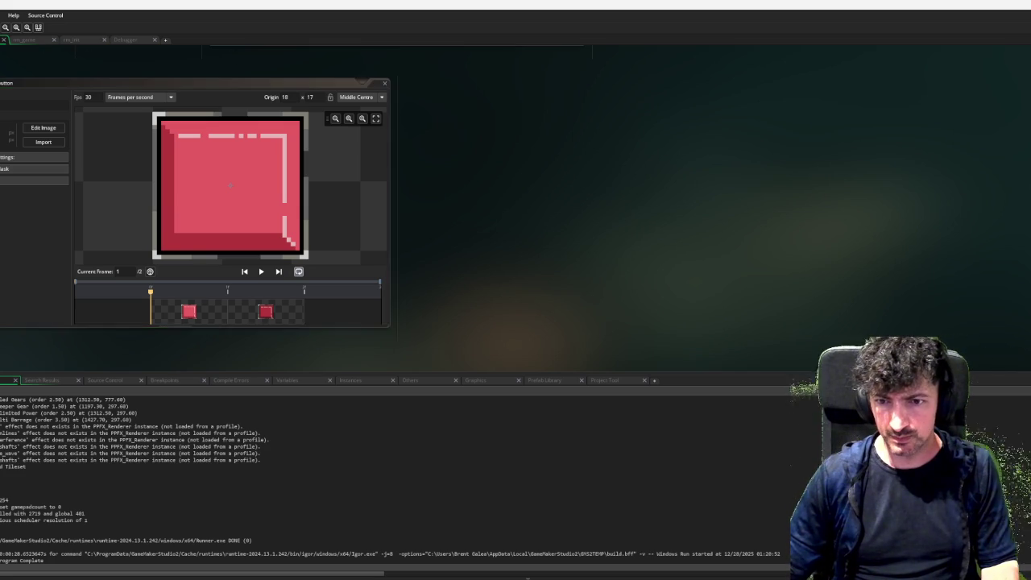
pyautogui.hotkey('ctrl', 'Tab')
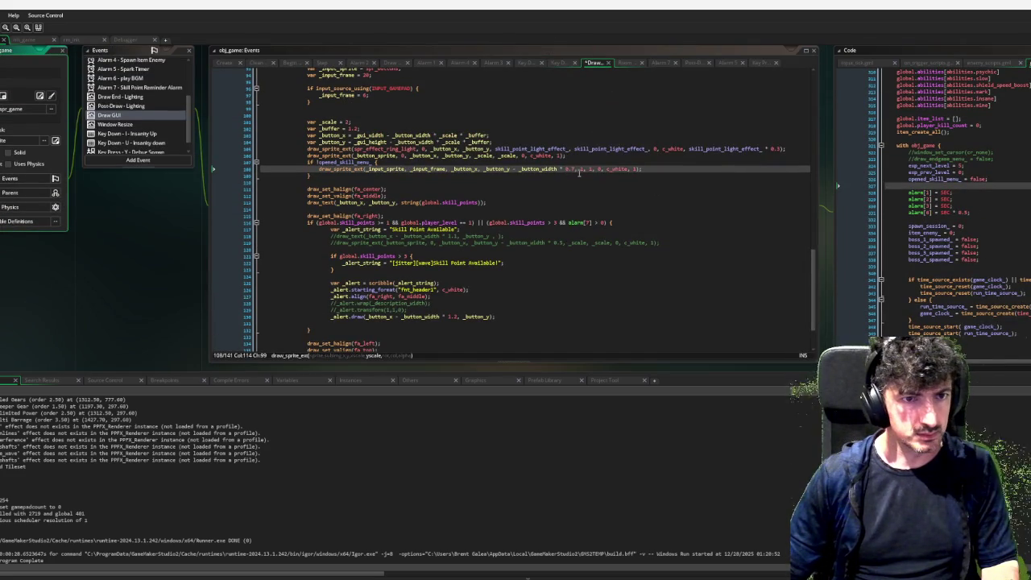
pyautogui.click(575, 169)
pyautogui.press('BackSpace')
pyautogui.write('5')
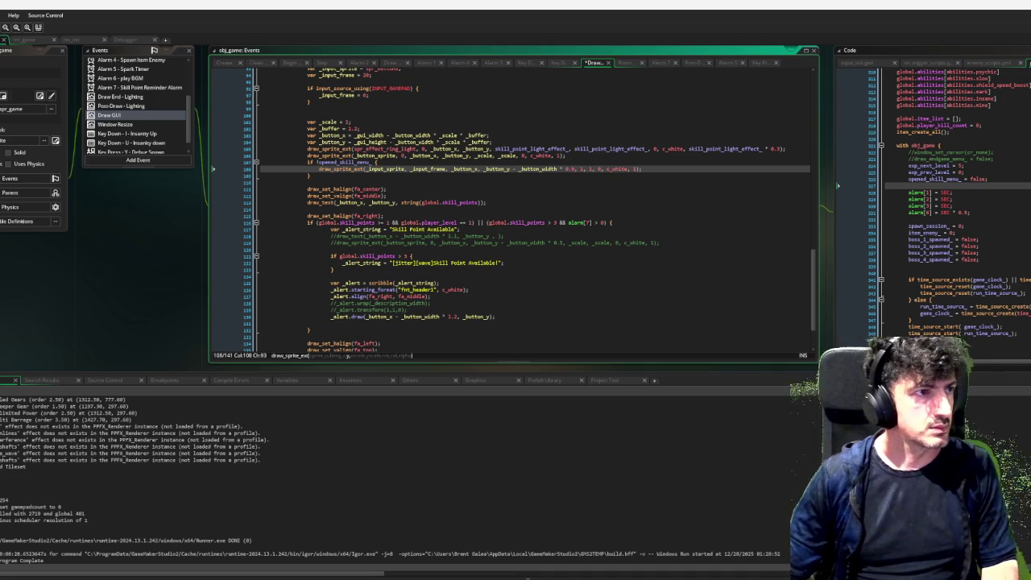
pyautogui.press('F6')
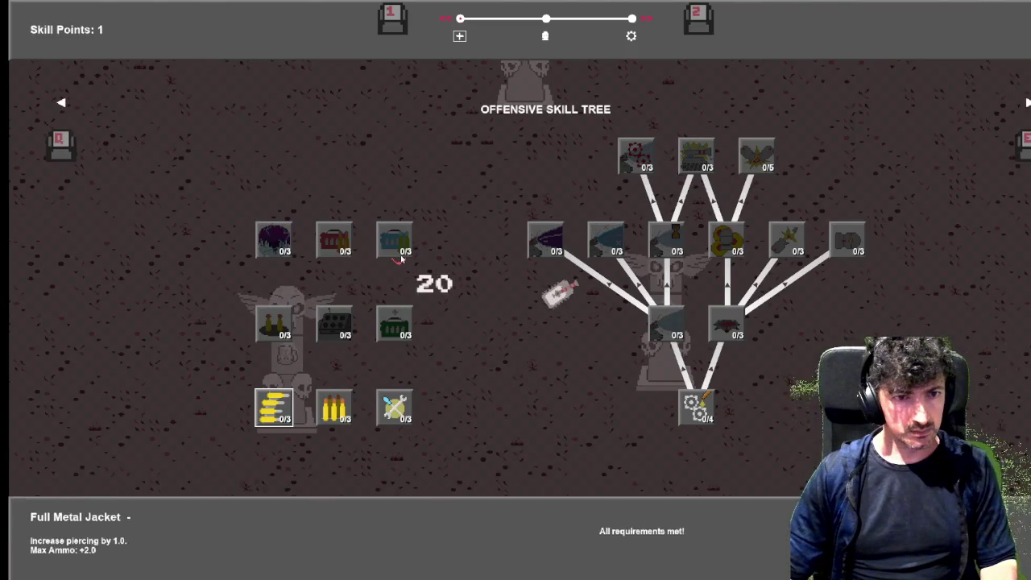
# Flip through the skill trees, open the skill tree in-game, then pause and exit the run.
pyautogui.press('q')
pyautogui.press('e')
pyautogui.press('e')
pyautogui.press('q')
pyautogui.hotkey('w', 'd')
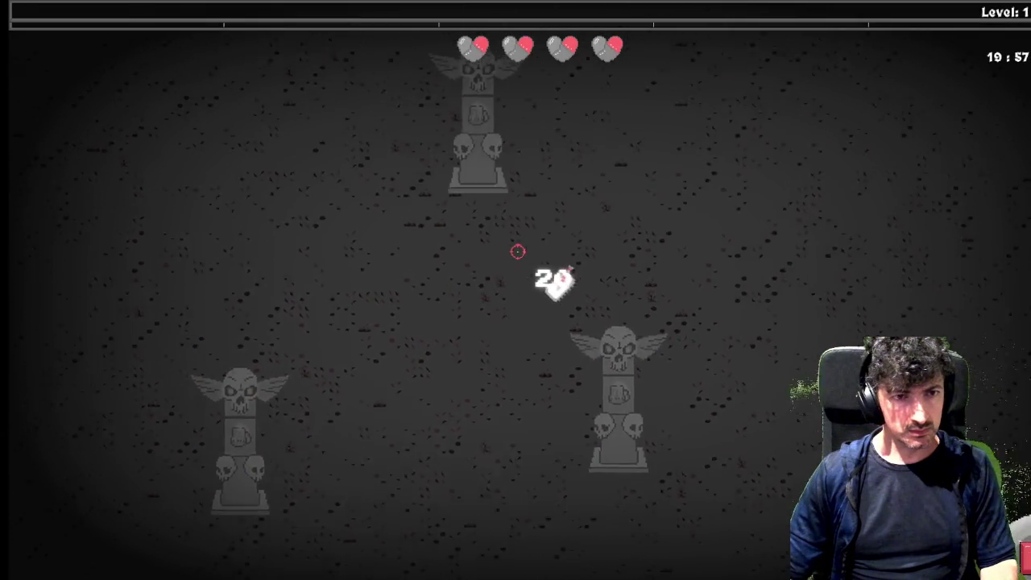
pyautogui.press('Tab')
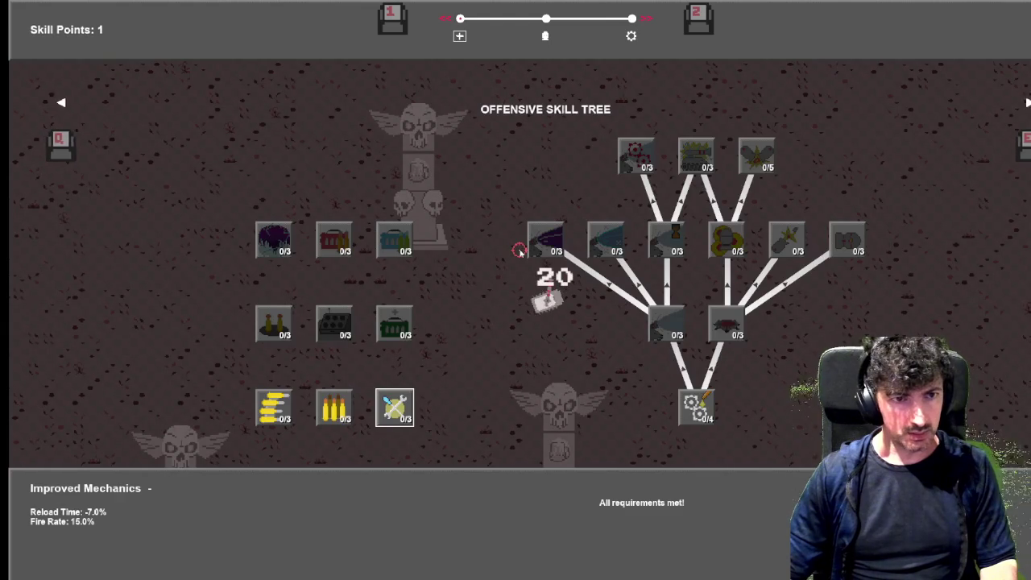
pyautogui.press('Escape')
pyautogui.press('Escape')
pyautogui.press('Down')
pyautogui.press('Down')
pyautogui.press('Down')
pyautogui.press('Down')
pyautogui.press('Return')
pyautogui.press('Down')
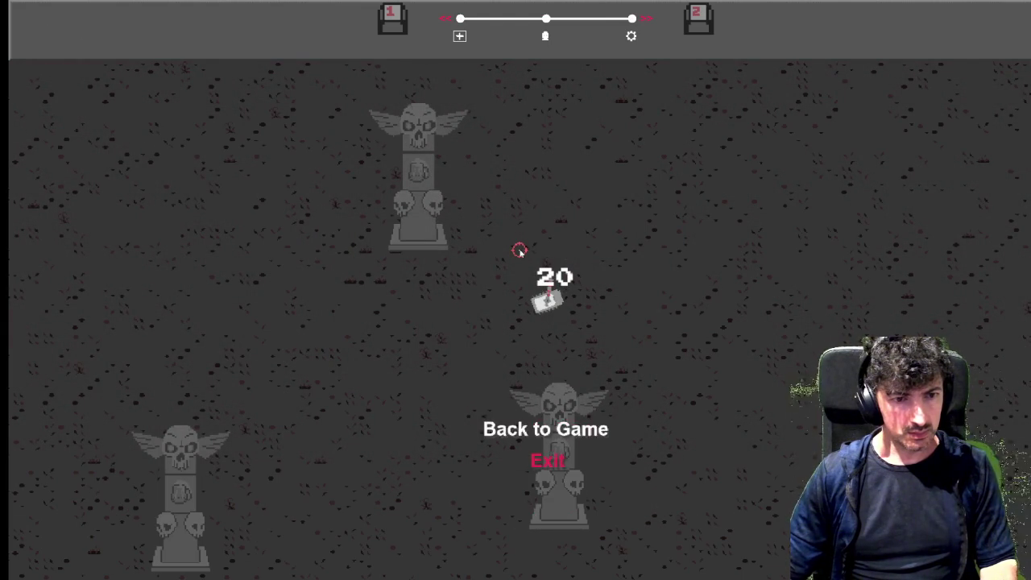
pyautogui.press('Return')
# Start a new run with the left tank, toggle the skill tree, then exit to Character Select.
pyautogui.press('Left')
pyautogui.press('Return')
pyautogui.press('d')
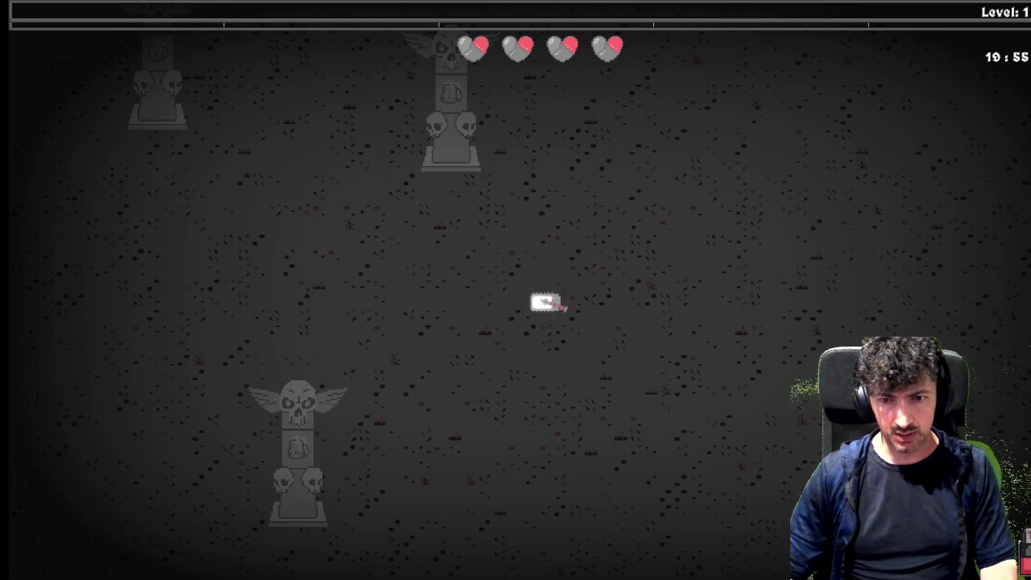
pyautogui.press('w')
pyautogui.press('d')
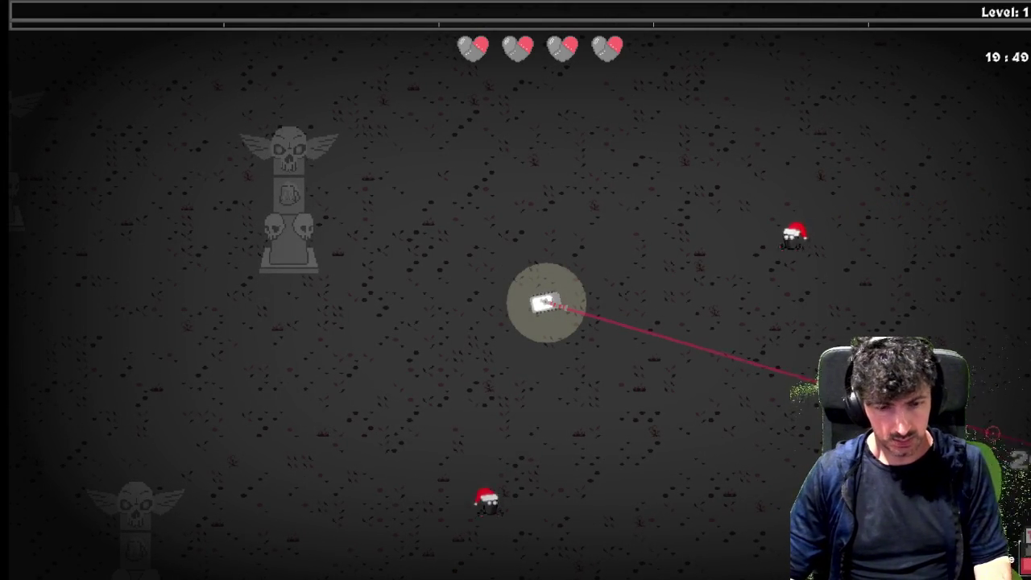
pyautogui.press('Tab')
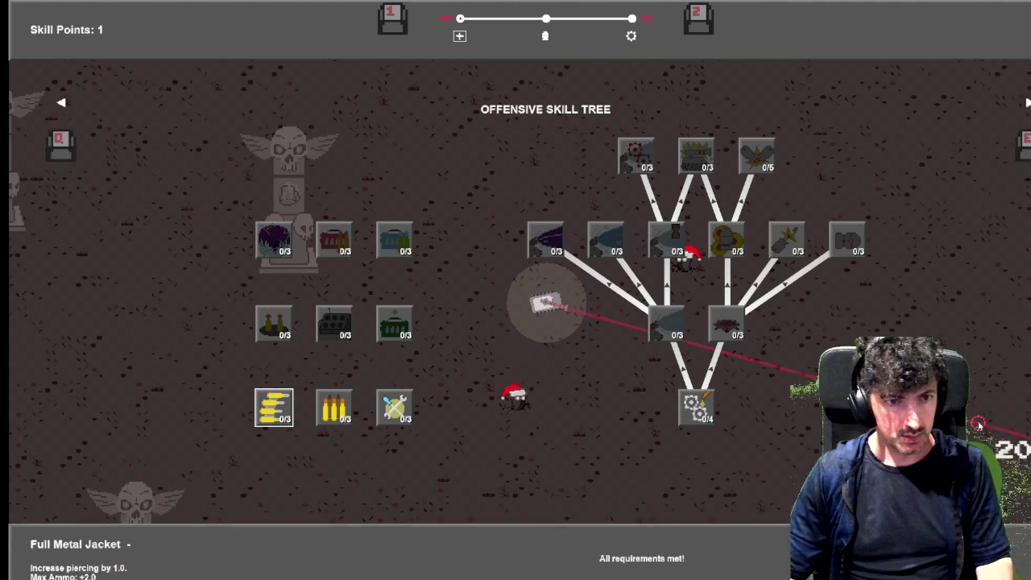
pyautogui.press('Escape')
pyautogui.press('Escape')
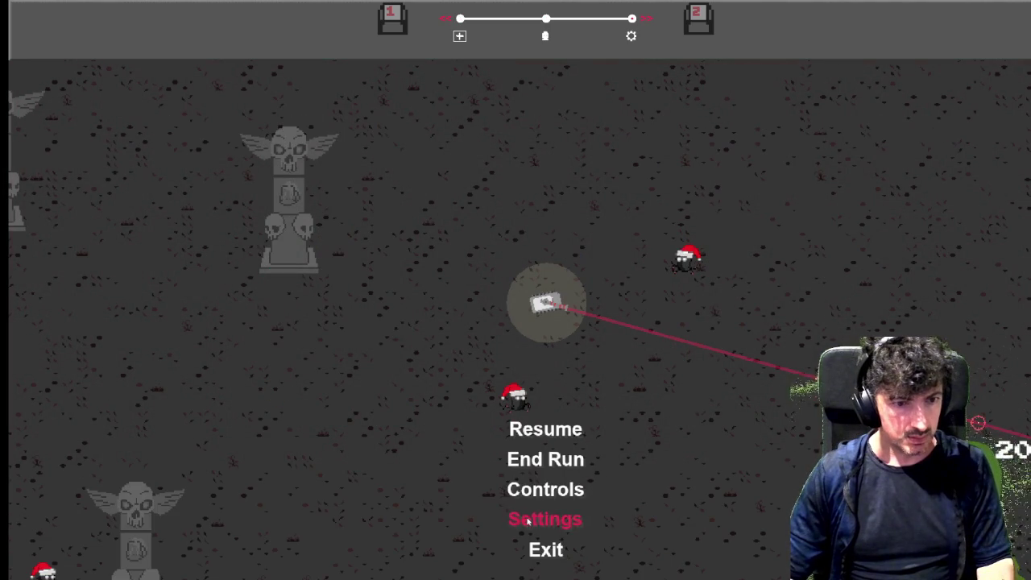
pyautogui.click(539, 550)
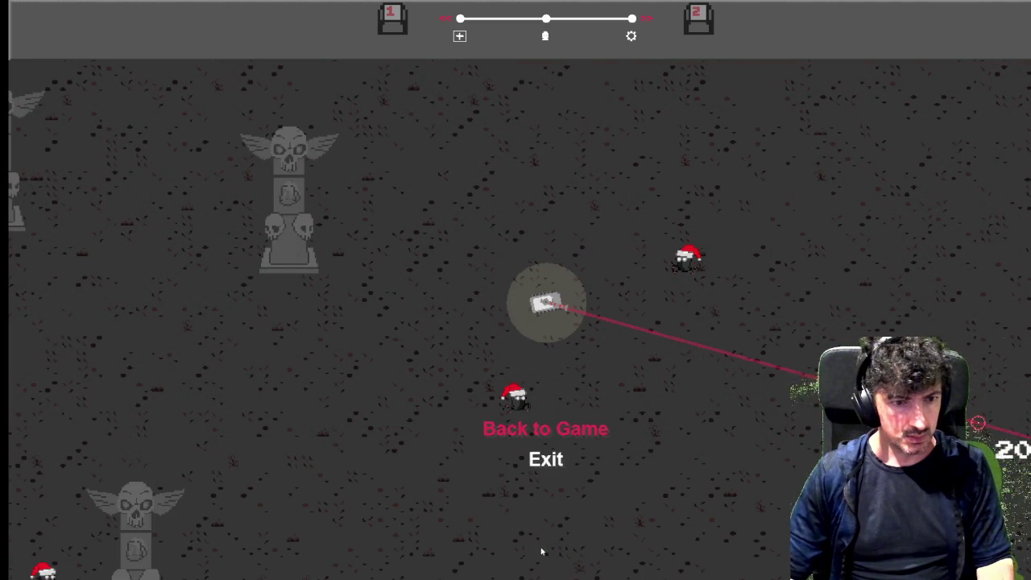
pyautogui.click(547, 464)
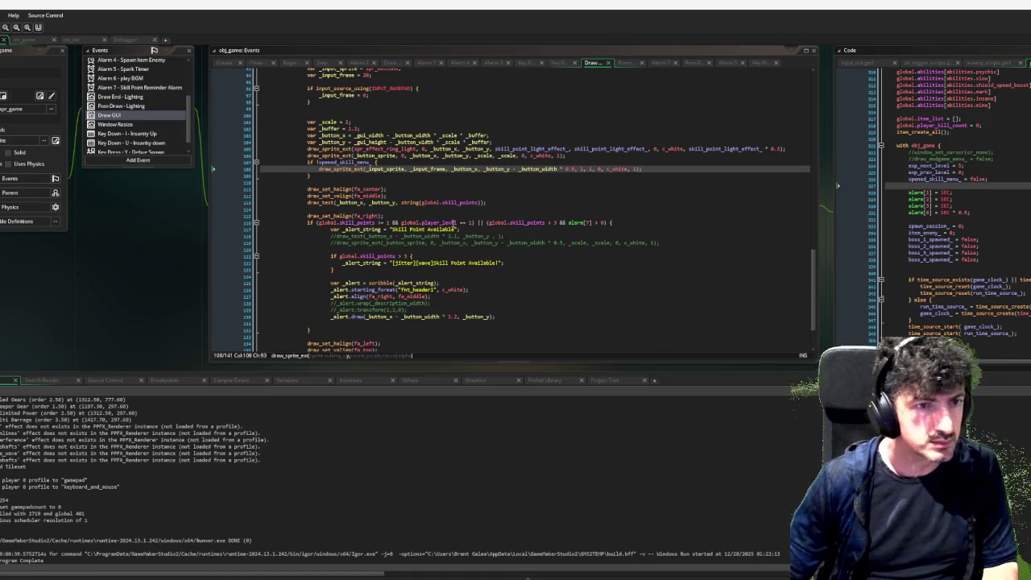
# Scroll up to the prompt drawing code on line 108 of obj_game's Draw GUI.
pyautogui.scroll(3, 539, 221)
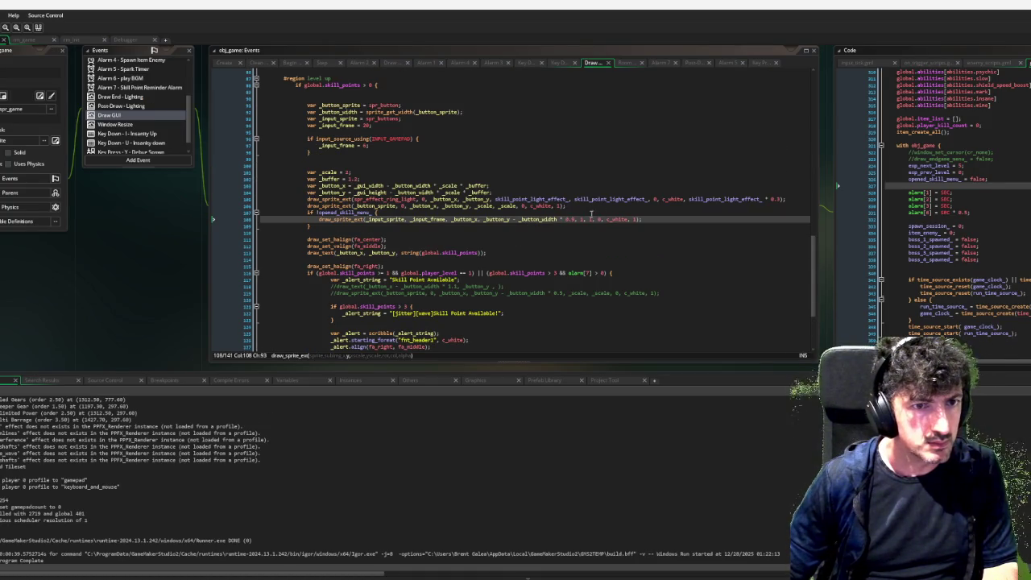
pyautogui.click(572, 219)
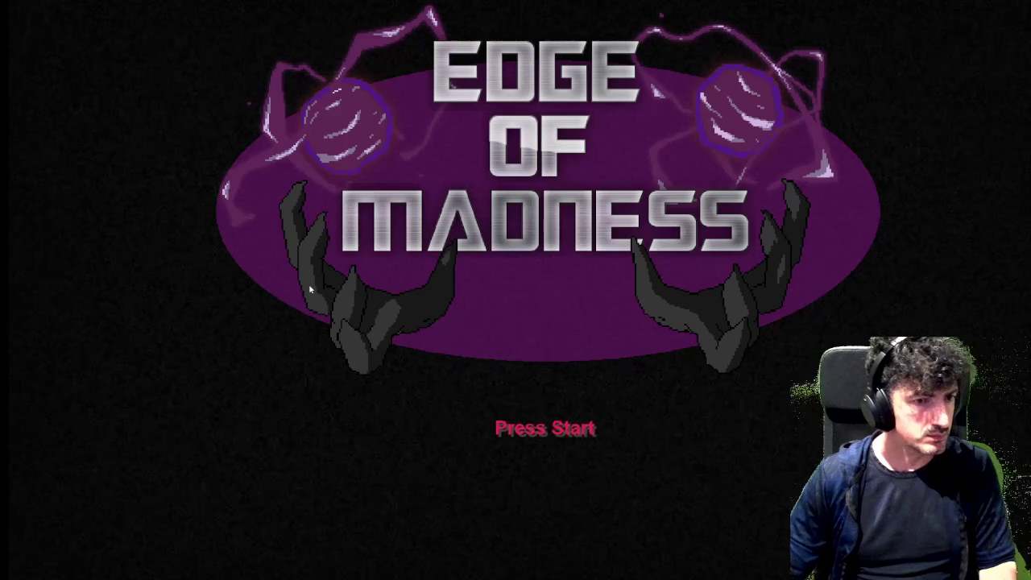
# Start a run from the title screen, drive the character around the arena, then close the game.
pyautogui.click(308, 284)
pyautogui.click(201, 348)
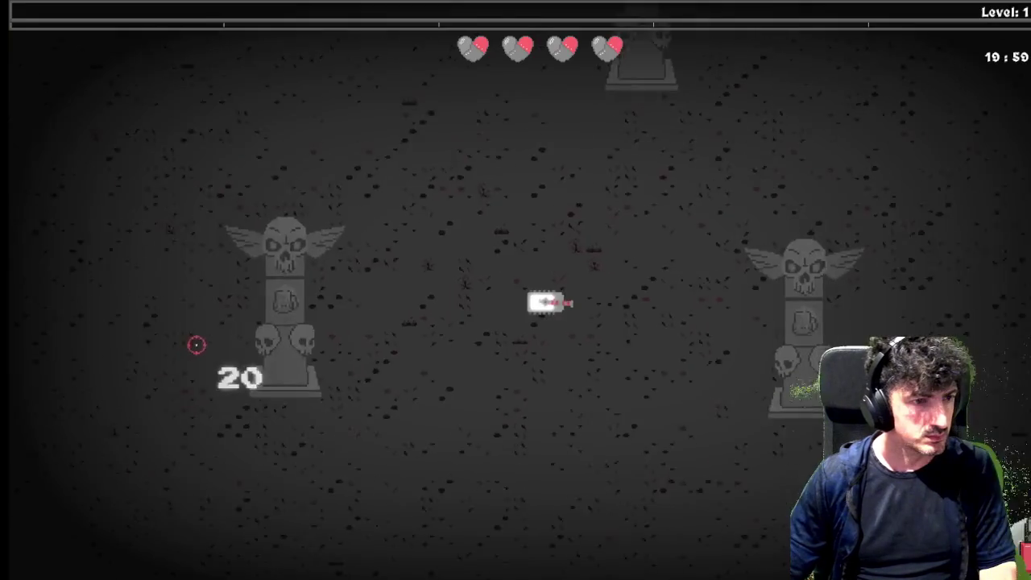
pyautogui.press('d')
pyautogui.press('w')
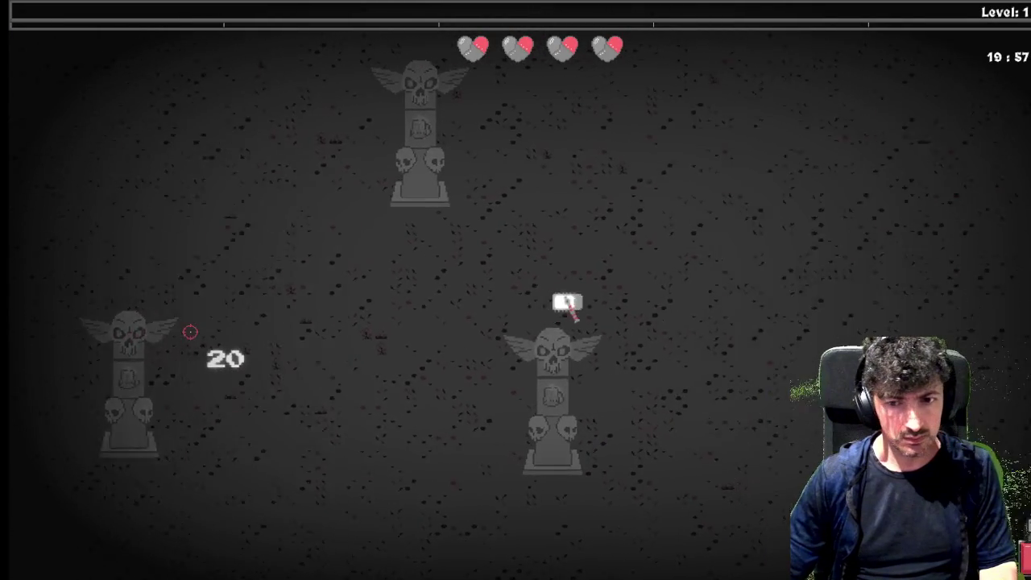
pyautogui.press('w')
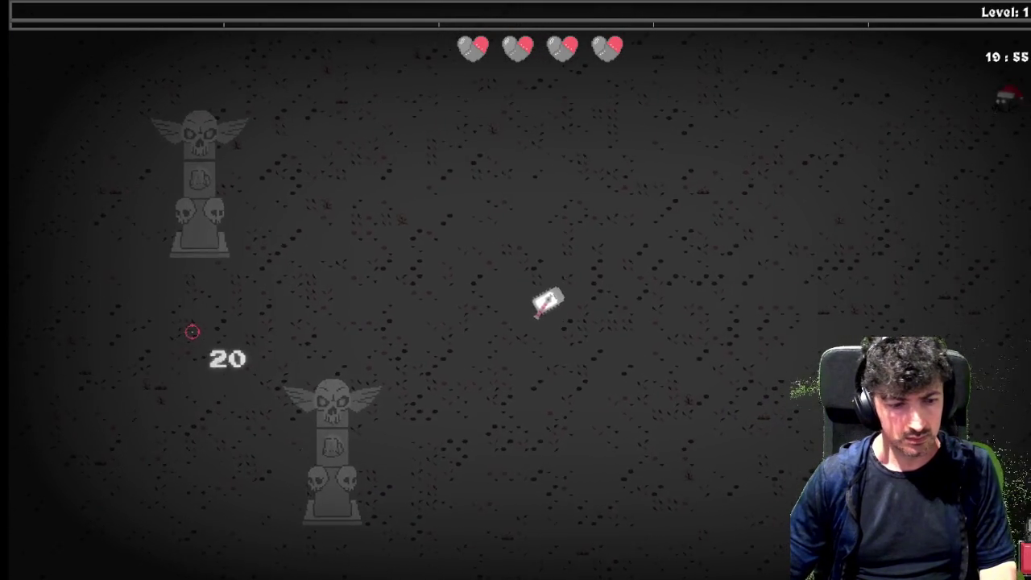
pyautogui.press('s')
pyautogui.press('a')
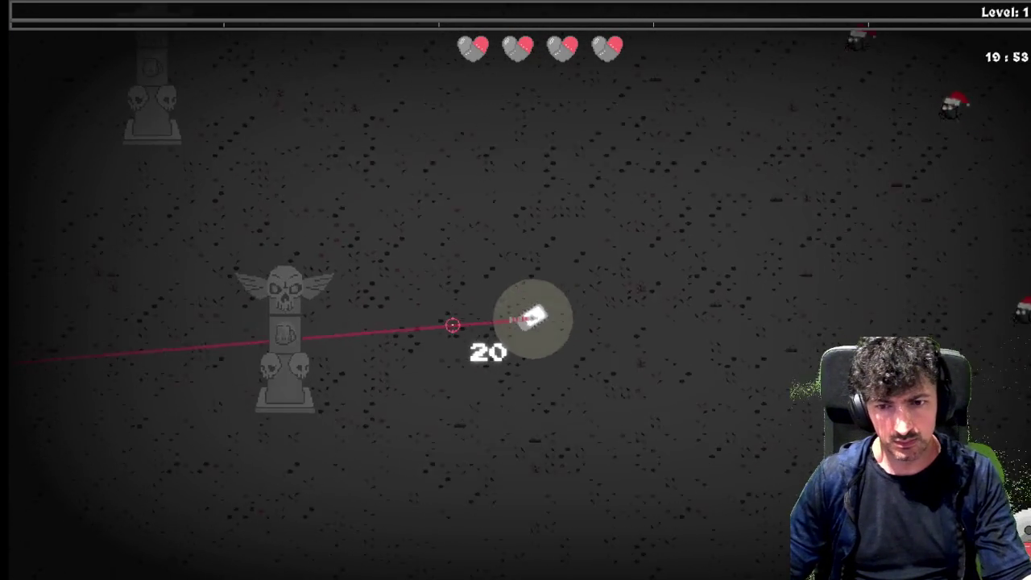
pyautogui.press('w')
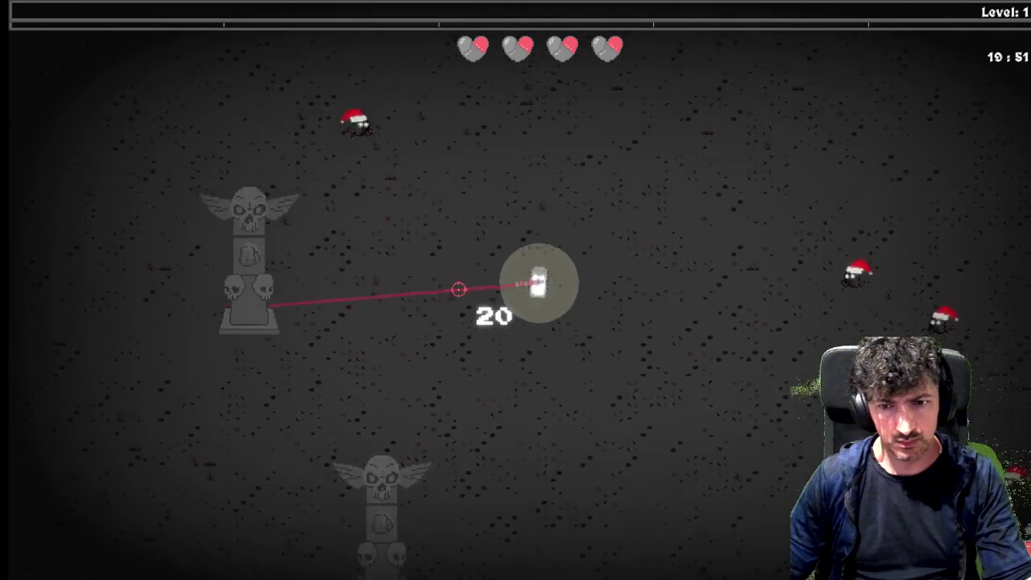
pyautogui.press('d')
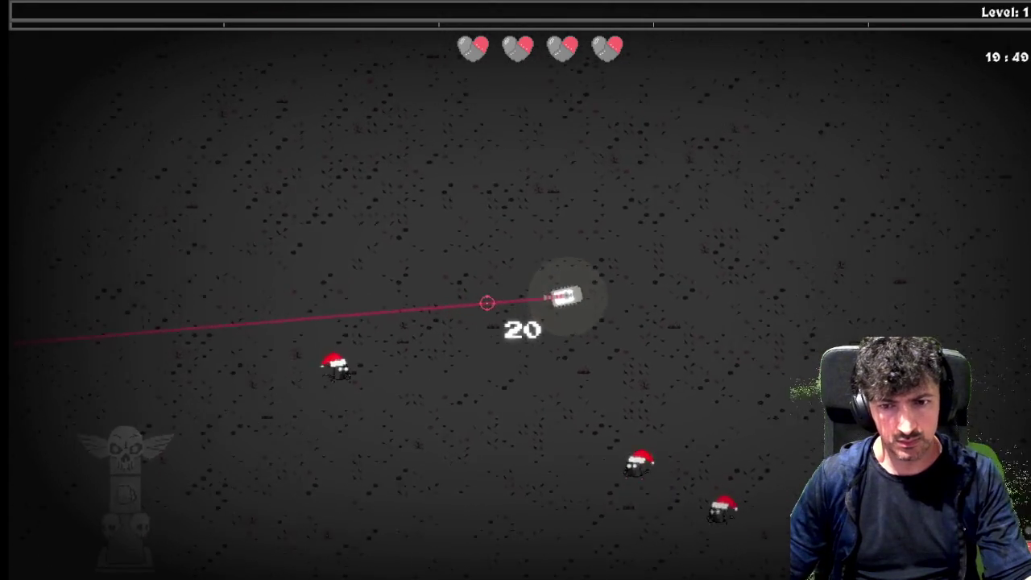
pyautogui.press('d')
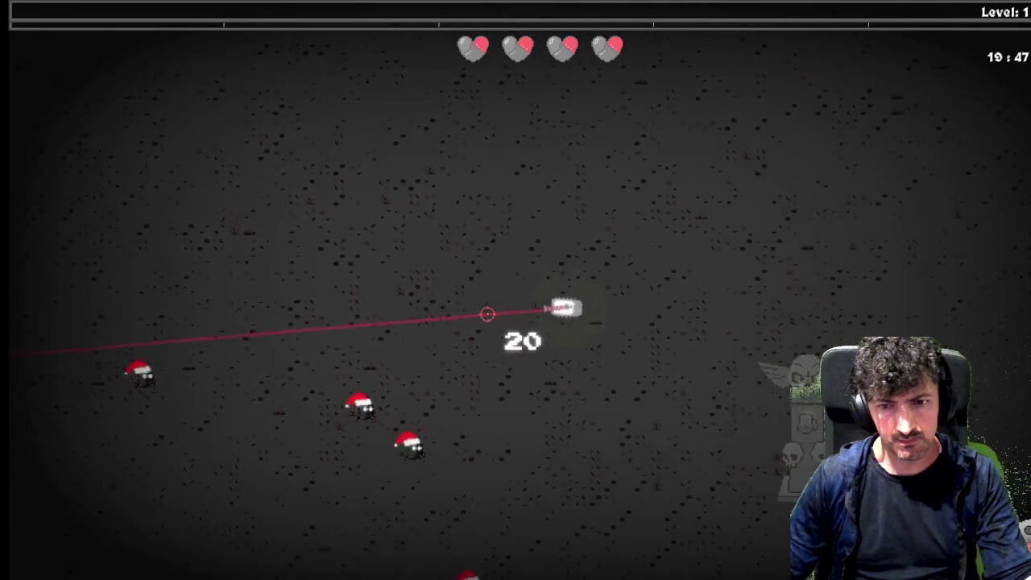
pyautogui.press('d')
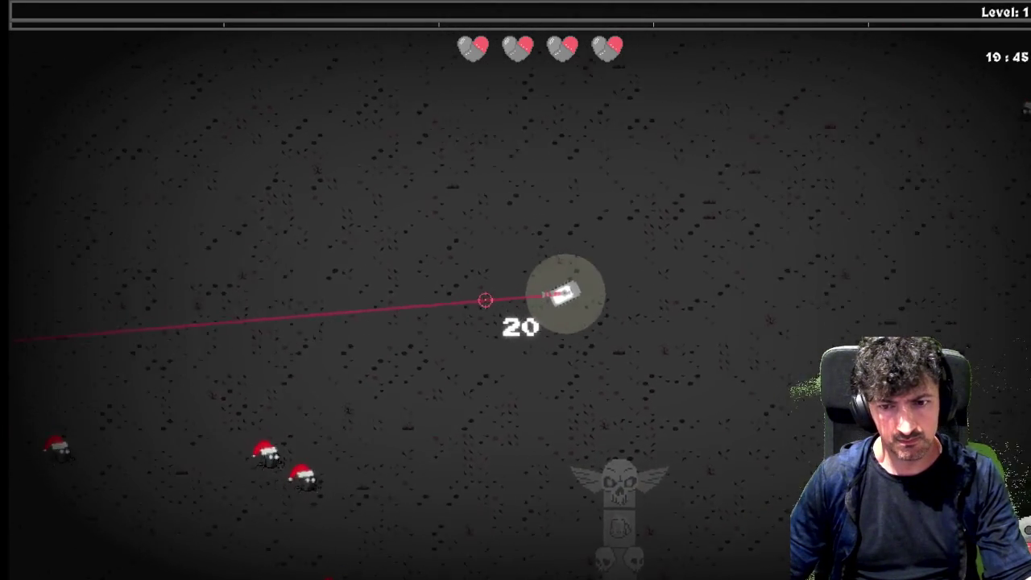
pyautogui.press('d')
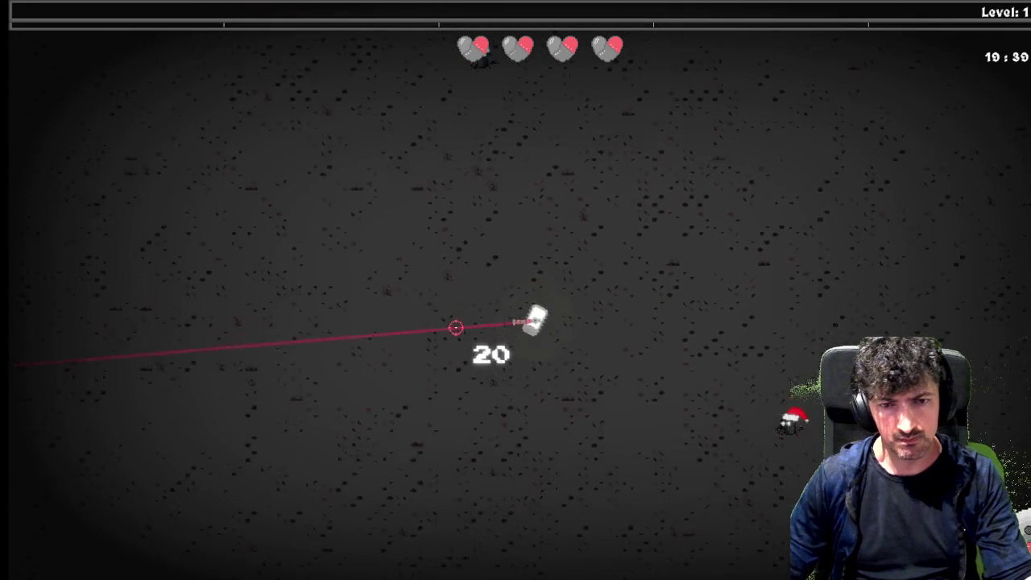
pyautogui.hotkey('alt', 'F4')
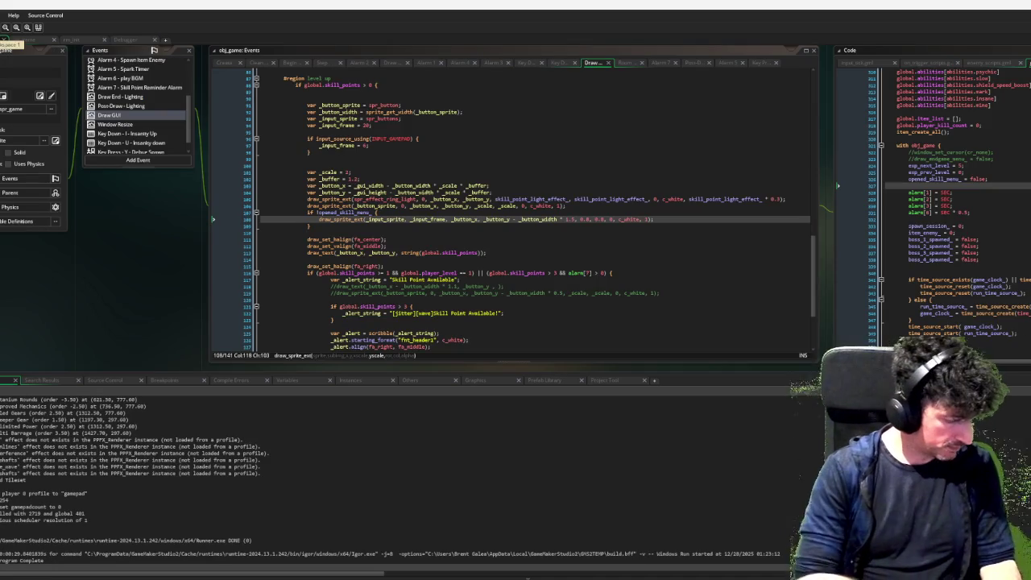
# Apply the 1.5 offset and 0.5 prompt scale, rebuild, and start Level 1 with the left tank.
pyautogui.click(574, 218)
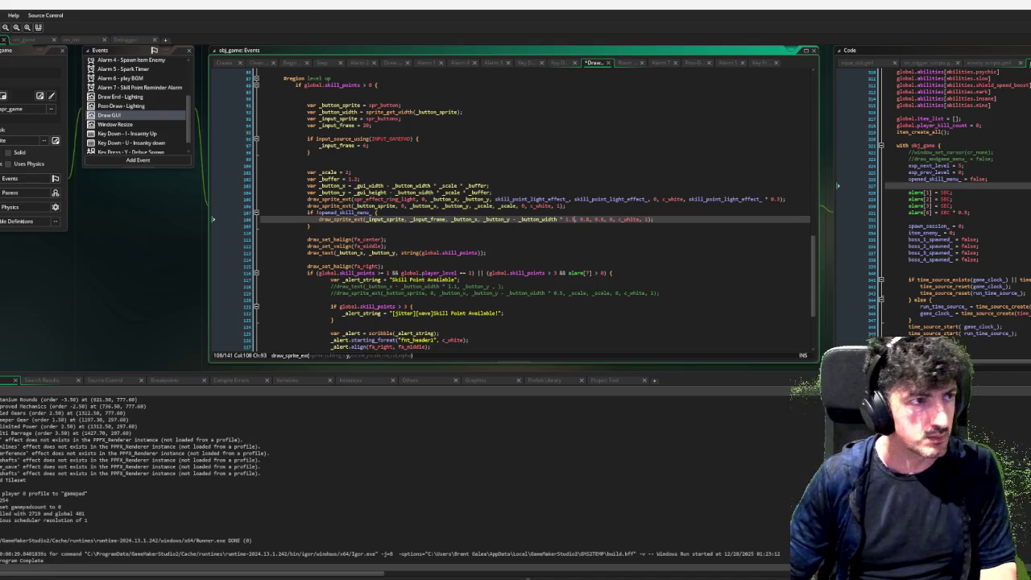
pyautogui.press('F6')
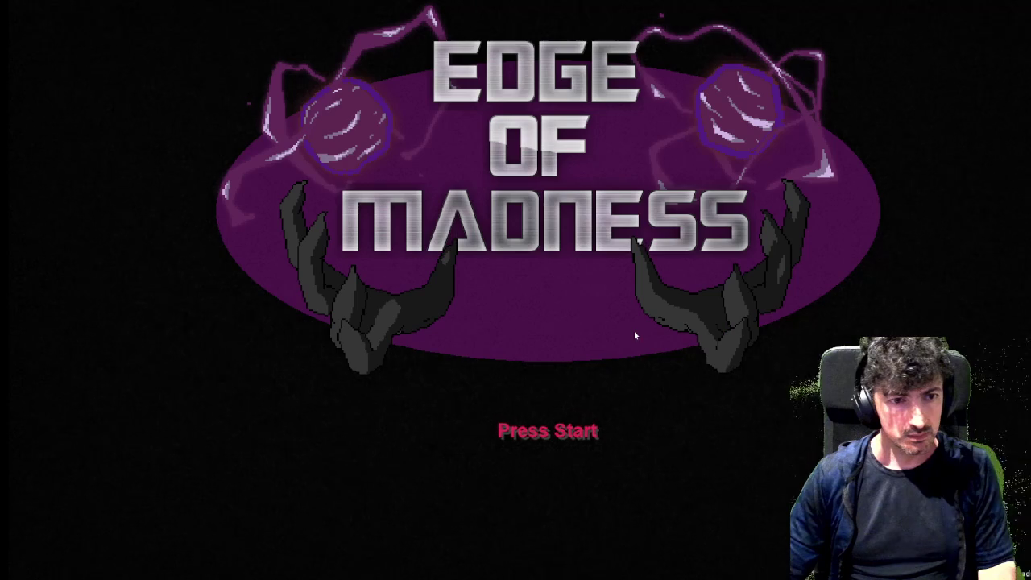
pyautogui.click(545, 362)
pyautogui.click(545, 428)
pyautogui.click(311, 334)
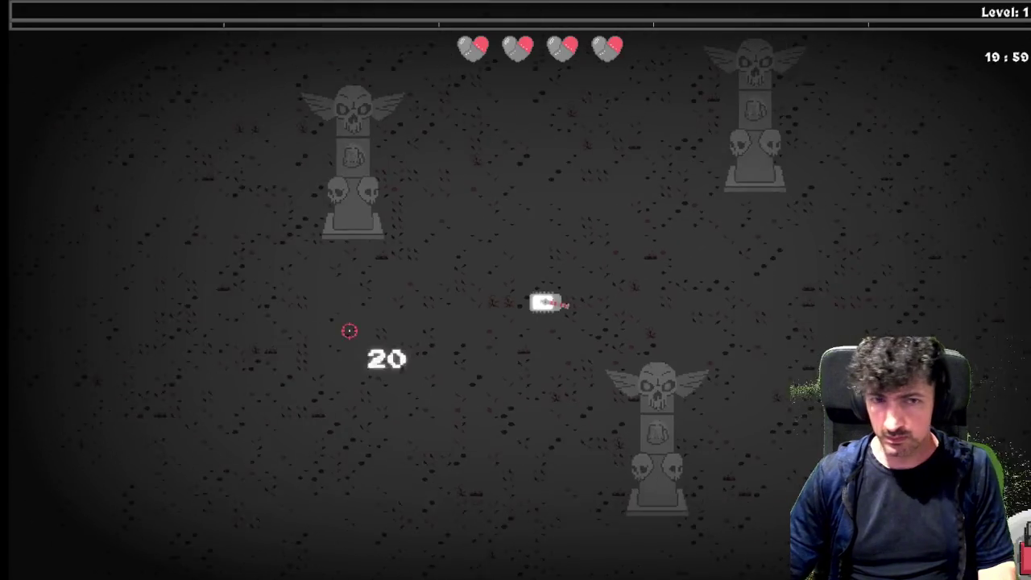